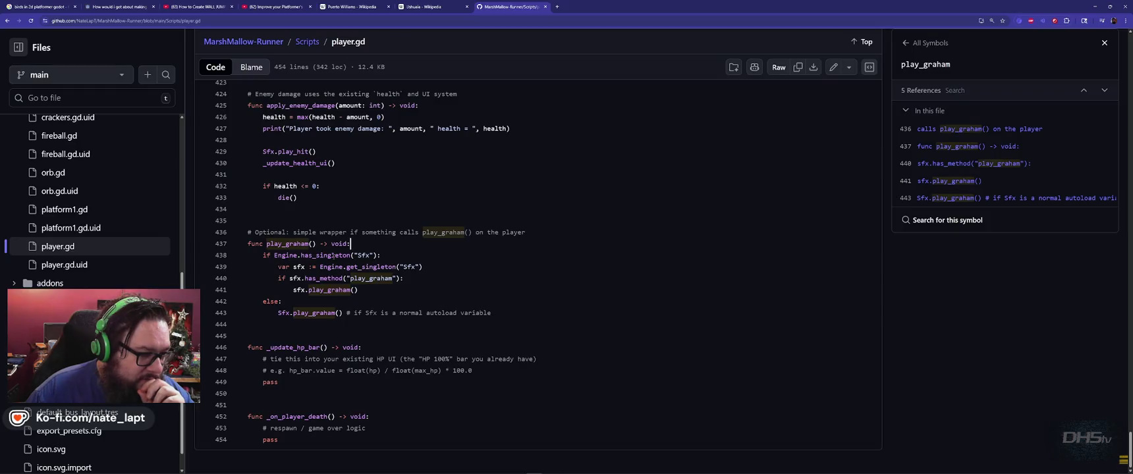
Search GitHub's player.gd for play_graham, cycle through its matches, then reopen the page search.
click(423, 277)
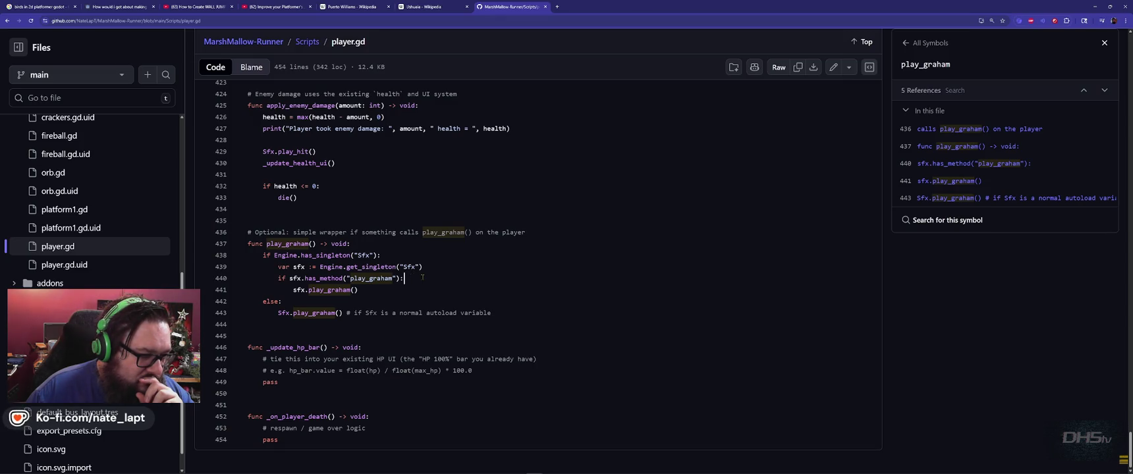
double_click(296, 243)
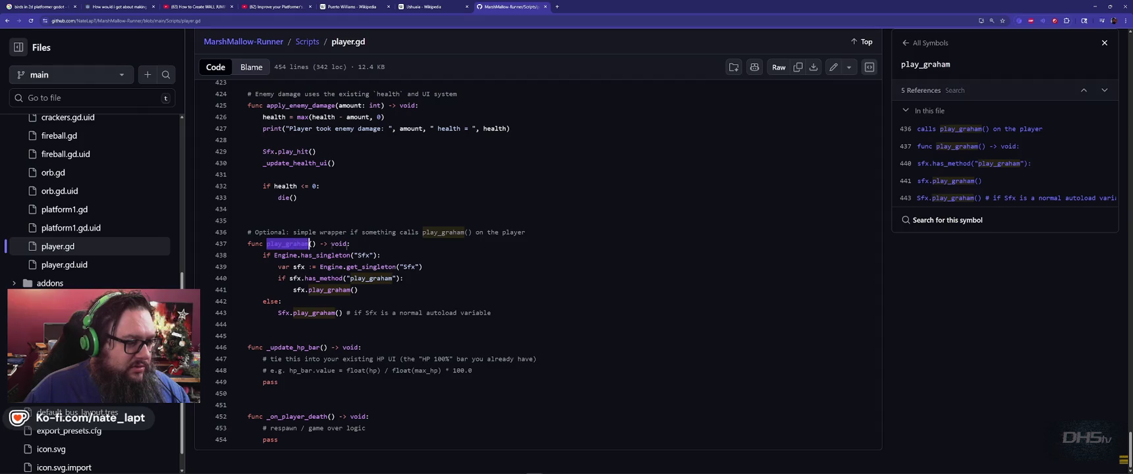
key(ctrl+f)
key(Return)
key(Return)
key(Return)
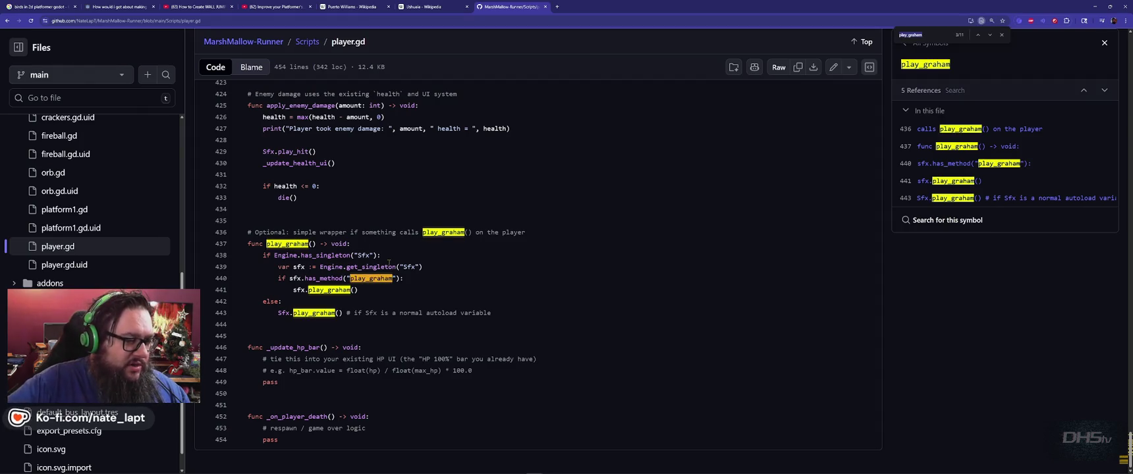
key(Return)
key(Return)
key(Return)
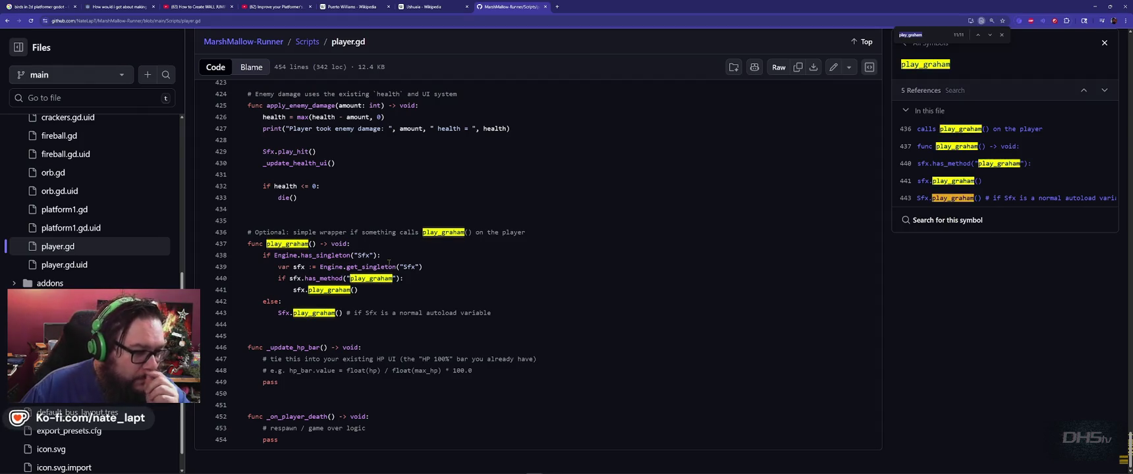
key(Return)
key(Return)
key(Return)
key(Return)
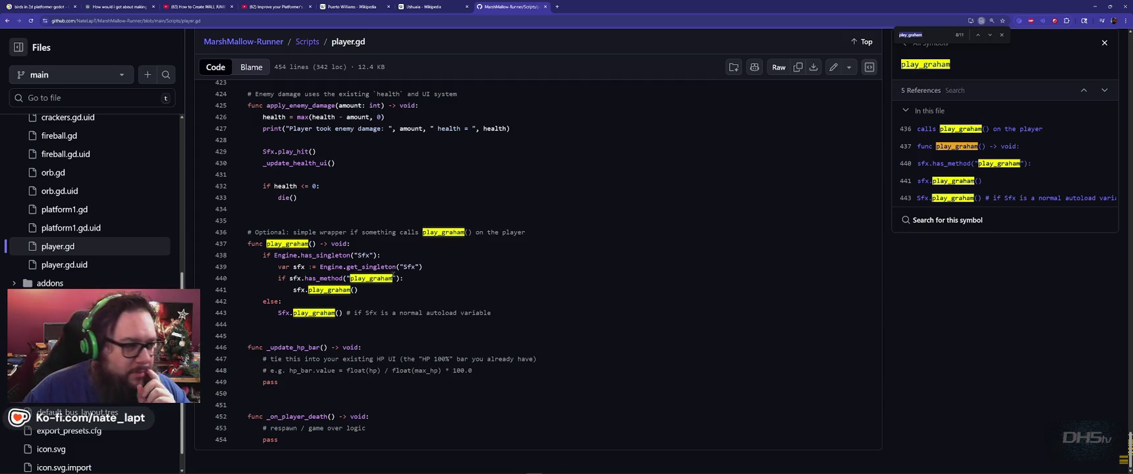
click(446, 192)
key(ctrl+f)
Search the page for 'enem' and cycle through every match in player.gd.
text(enem)
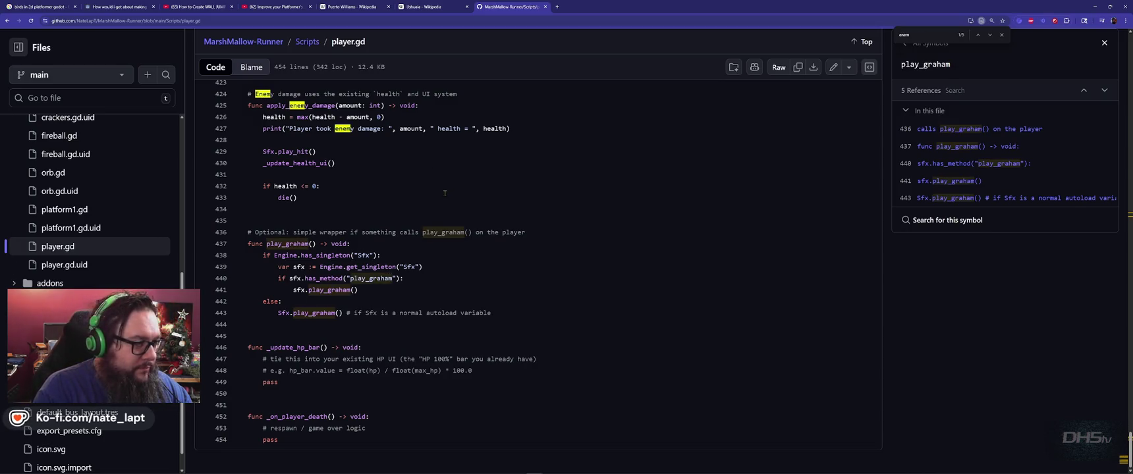
key(Return)
key(Return)
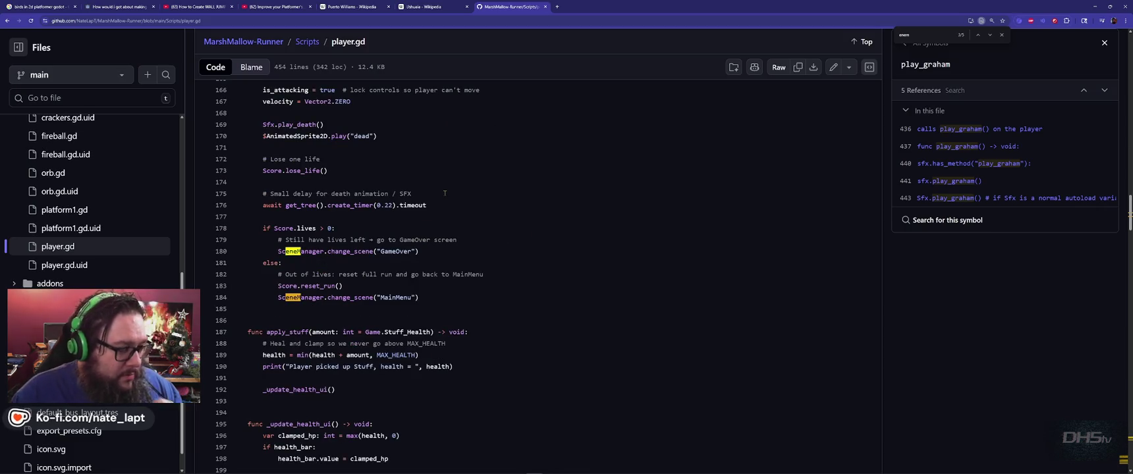
key(Return)
key(Return)
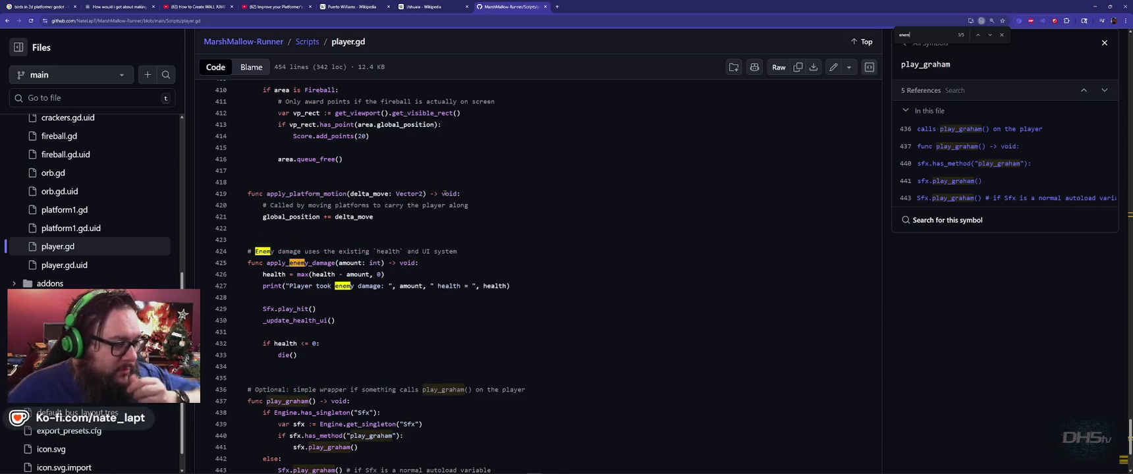
key(Return)
key(Return)
key(Return)
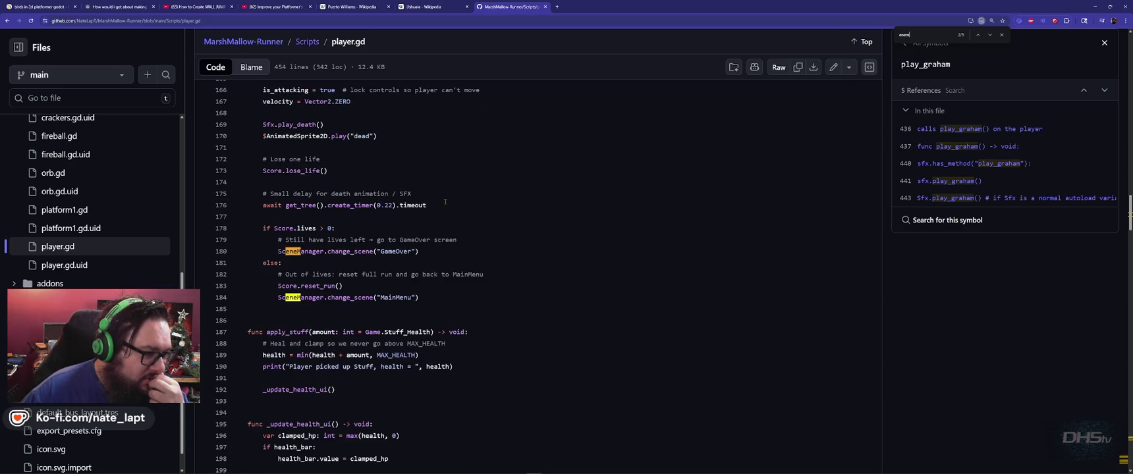
key(Return)
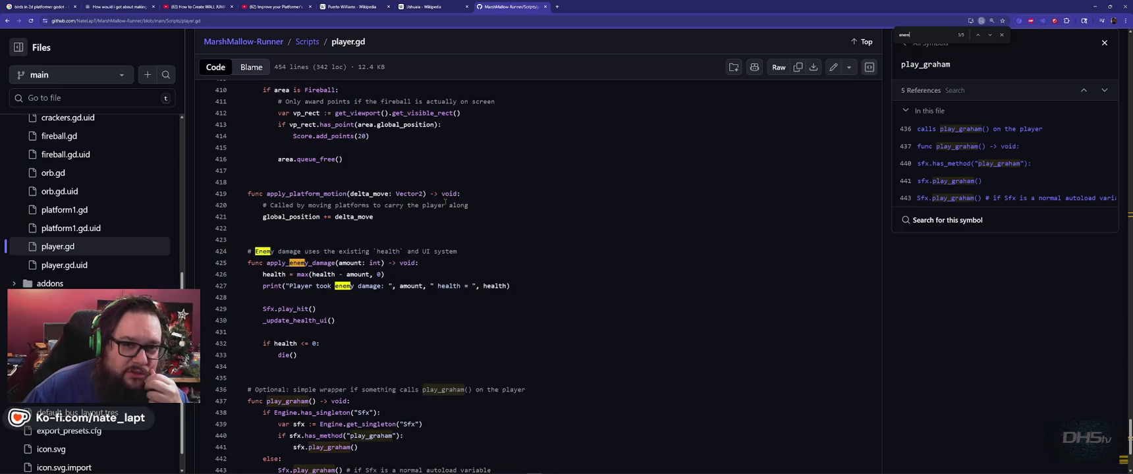
key(Return)
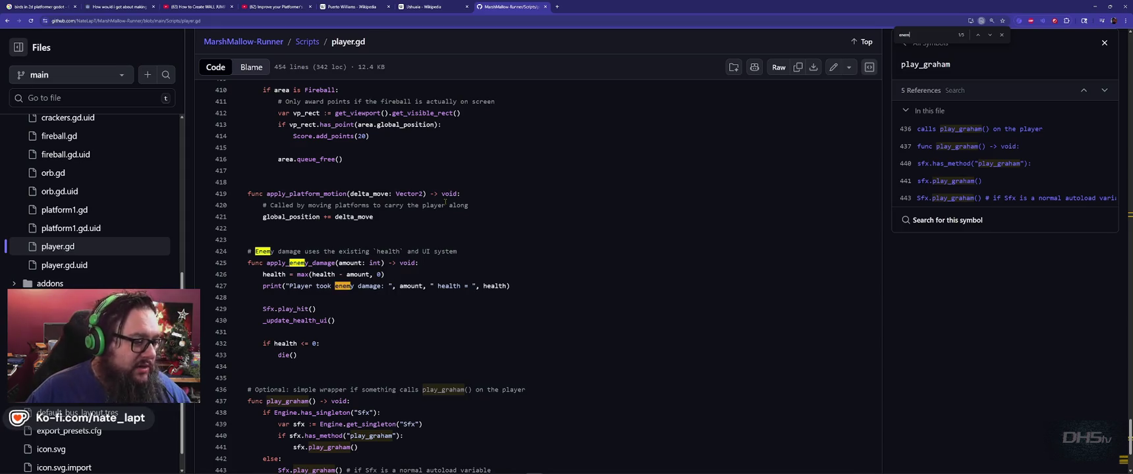
Scroll through player.gd and list the references for attack_hitbox and monitoring on line 97.
scroll(426, 339, down, 2)
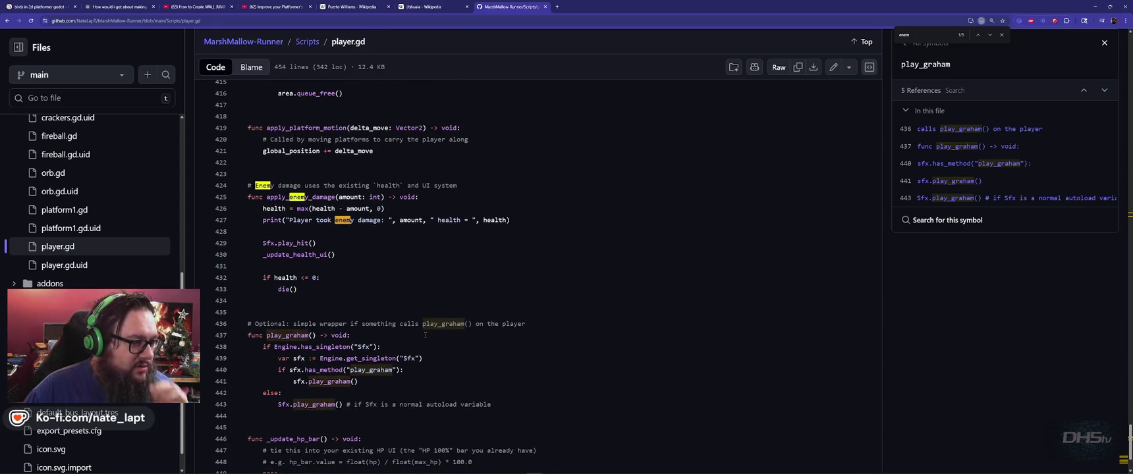
scroll(426, 335, up, 20)
scroll(426, 335, down, 5)
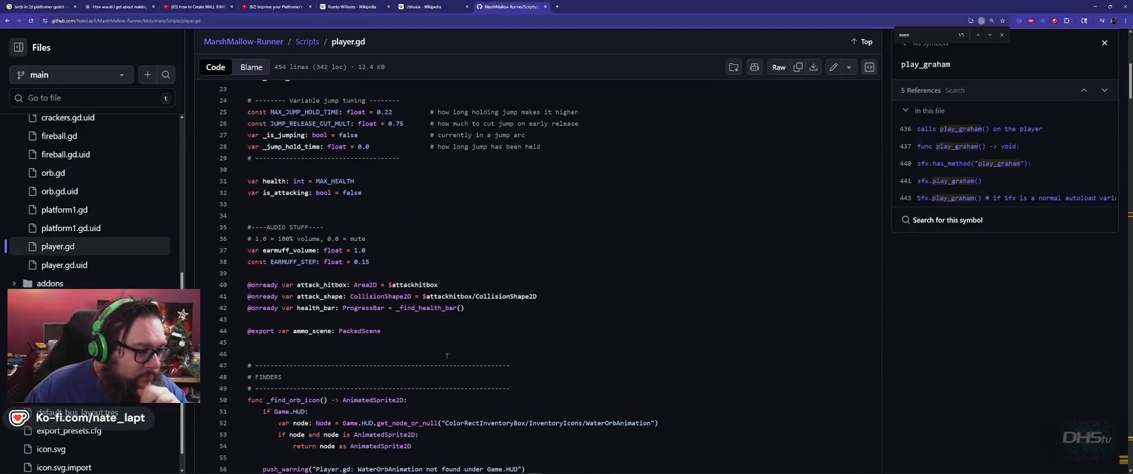
scroll(447, 357, down, 2)
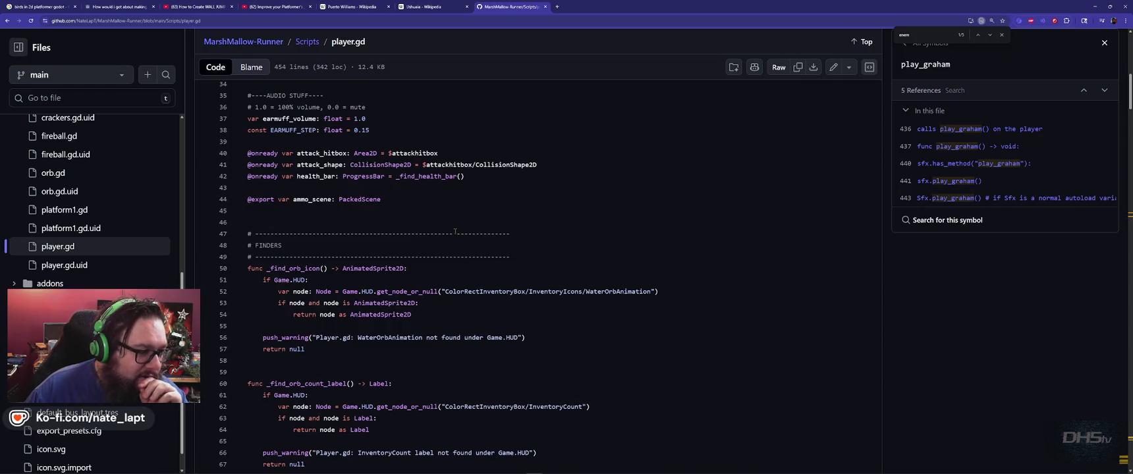
scroll(454, 232, down, 2)
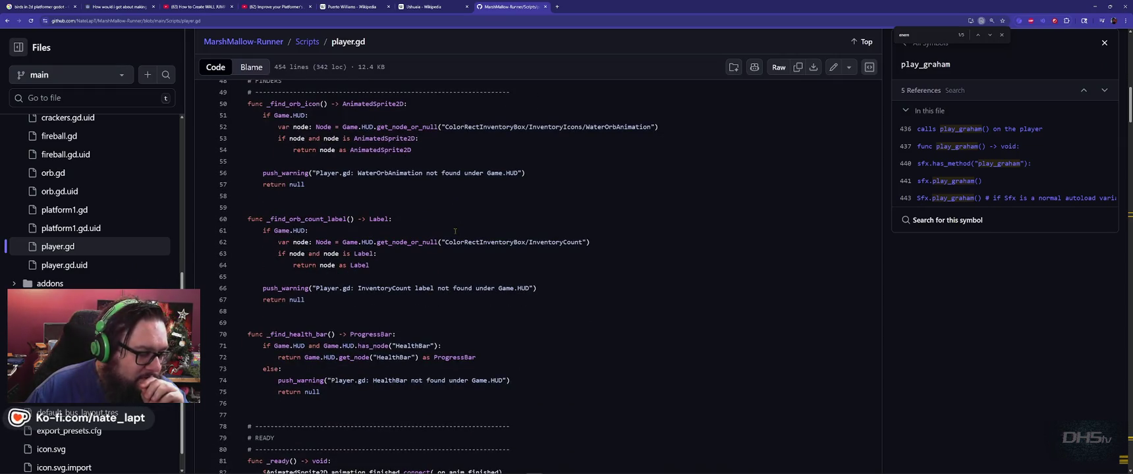
scroll(455, 231, down, 3)
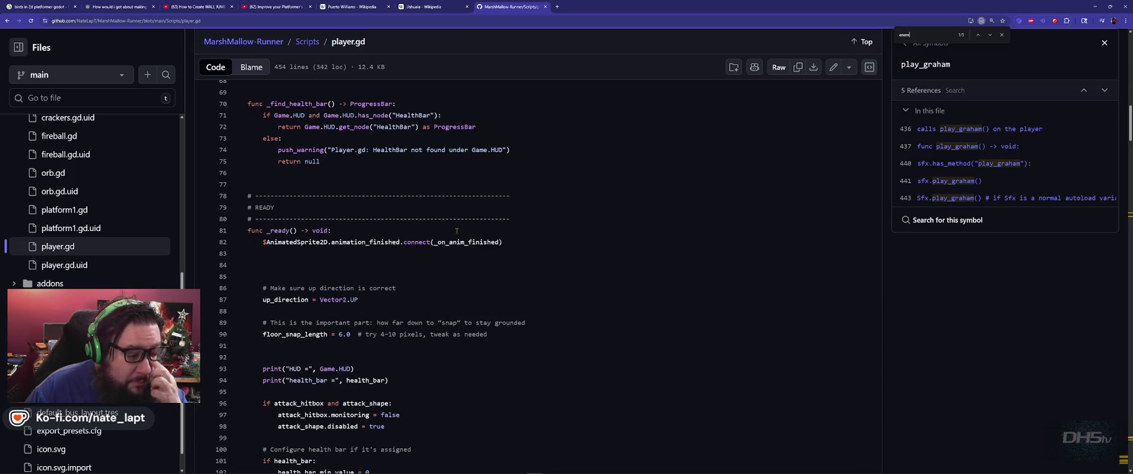
scroll(436, 271, down, 2)
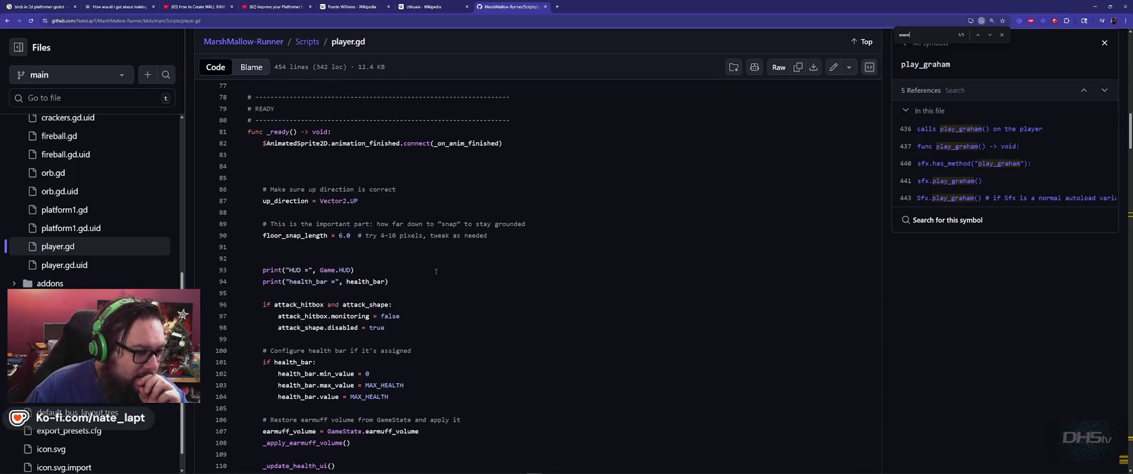
scroll(436, 272, down, 2)
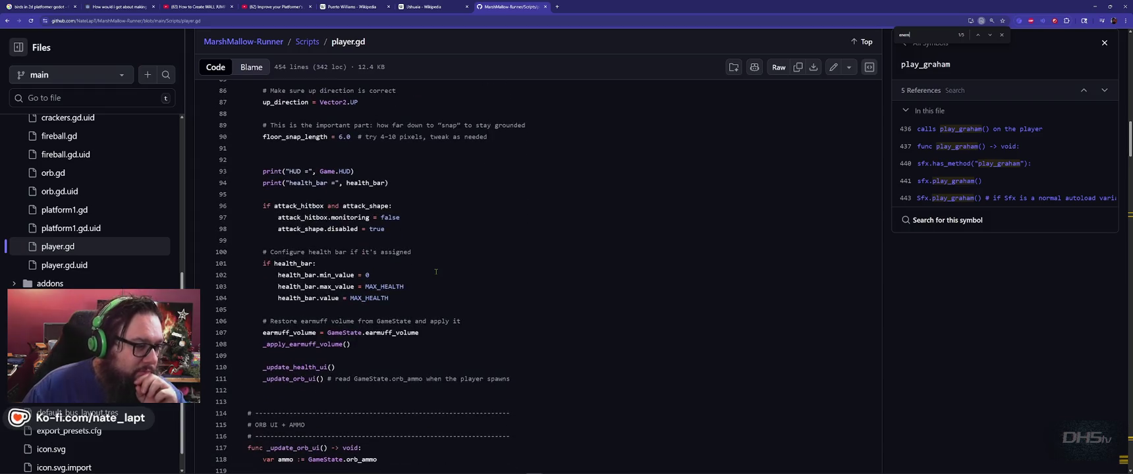
click(310, 206)
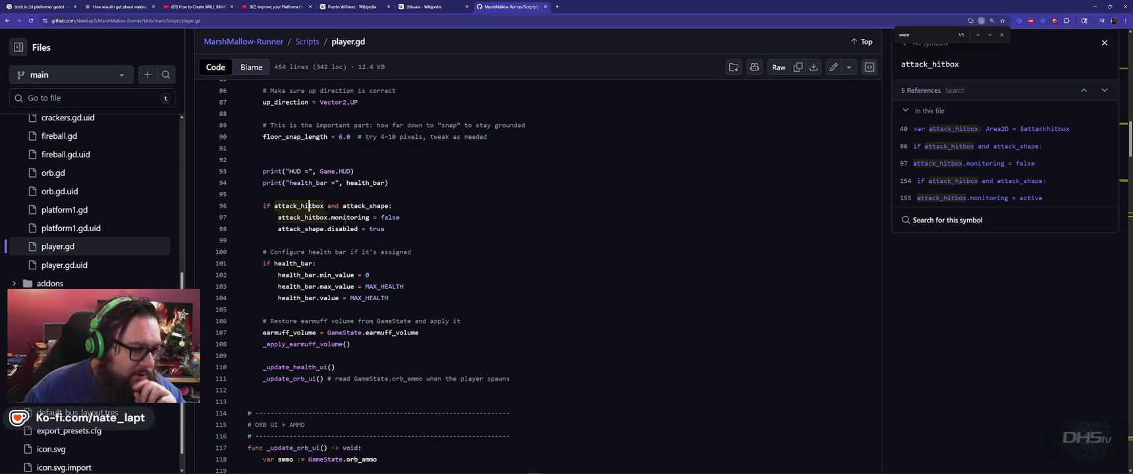
double_click(345, 218)
key(ctrl+c)
key(alt+Tab)
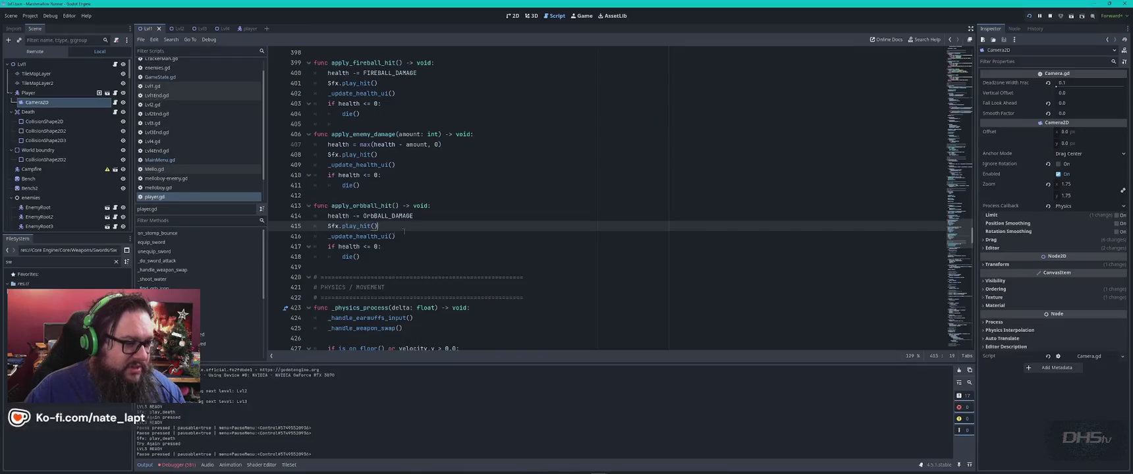
Search Godot's player script for 'monitoring', then return to GitHub's player.gd at line 98.
key(ctrl+f)
key(ctrl+v)
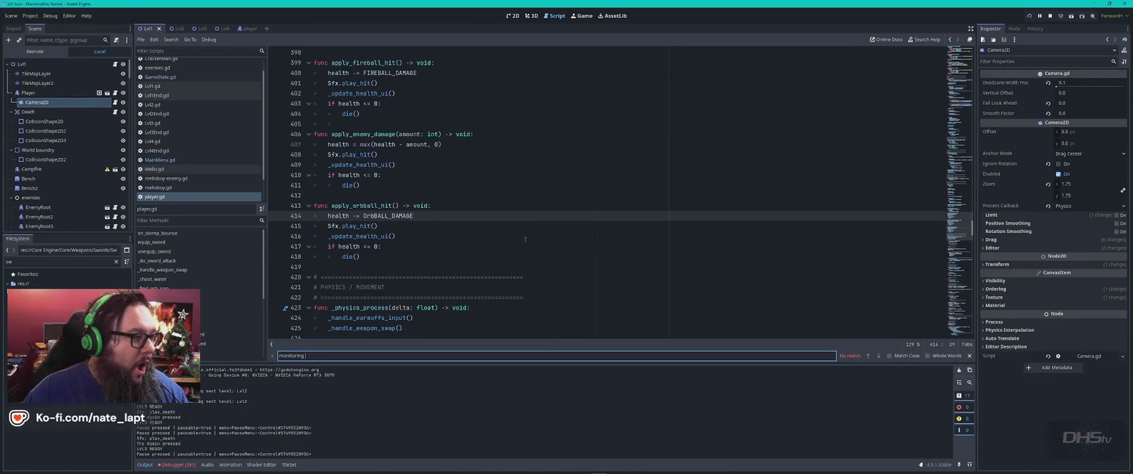
key(alt+Tab)
click(413, 234)
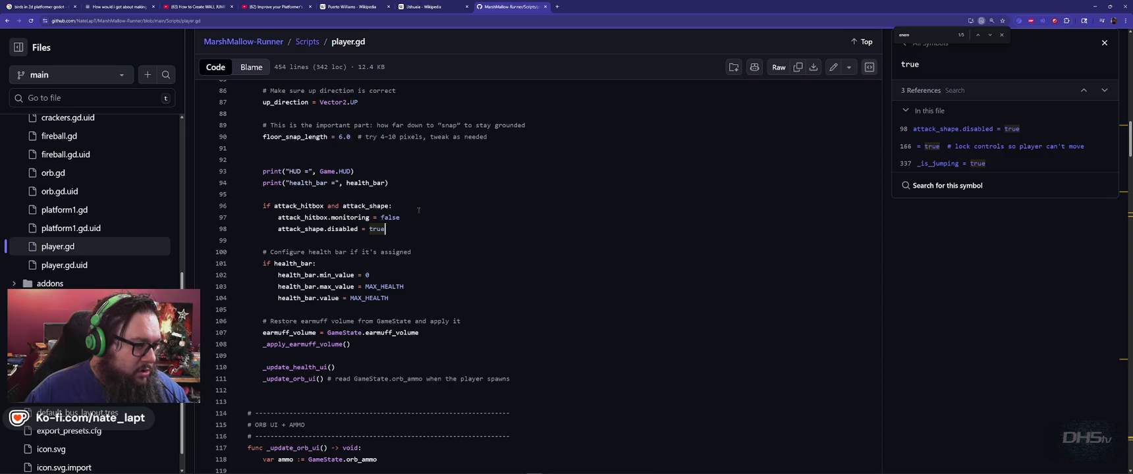
List attack_hitbox's references and search the page for 'monitoring', stepping to lines 97 and 155.
click(301, 206)
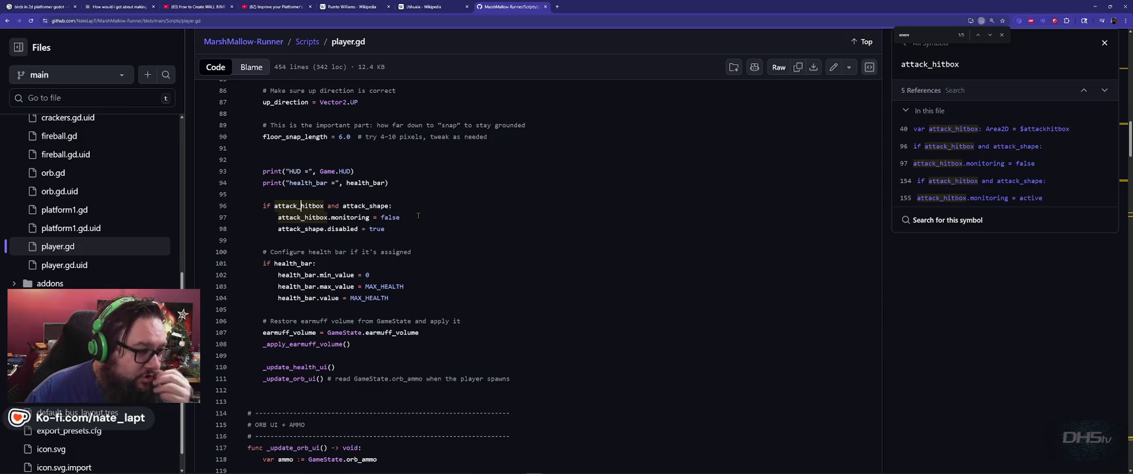
scroll(420, 212, down, 1)
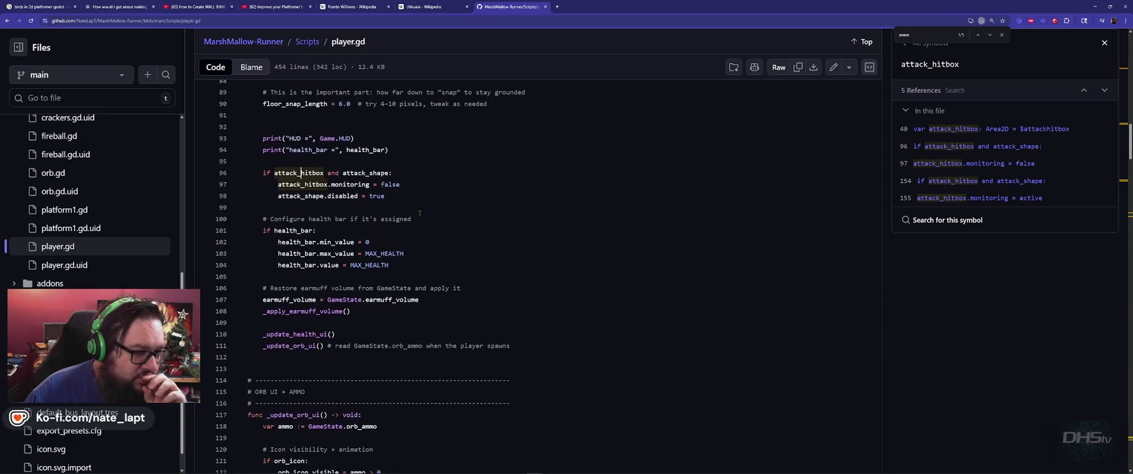
double_click(926, 34)
text(monitoring)
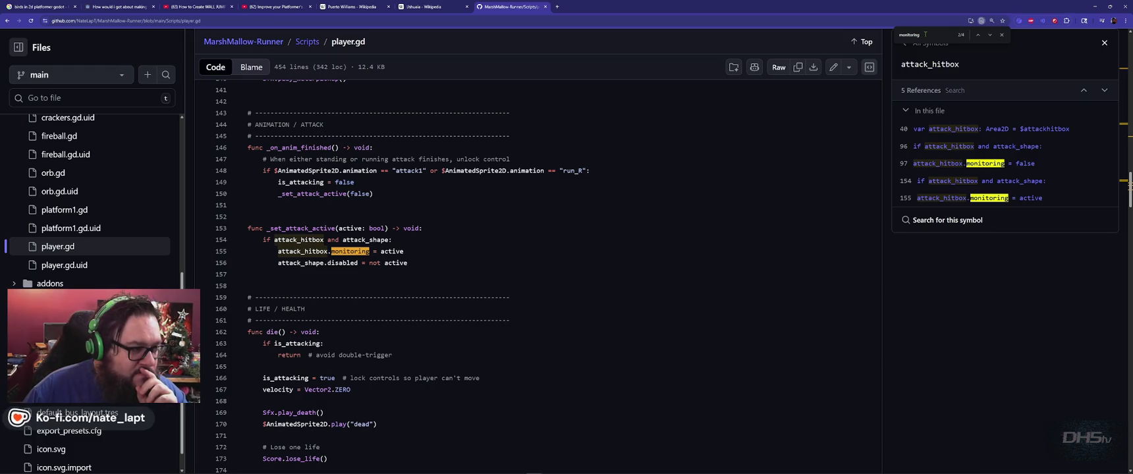
key(Return)
key(Return)
key(Return)
key(Return)
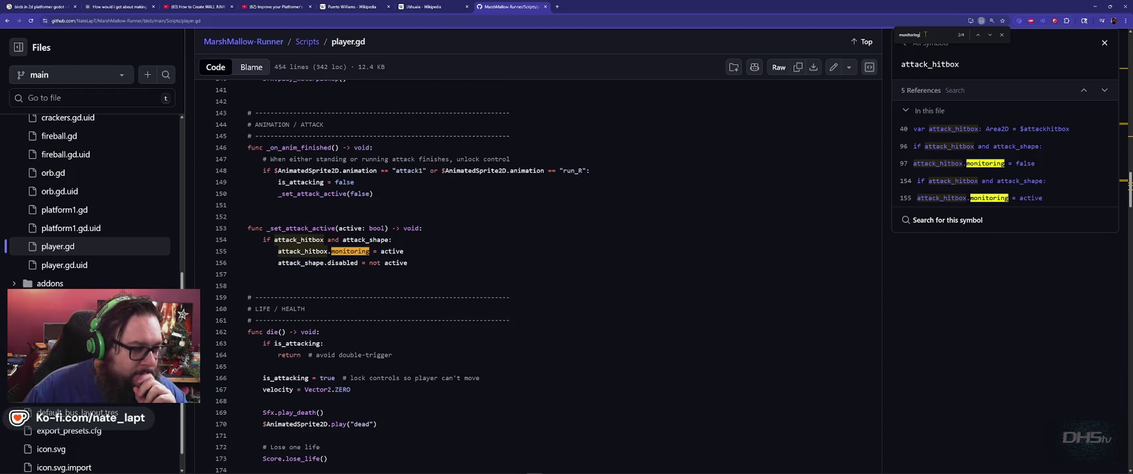
key(Return)
key(Return)
key(Return)
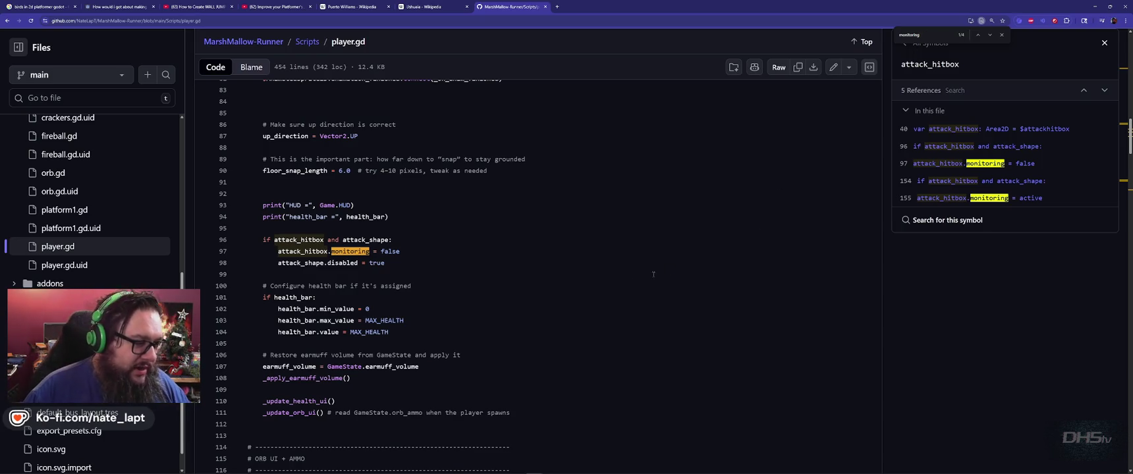
scroll(555, 259, down, 3)
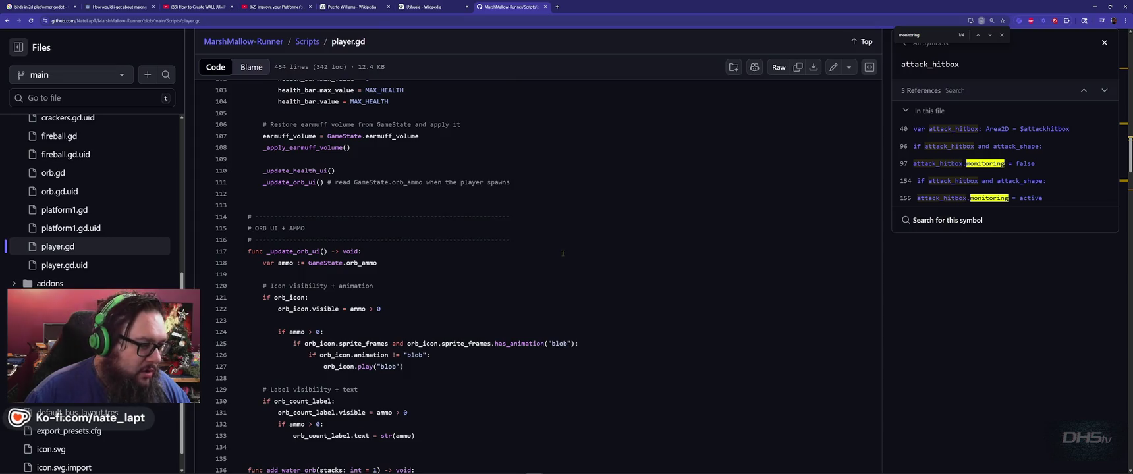
scroll(563, 249, up, 20)
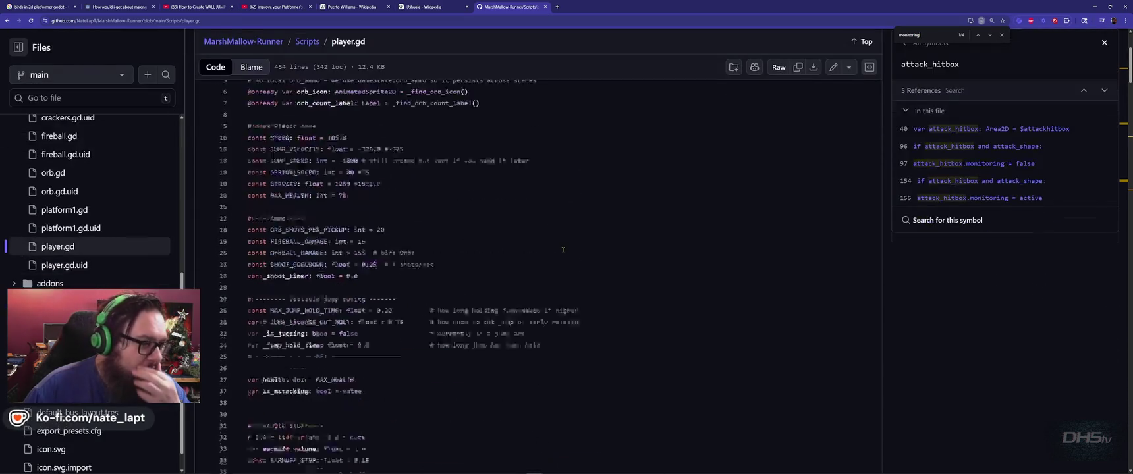
scroll(564, 249, down, 1)
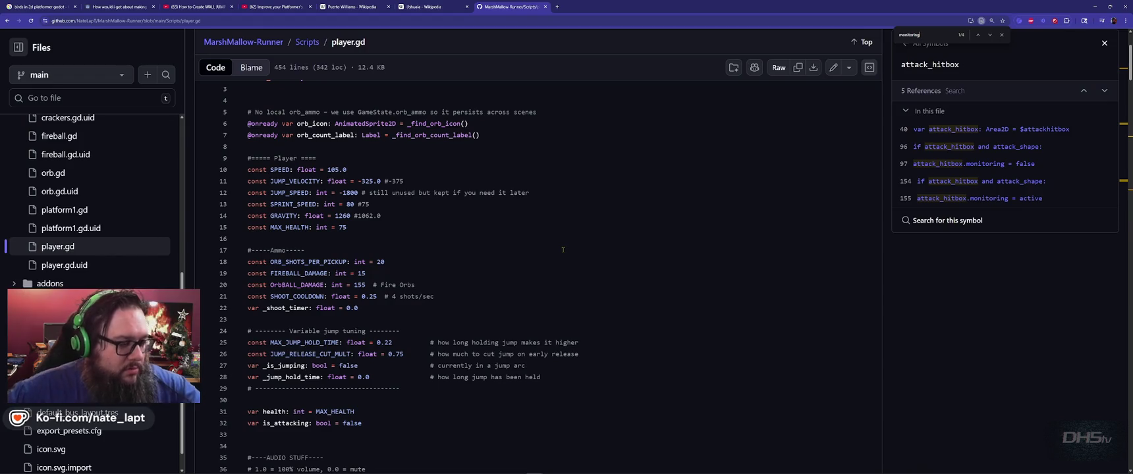
scroll(527, 257, down, 4)
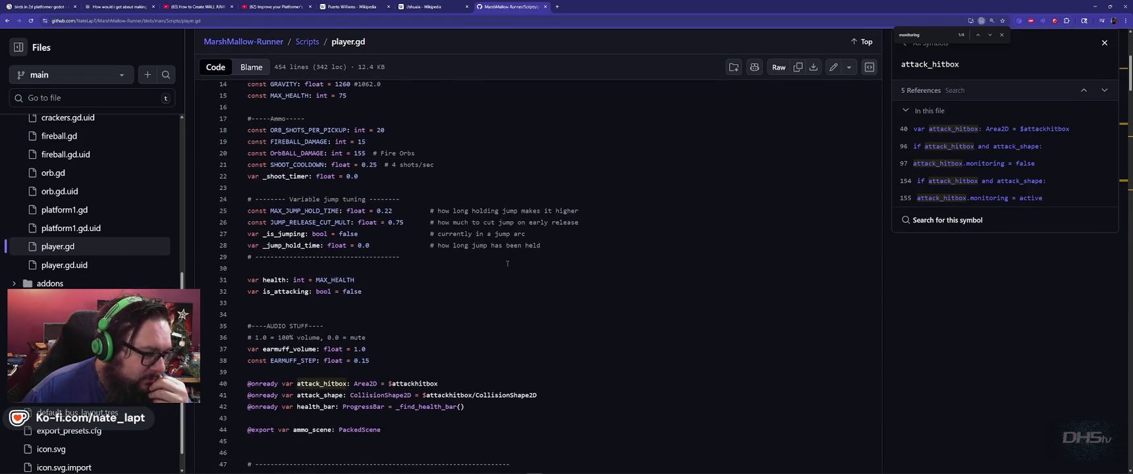
scroll(501, 279, down, 3)
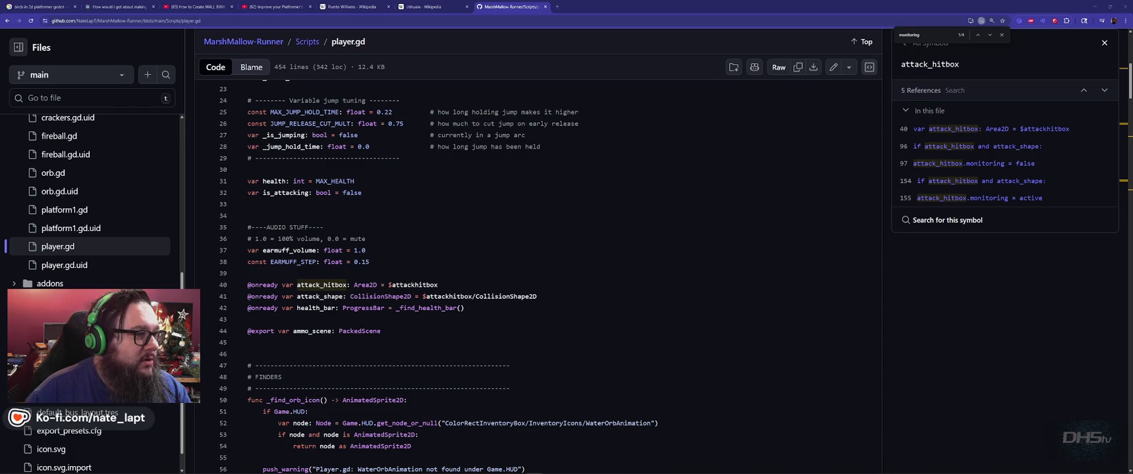
click(475, 224)
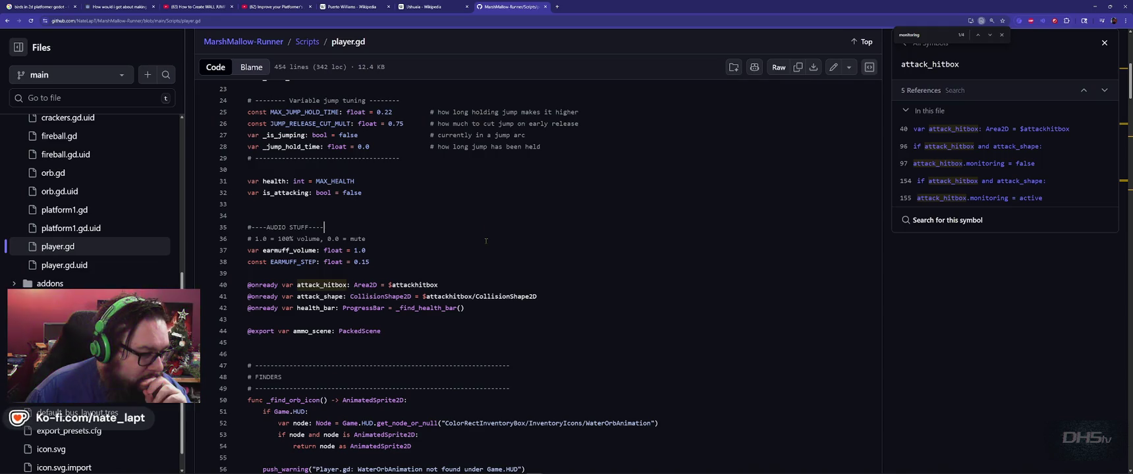
scroll(486, 241, down, 2)
scroll(408, 259, down, 7)
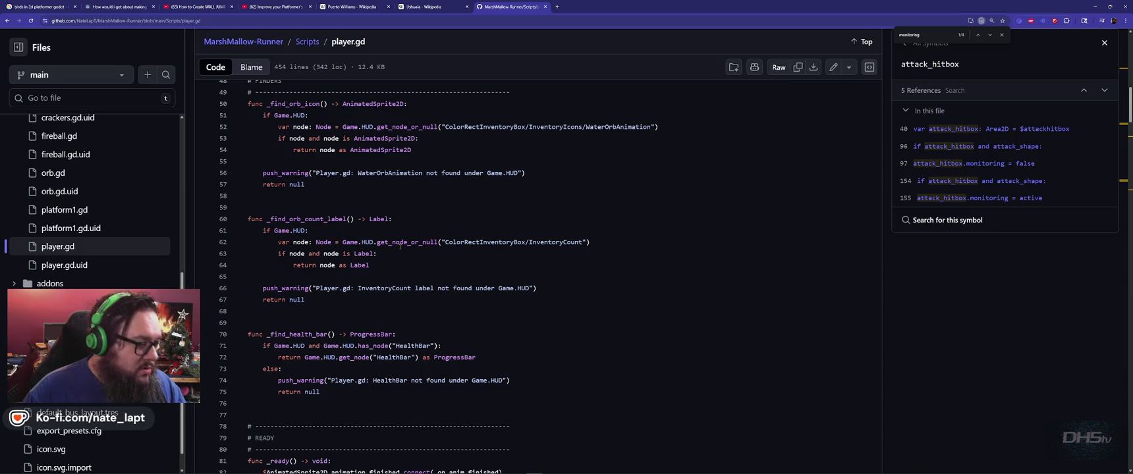
scroll(397, 246, down, 4)
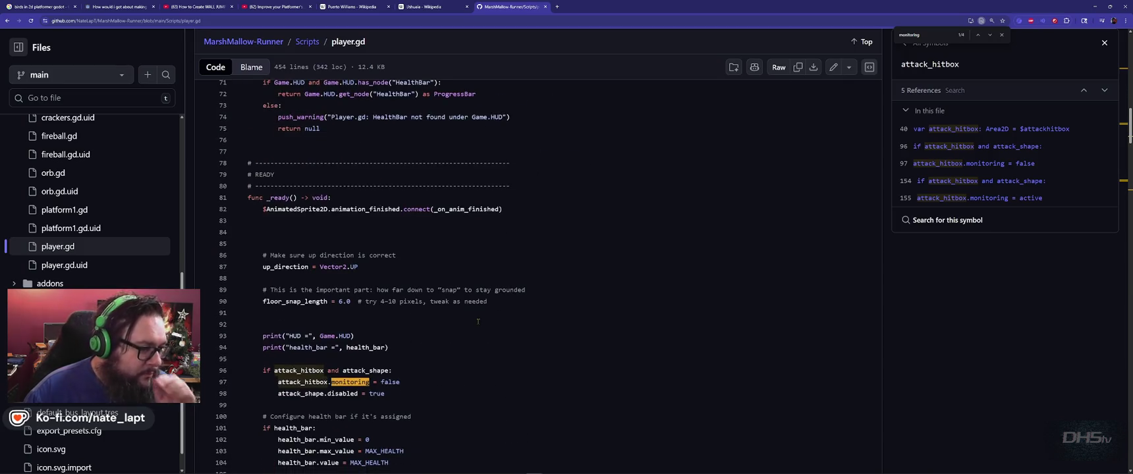
scroll(477, 327, down, 2)
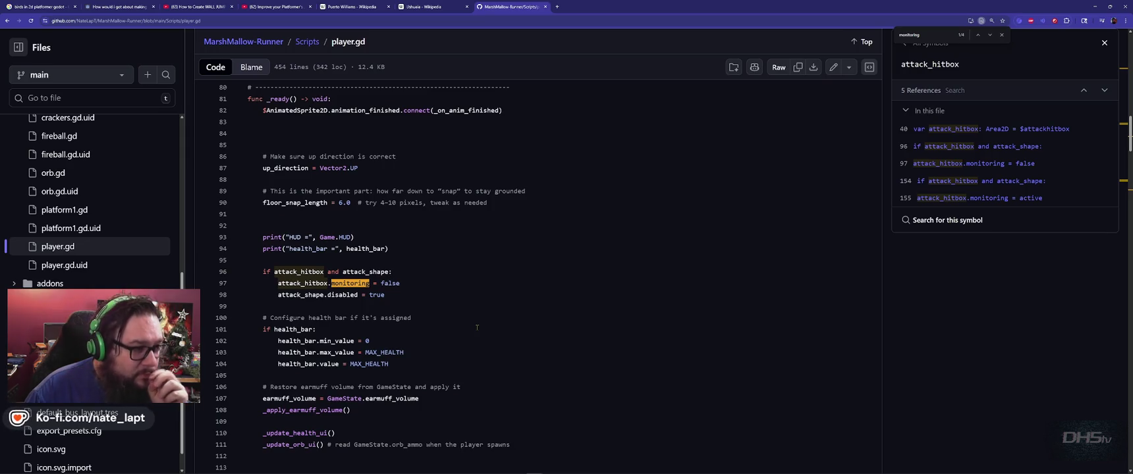
scroll(477, 327, down, 3)
Read ChatGPT's explanation that the unmirrored HurtArea only covers the enemy's front, then return to Godot.
key(alt+Tab)
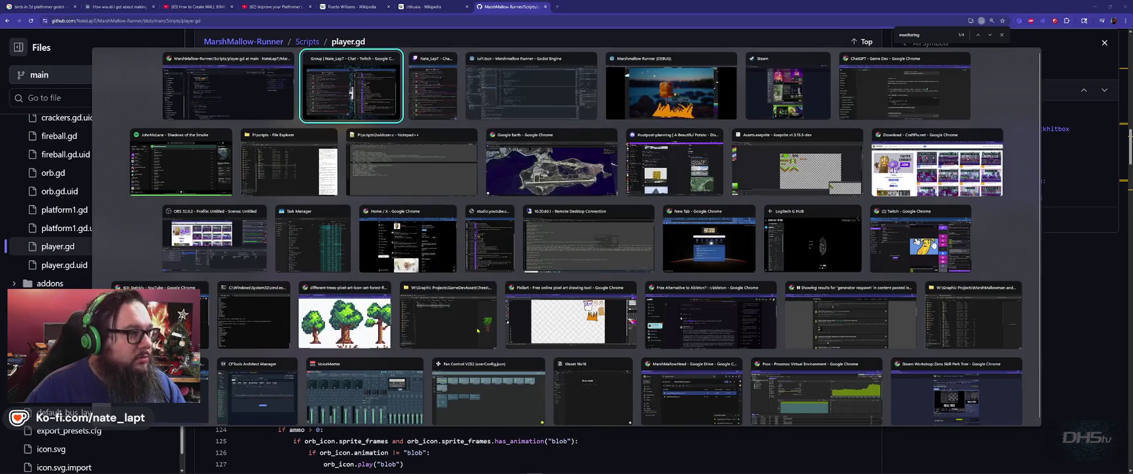
key(Escape)
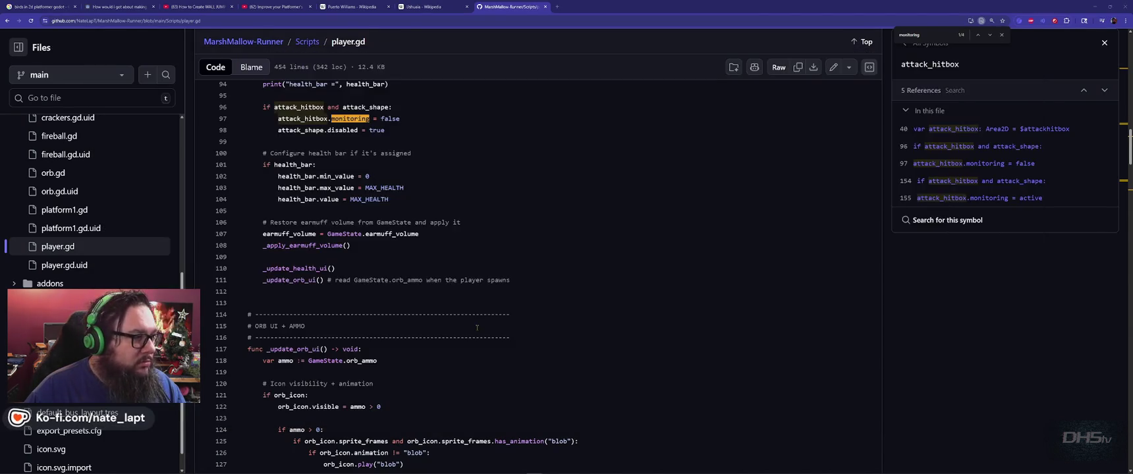
key(alt+Tab)
key(Tab)
key(Tab)
key(Tab)
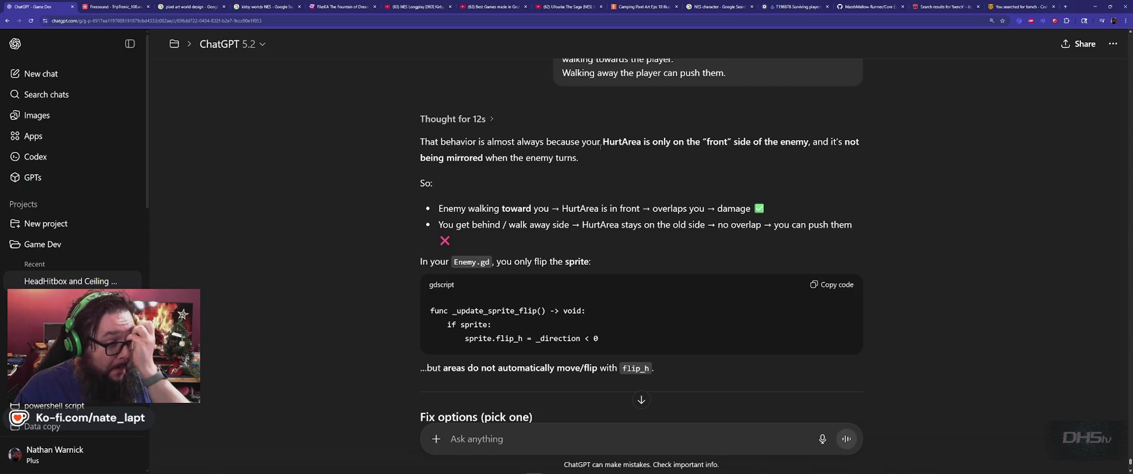
key(alt+Tab)
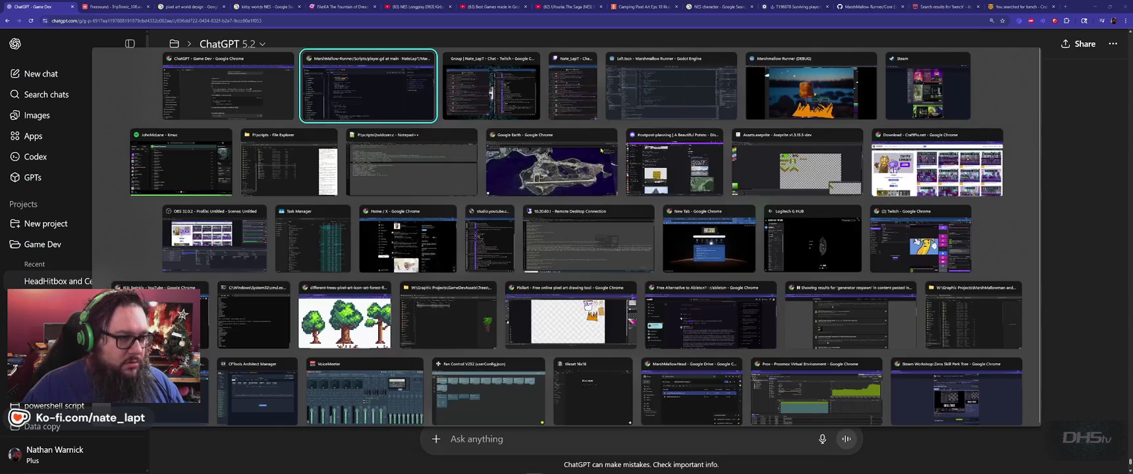
key(alt+Tab)
key(alt+Tab)
key(alt+Tab)
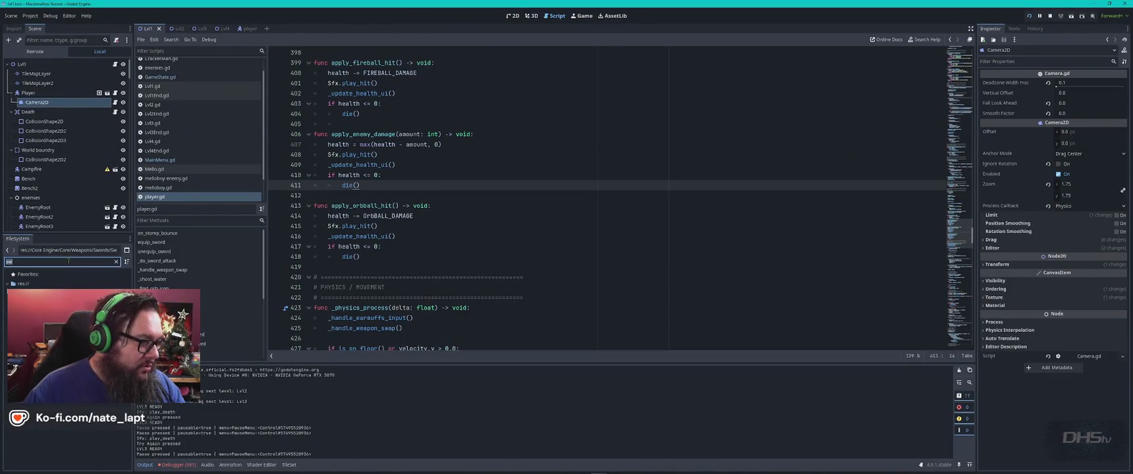
Filter FileSystem for 'mello' and open Mello.tscn in the 2D view.
text(mello)
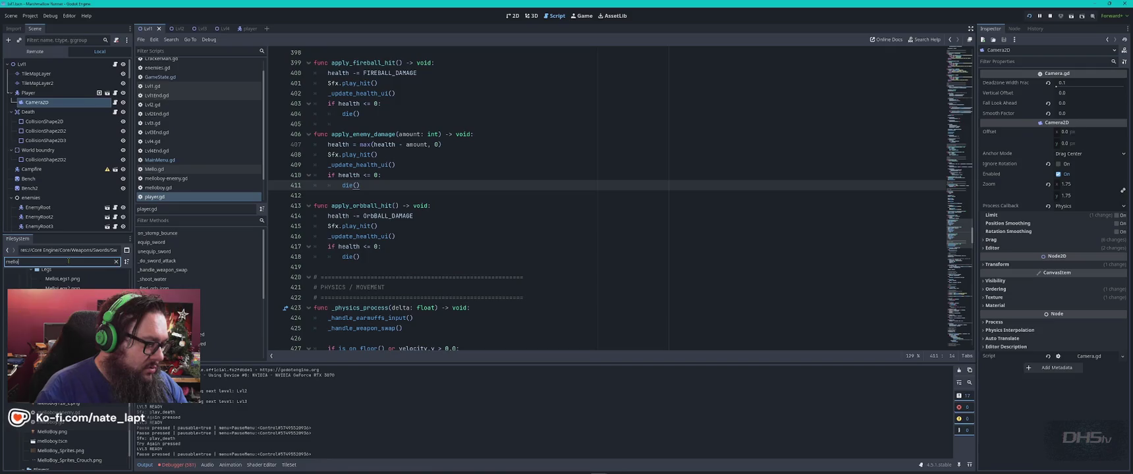
key(Down)
key(Return)
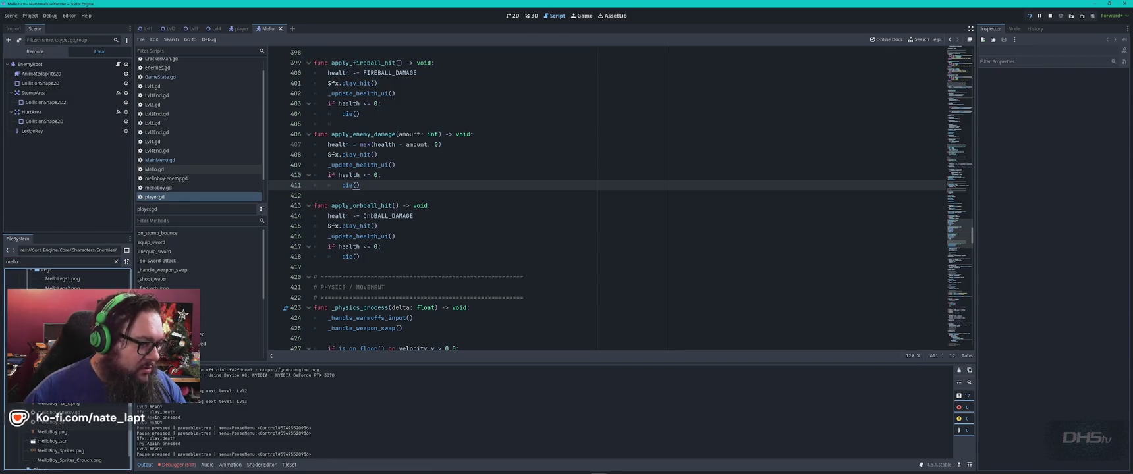
click(512, 17)
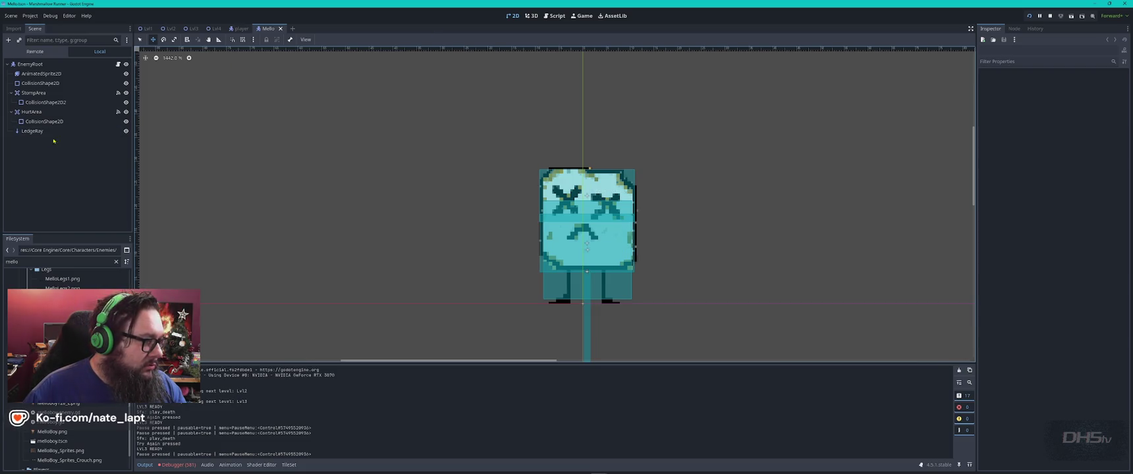
Inspect the HurtArea, StompArea and body collision shape nodes, toggling the body shape's visibility.
click(32, 112)
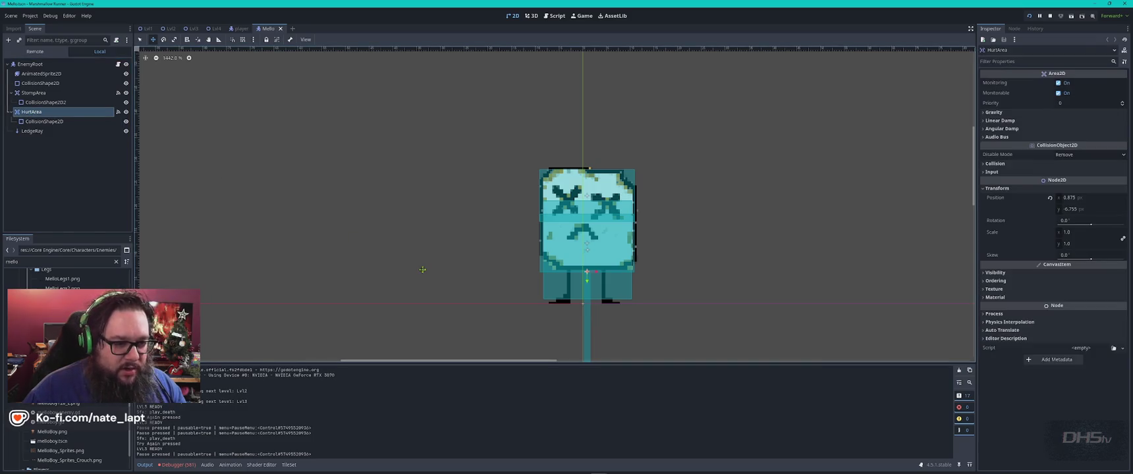
scroll(557, 263, up, 10)
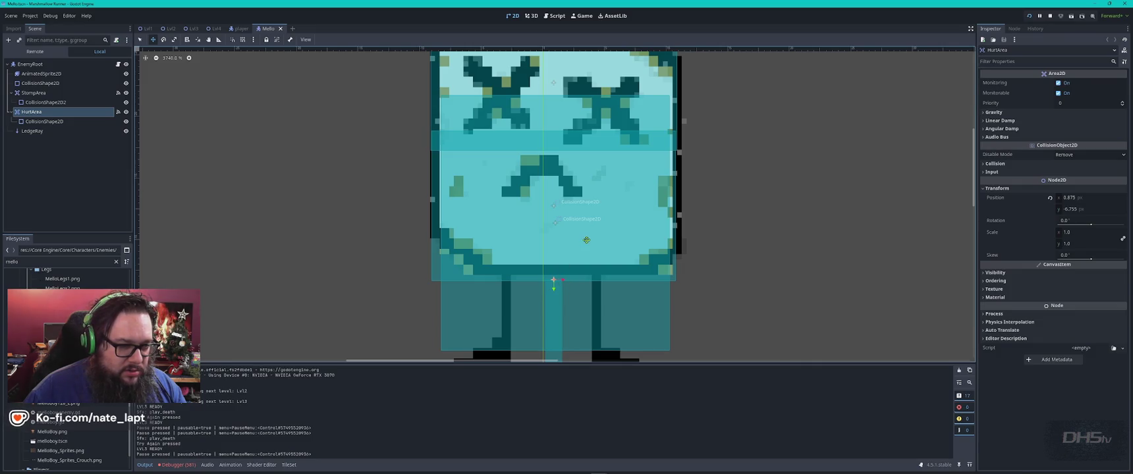
scroll(456, 282, down, 6)
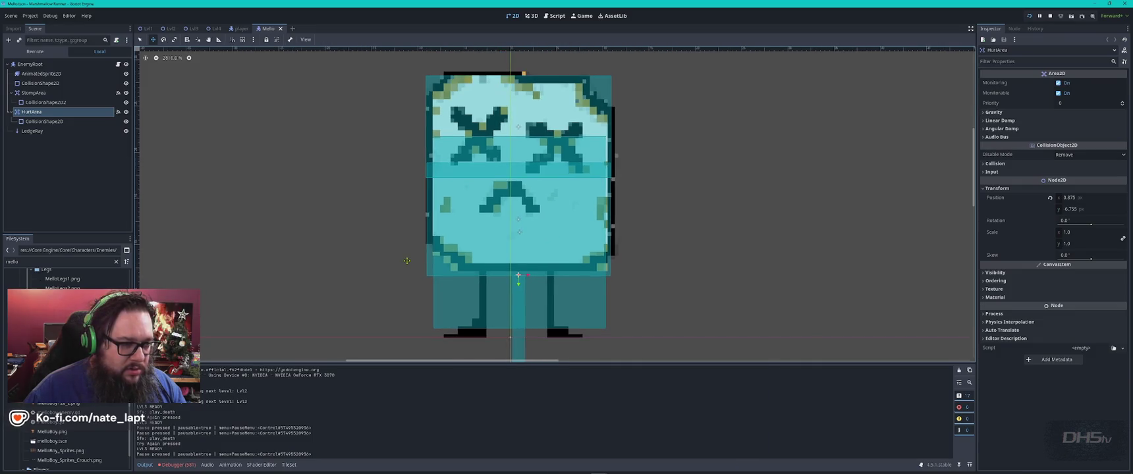
click(35, 93)
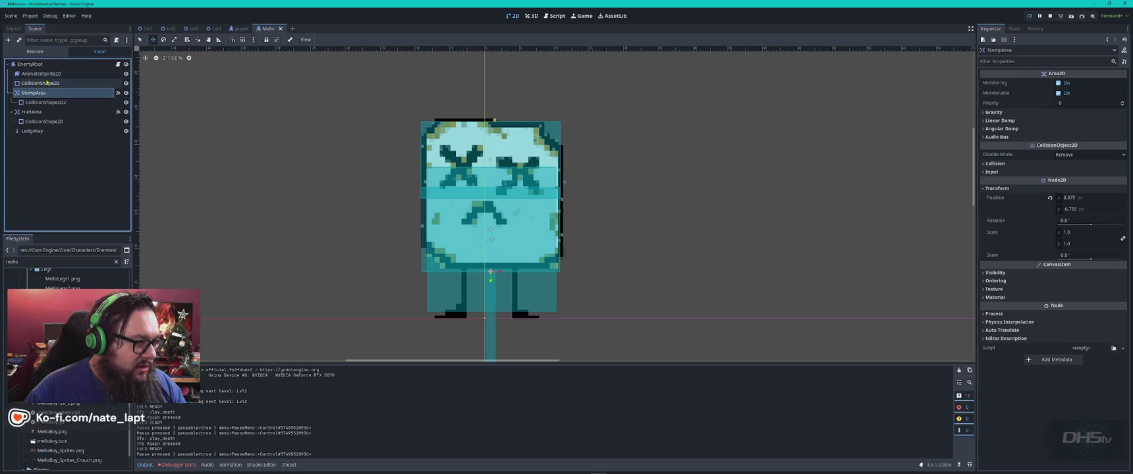
click(40, 83)
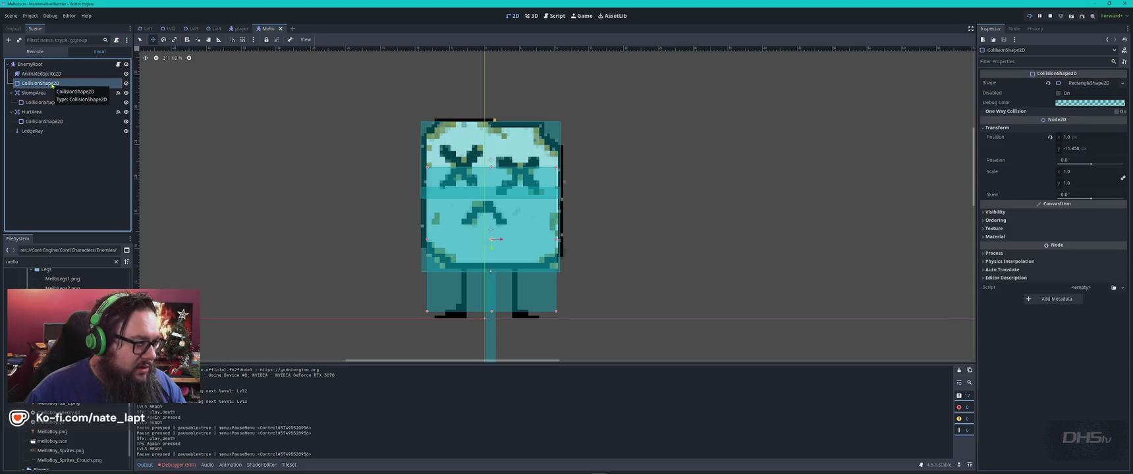
click(126, 84)
click(126, 84)
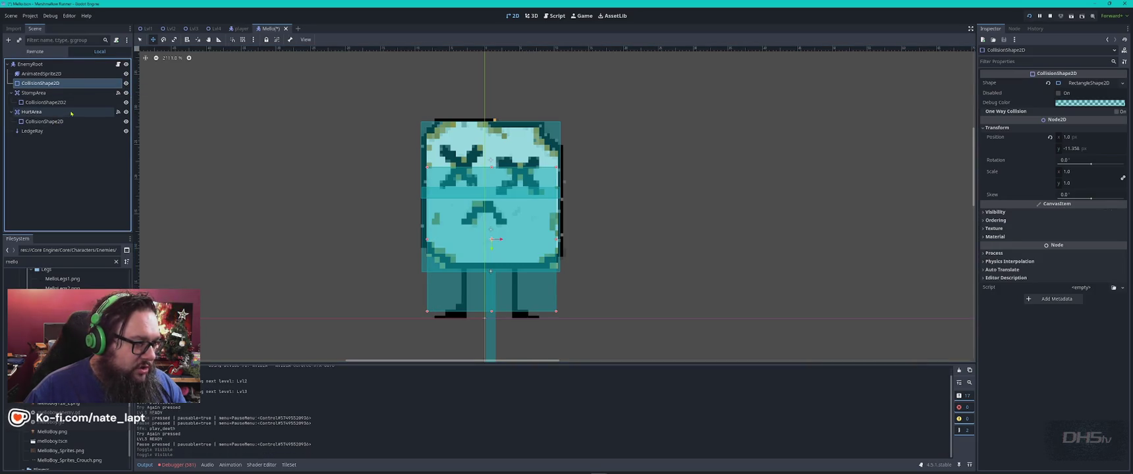
Toggle the HurtArea's collision overlay repeatedly to compare its coverage, then select its shape.
click(112, 112)
click(125, 113)
click(126, 112)
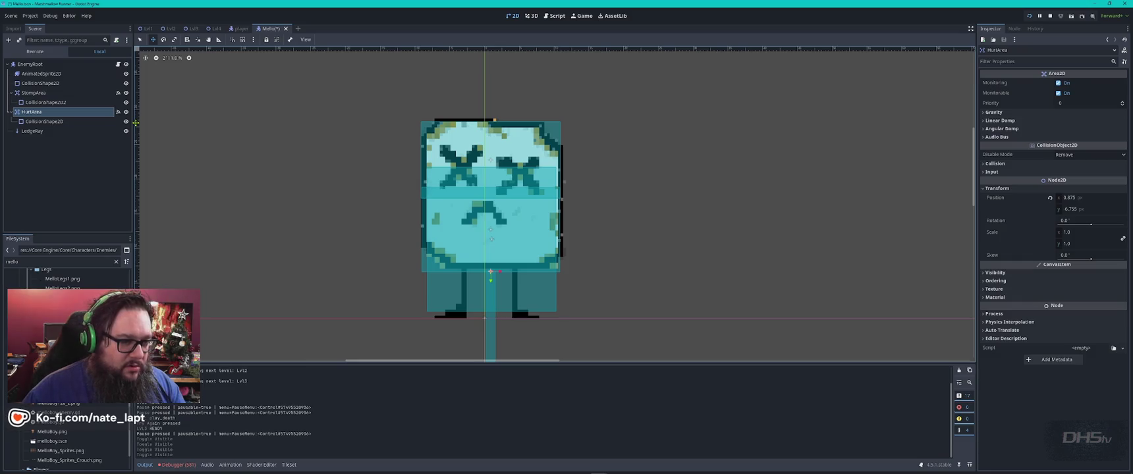
click(127, 112)
click(126, 112)
click(126, 112)
click(126, 112)
click(127, 112)
click(126, 112)
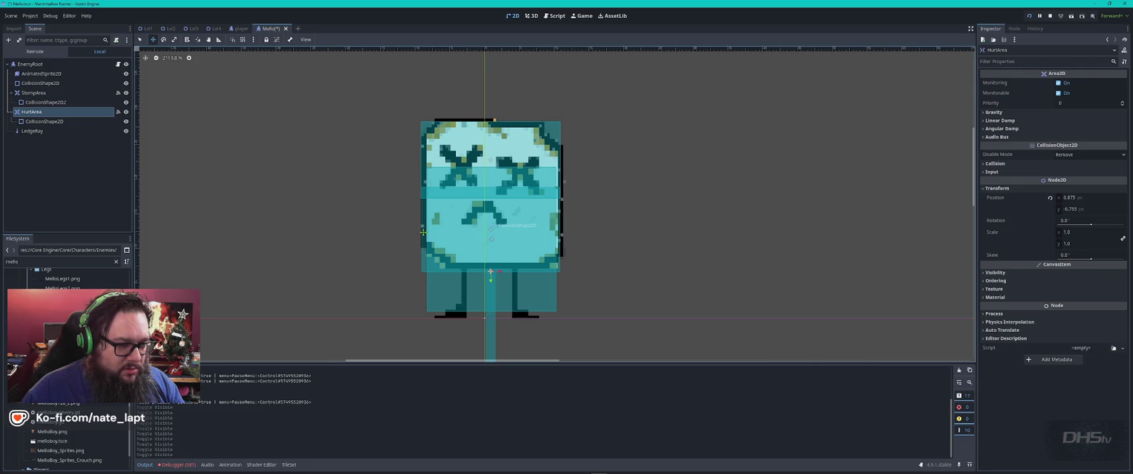
click(547, 246)
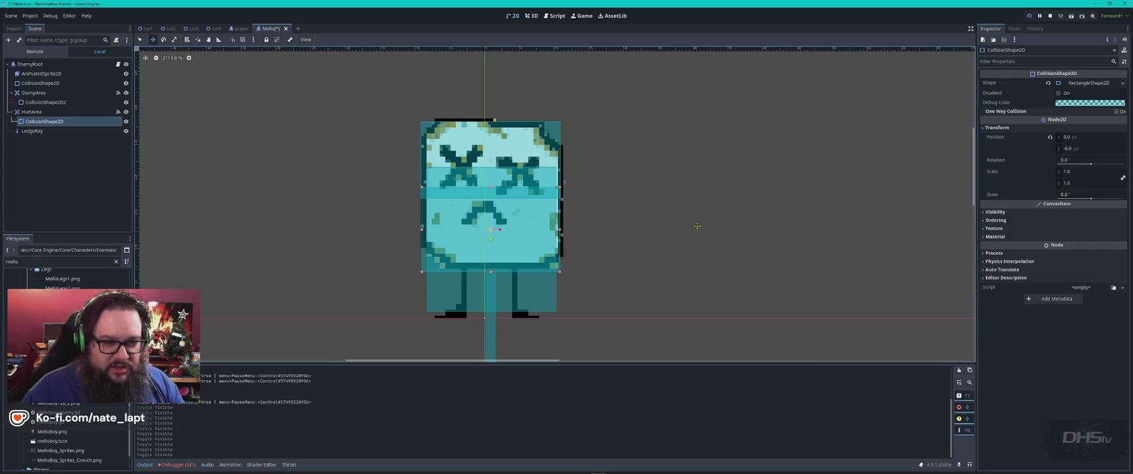
Nudge the HurtArea collision box to x 0.125, save Mello, and filter files for 'crack'.
key(q)
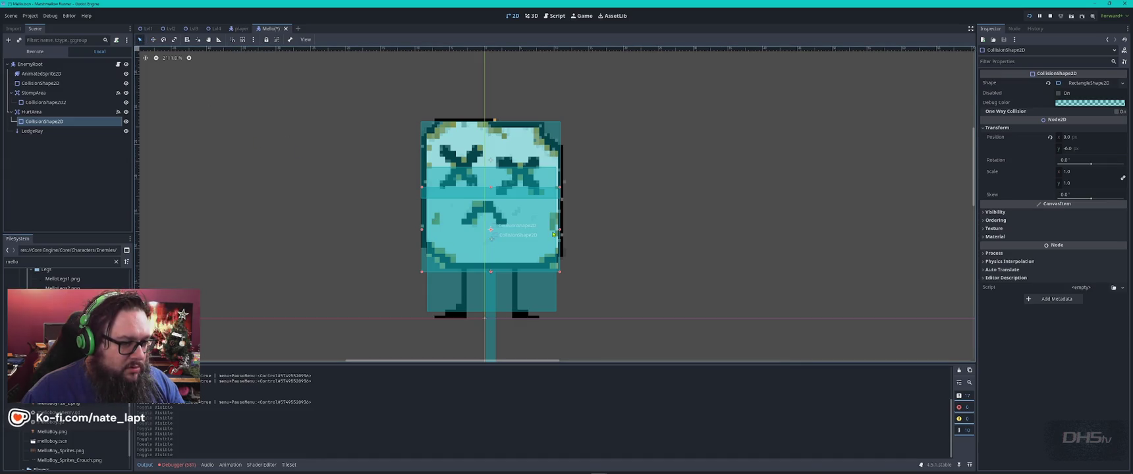
mouse_move(559, 230)
mouse_down()
mouse_move(573, 231)
mouse_move(561, 232)
mouse_up()
drag(423, 232, 423, 232)
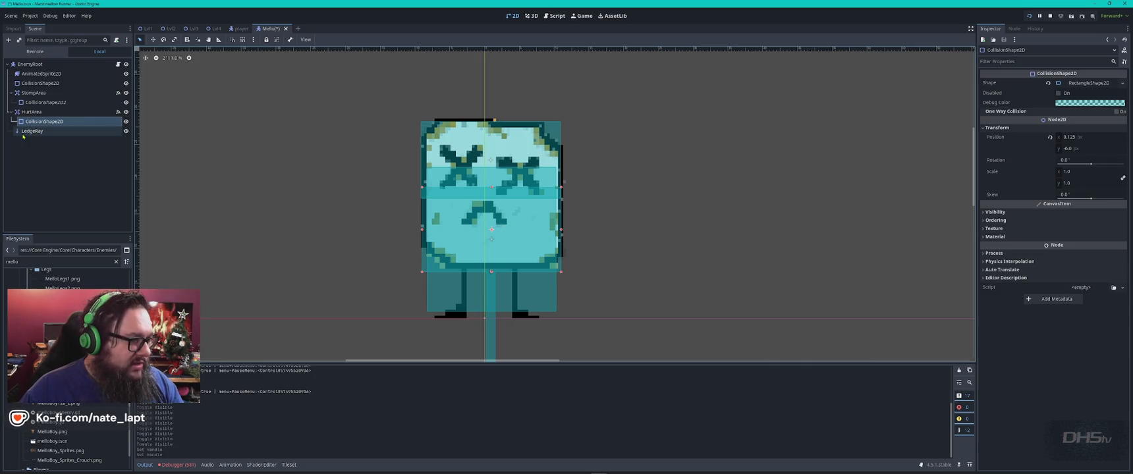
click(42, 113)
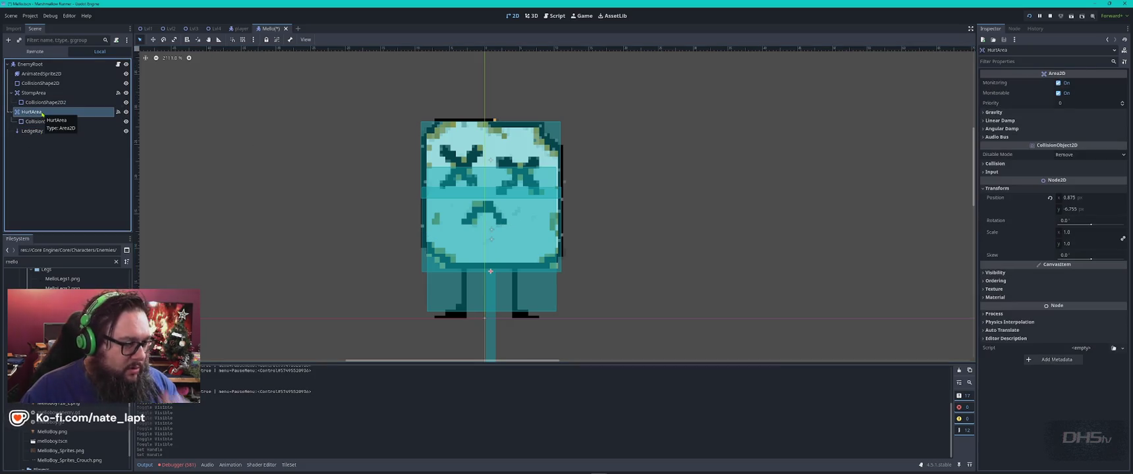
key(ctrl+s)
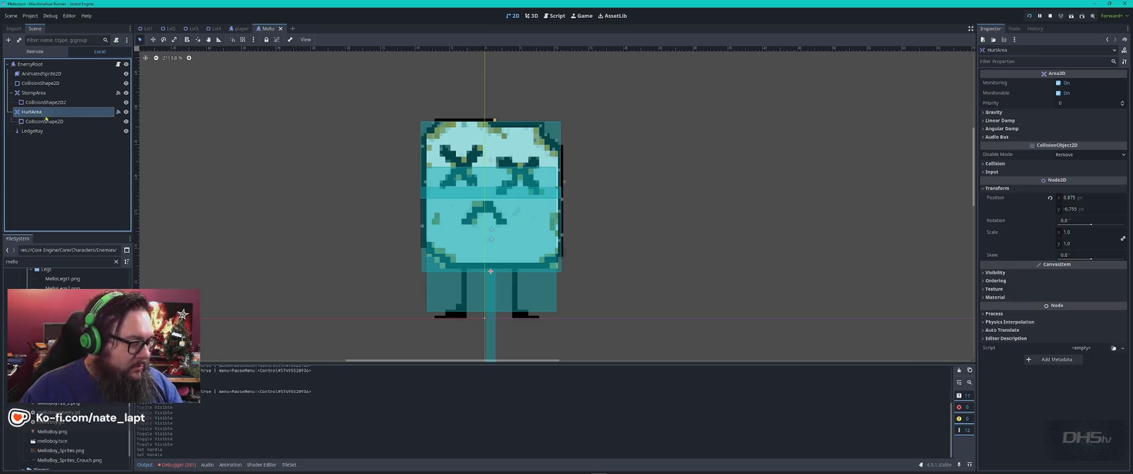
double_click(47, 262)
text(crack)
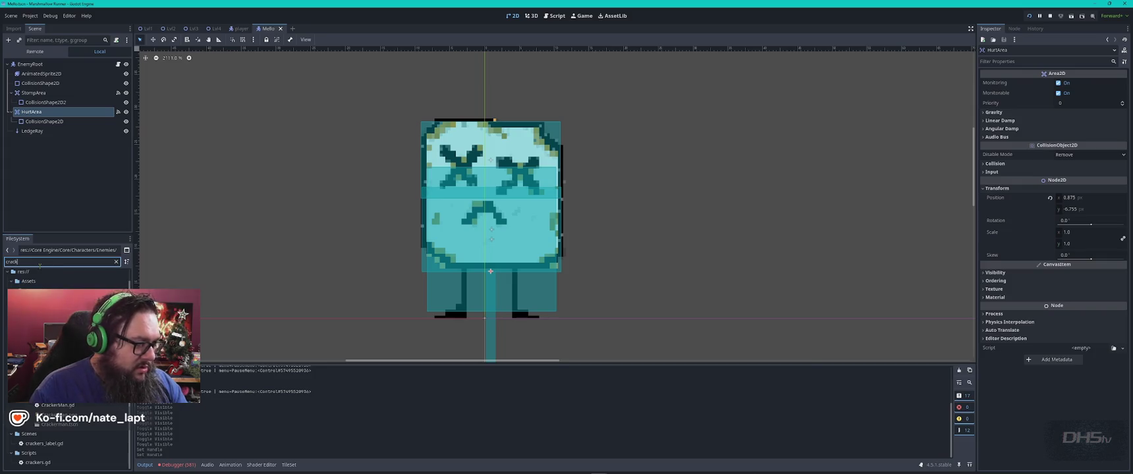
In the player scene, hide the sprite and make the stomp sensor capsule thinner.
click(238, 28)
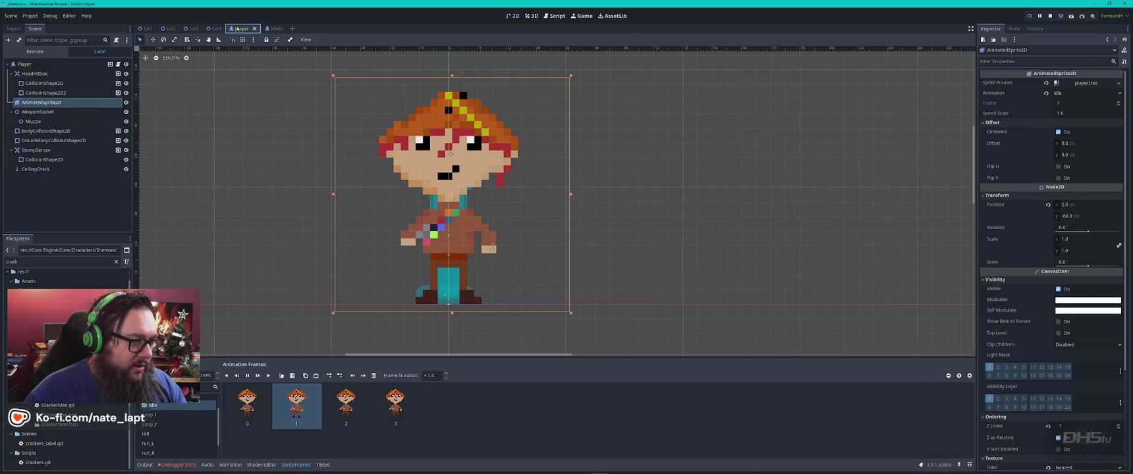
click(126, 103)
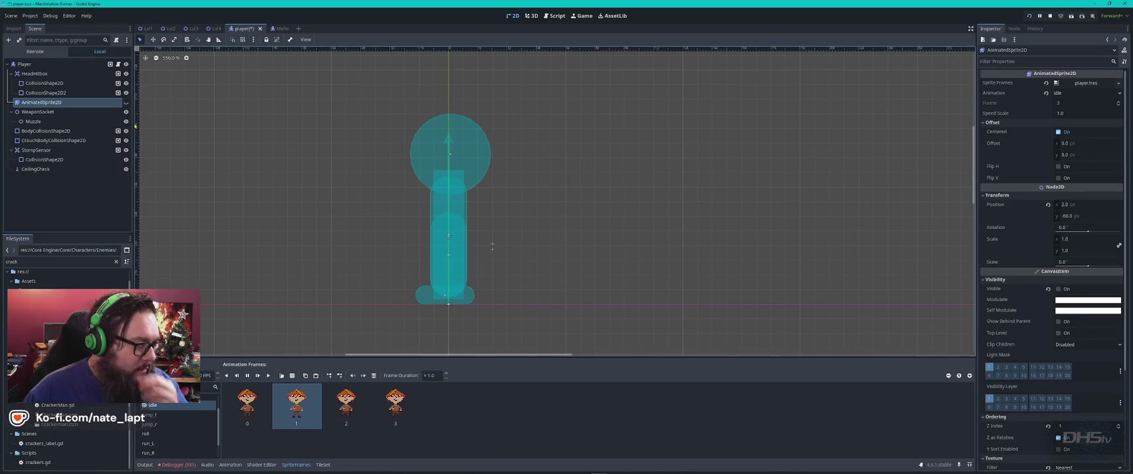
click(74, 133)
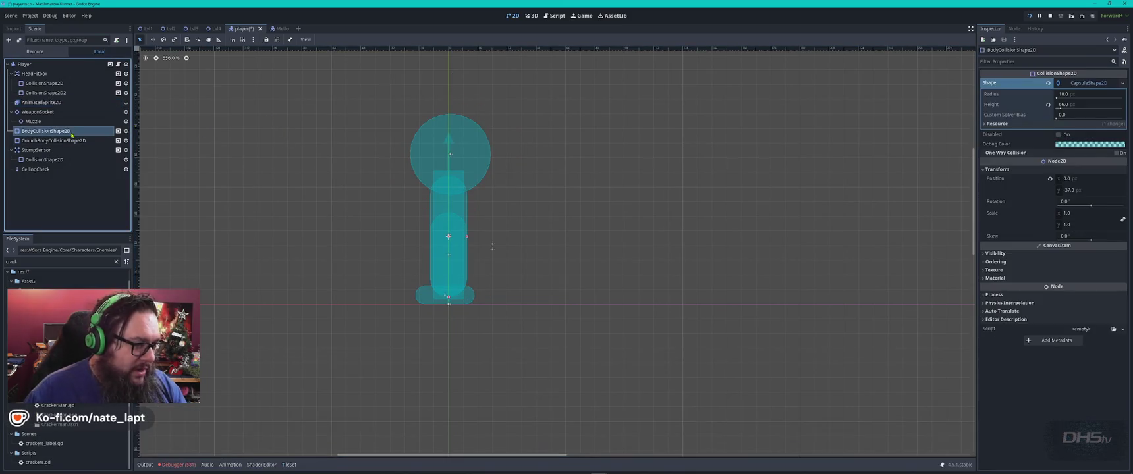
click(71, 141)
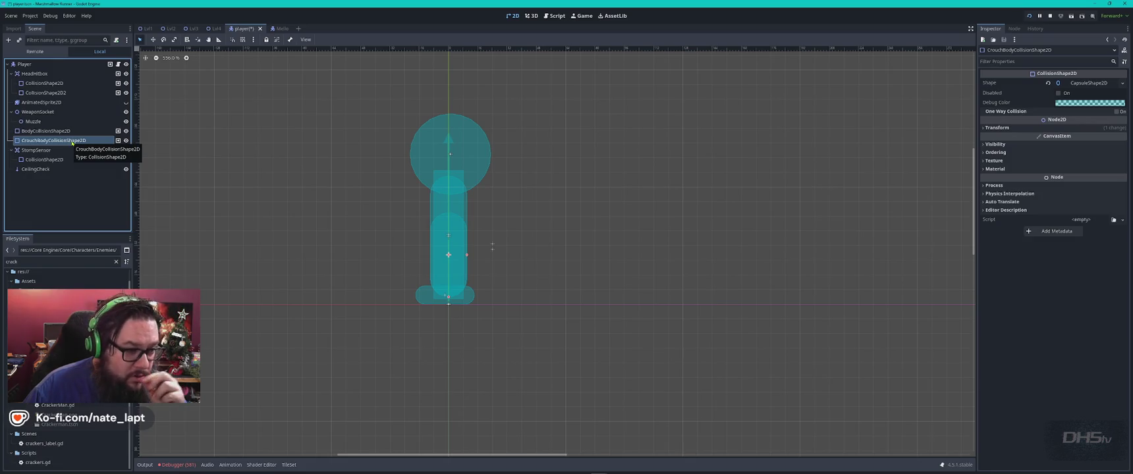
click(473, 297)
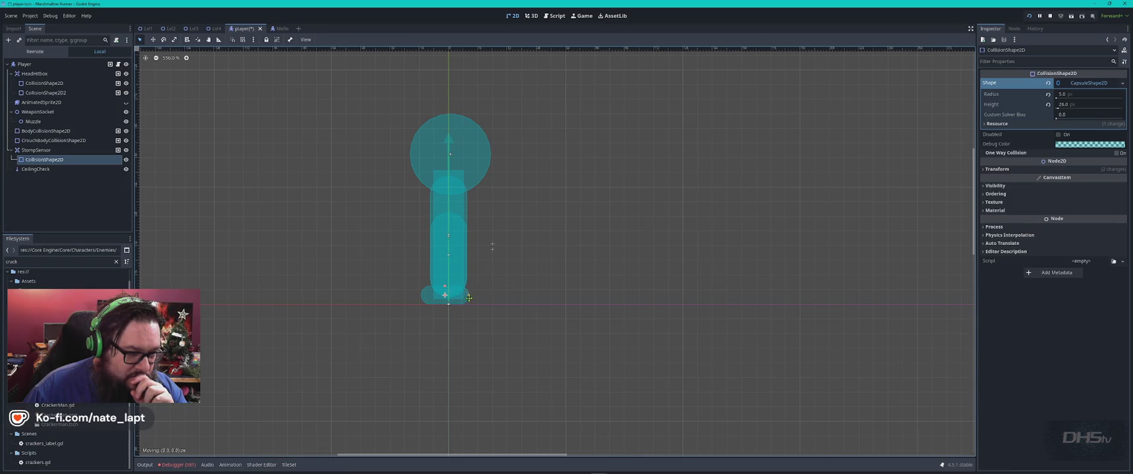
drag(449, 287, 448, 298)
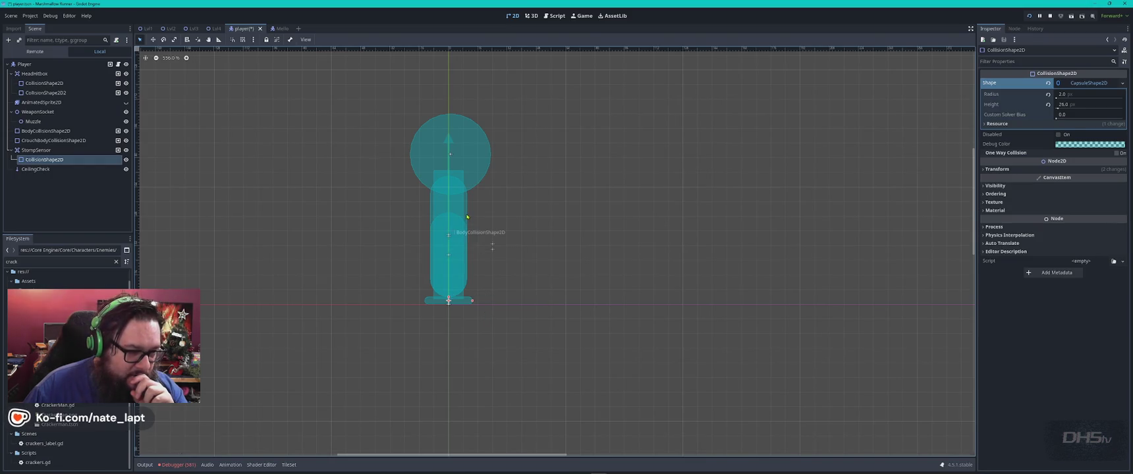
Widen the body collision capsule slightly, unhide the sprite, save the player scene, and run the game.
click(474, 229)
drag(468, 240, 469, 239)
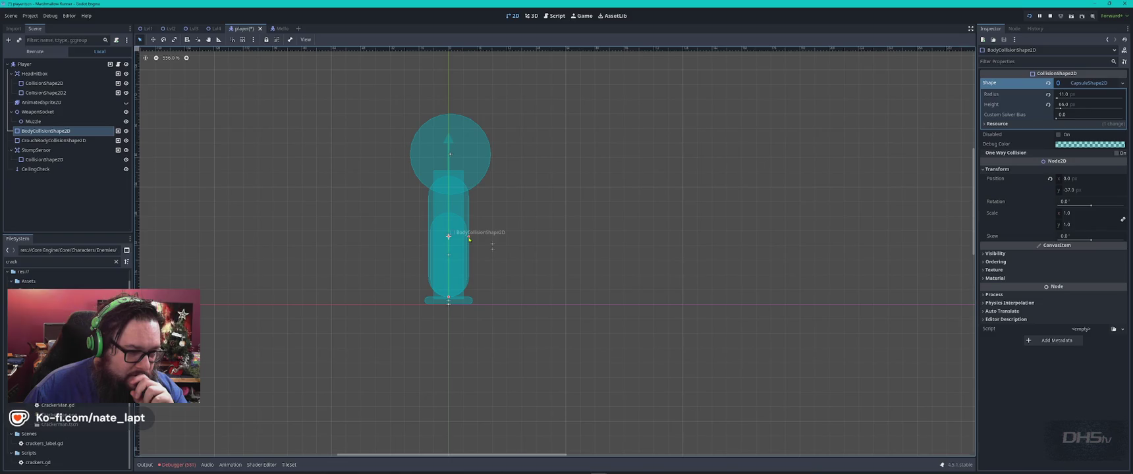
click(52, 140)
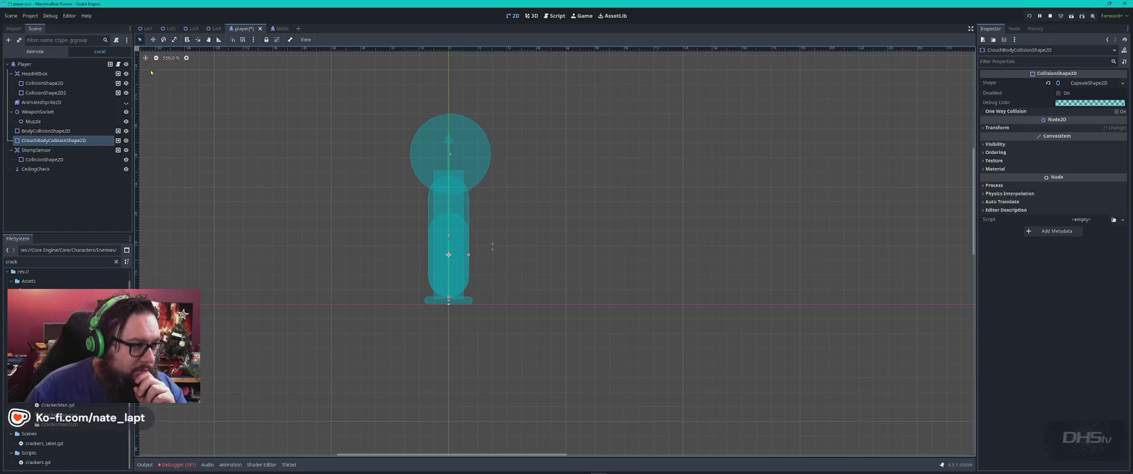
click(126, 102)
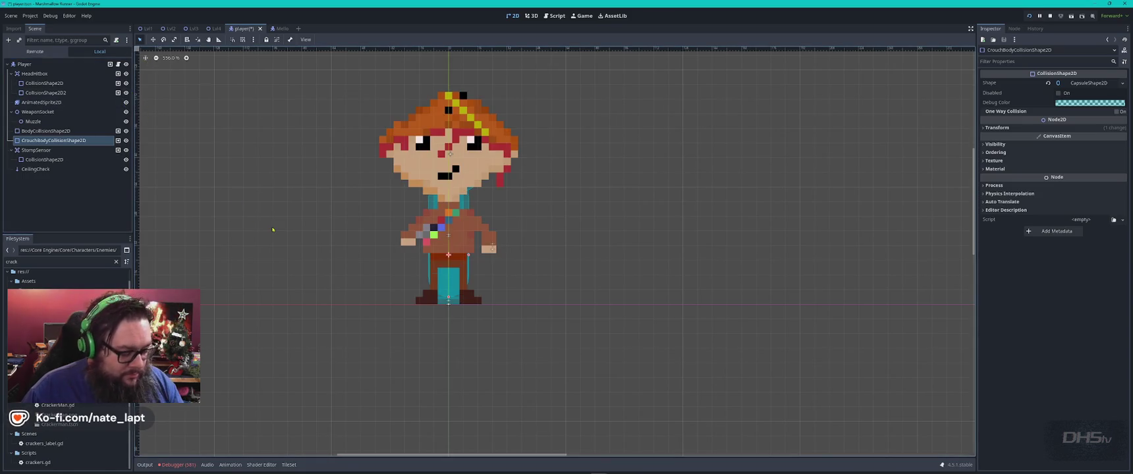
key(ctrl+s)
key(F5)
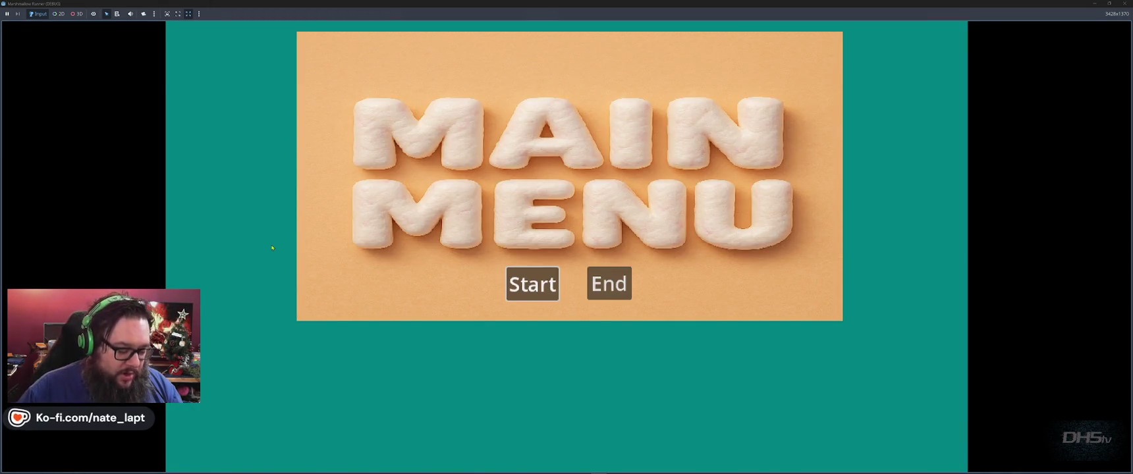
Start the game, walk the character right and left, then quit the test run.
key(Return)
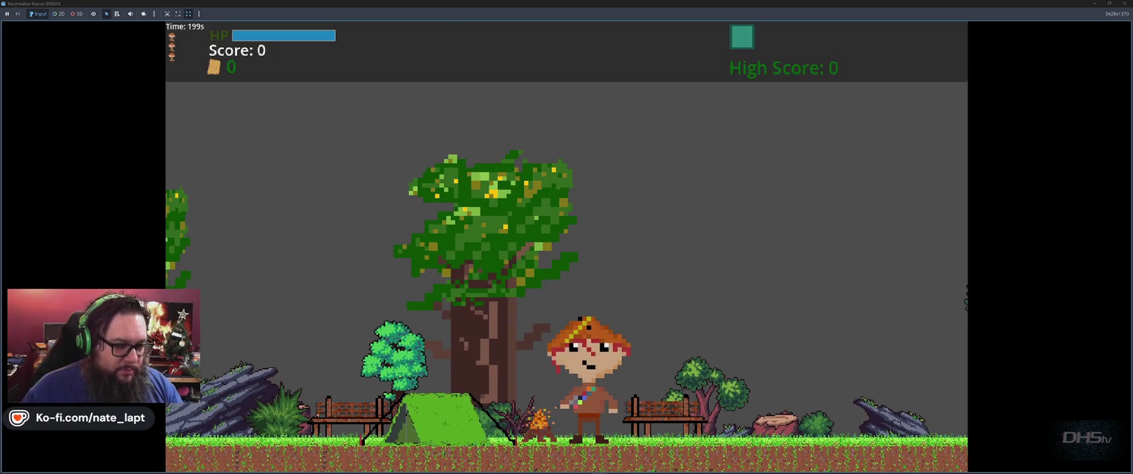
key(Right)
key(Left)
key(Right)
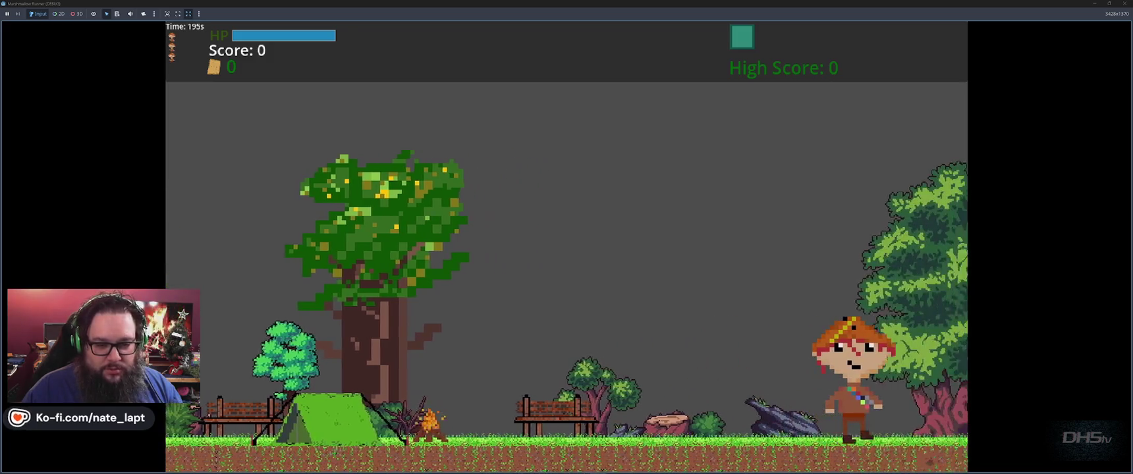
key(Left)
key(F8)
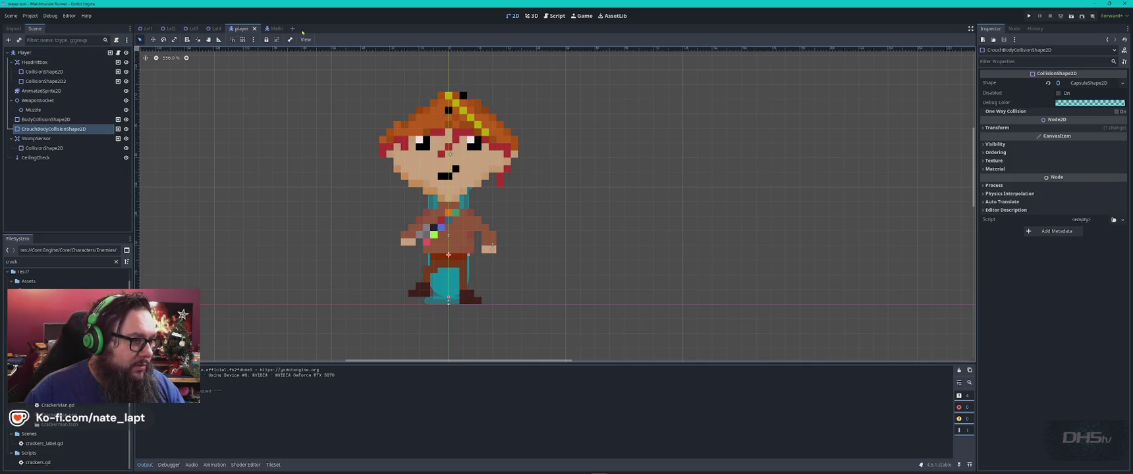
In Lvl1, drag the Camera2D slightly right, save the level, and launch the game.
click(147, 29)
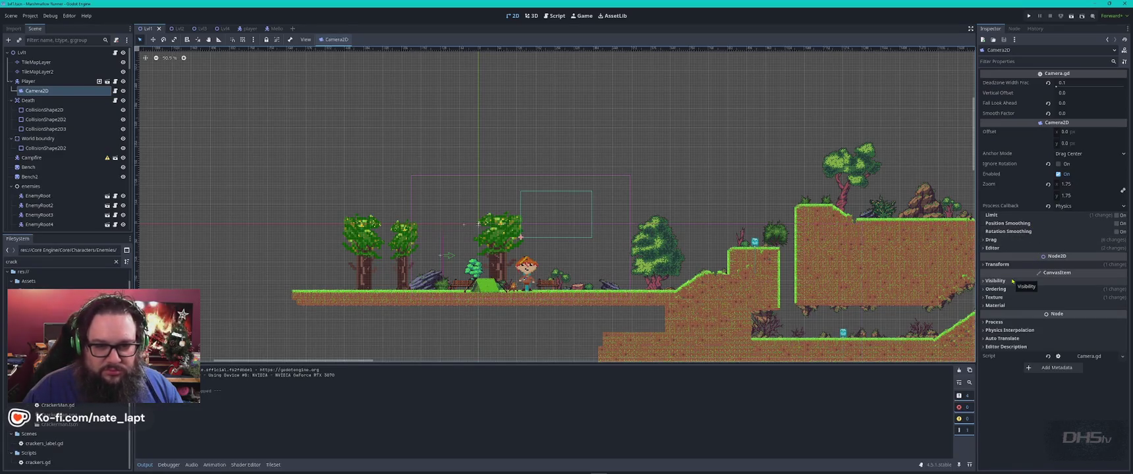
click(989, 240)
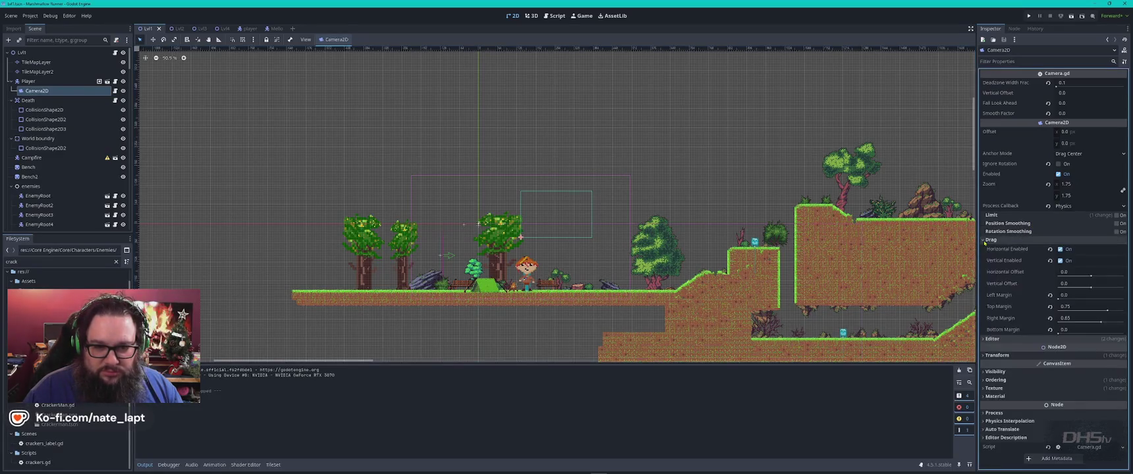
click(985, 239)
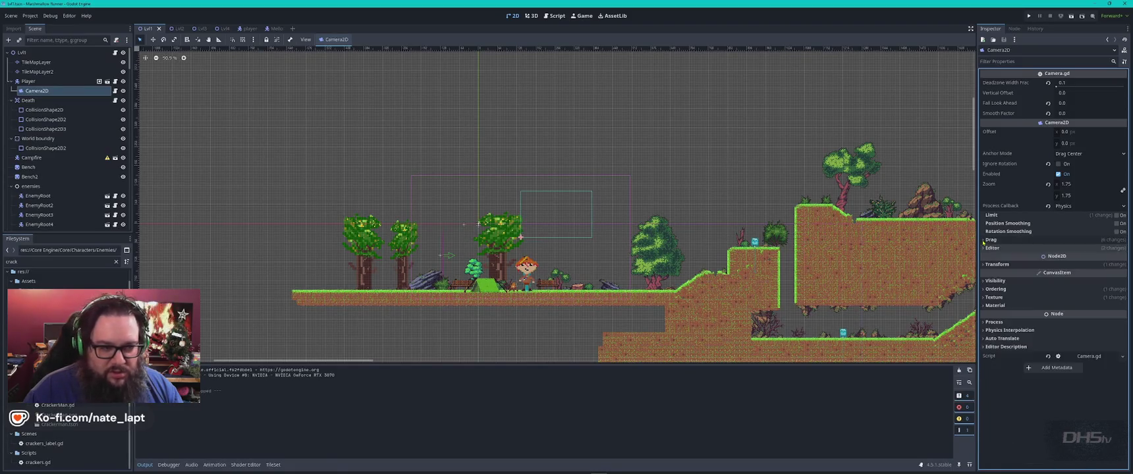
drag(521, 238, 553, 236)
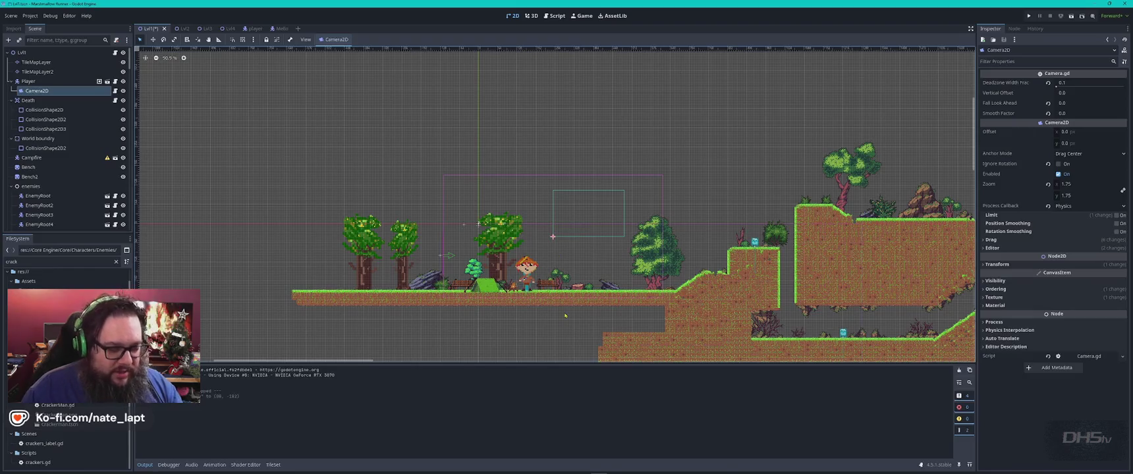
key(ctrl+s)
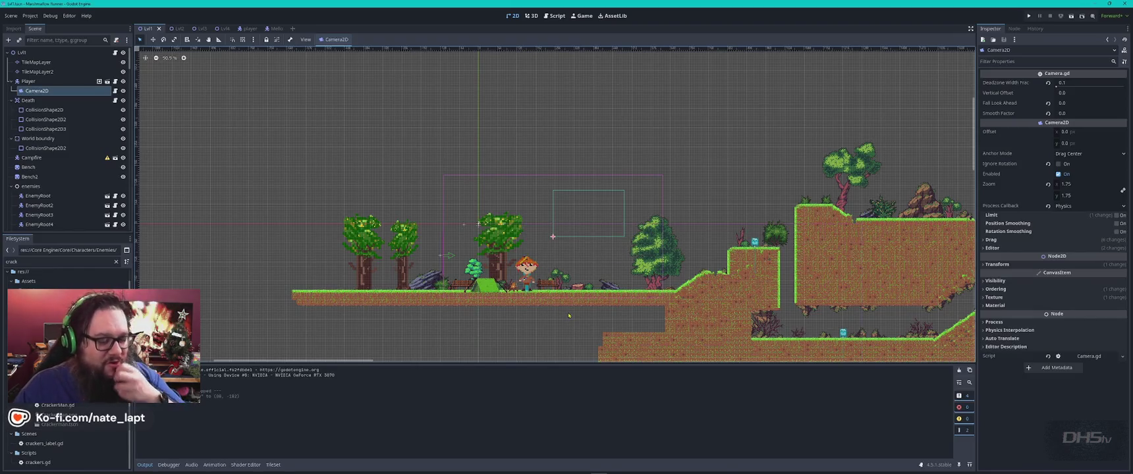
key(F5)
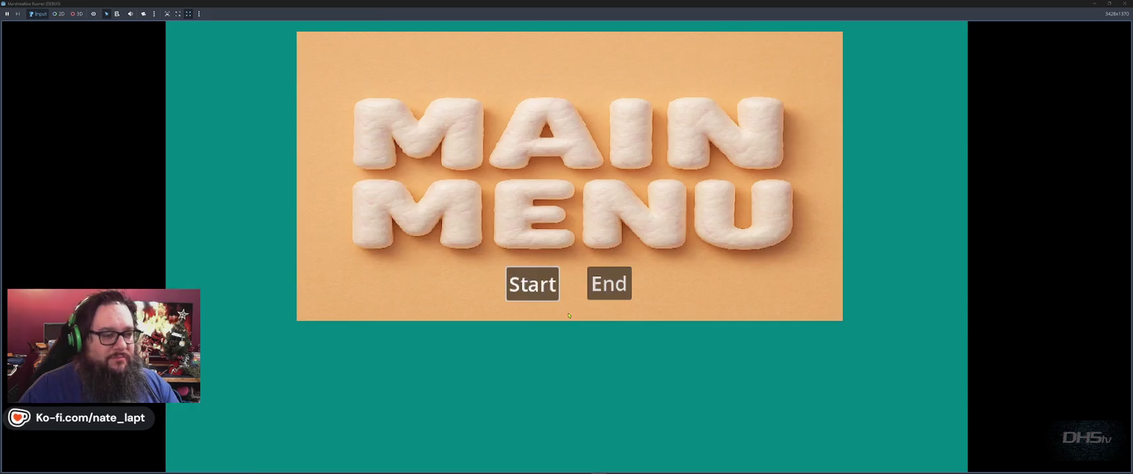
Start the game and run right up the grassy slope onto the raised platform.
key(Return)
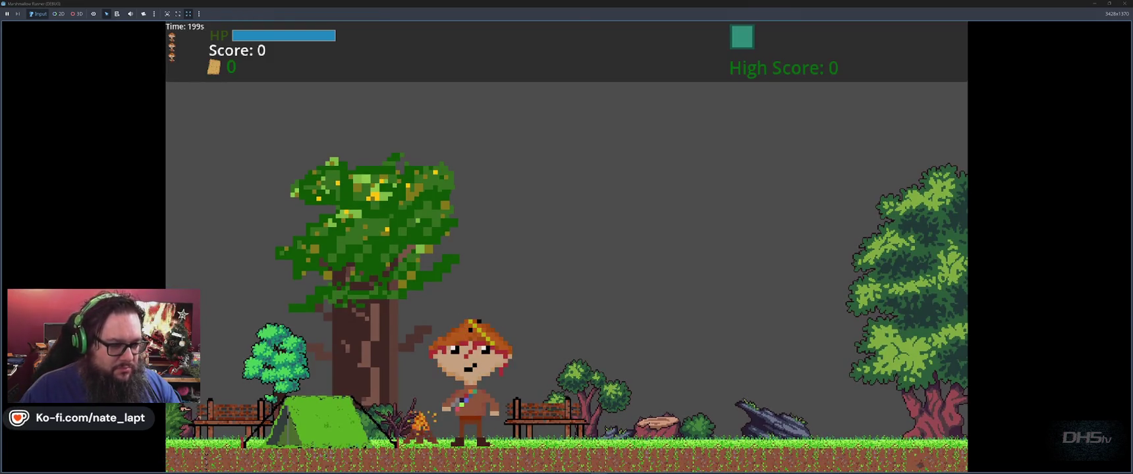
key(Right)
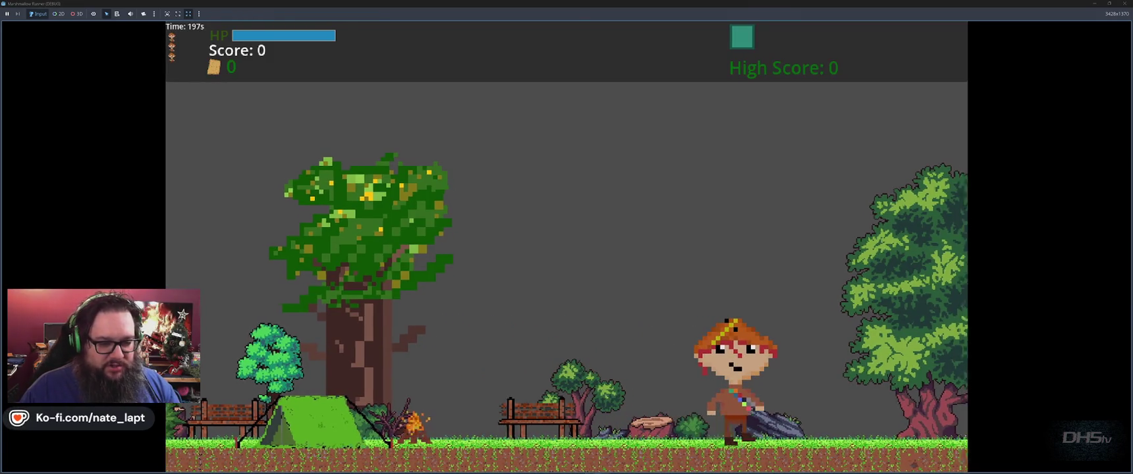
key(Right)
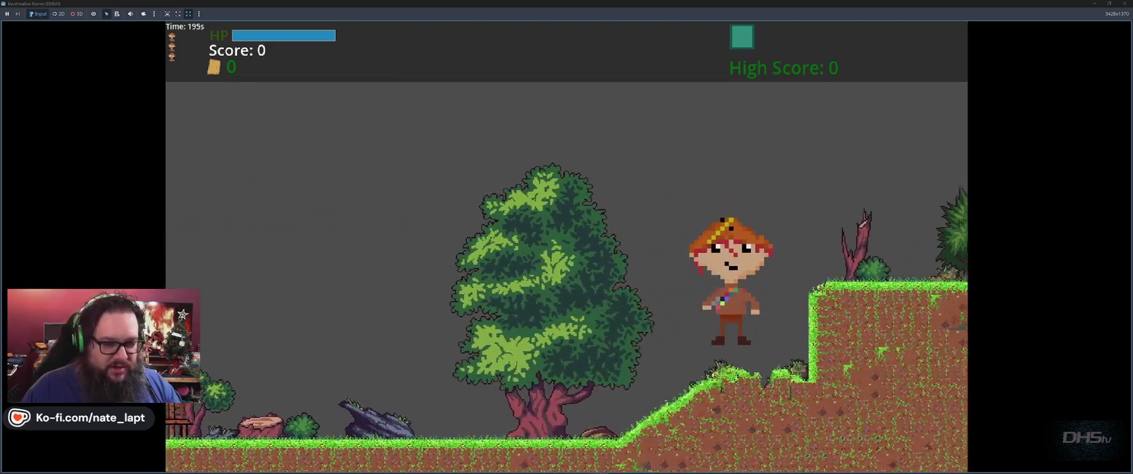
key(Right)
key(space)
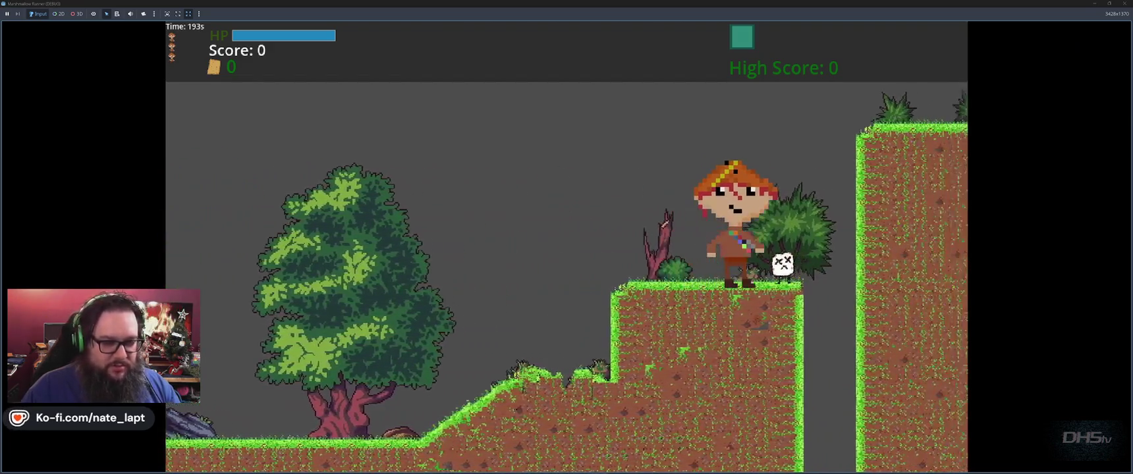
Move back and forth against the marshmallow enemy until the character dies, then close the game.
key(Left)
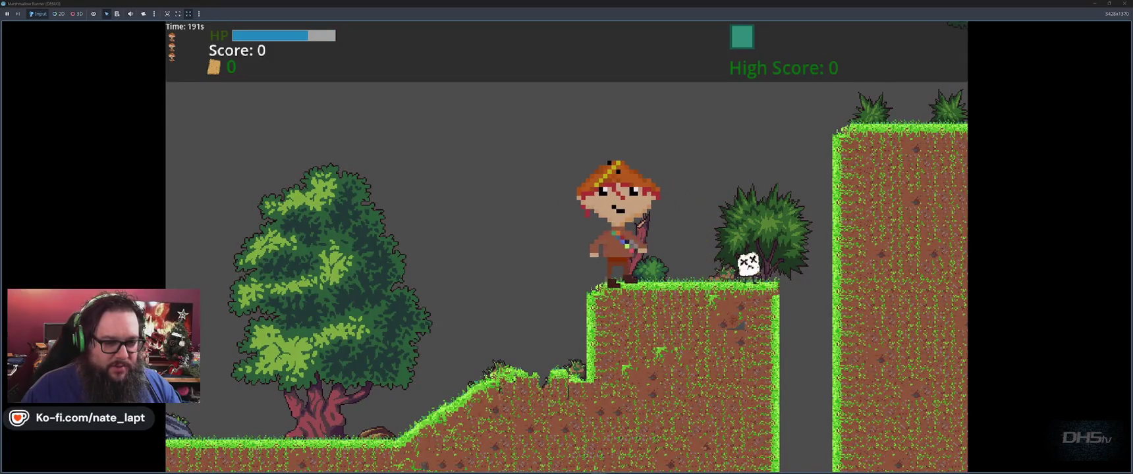
key(Left)
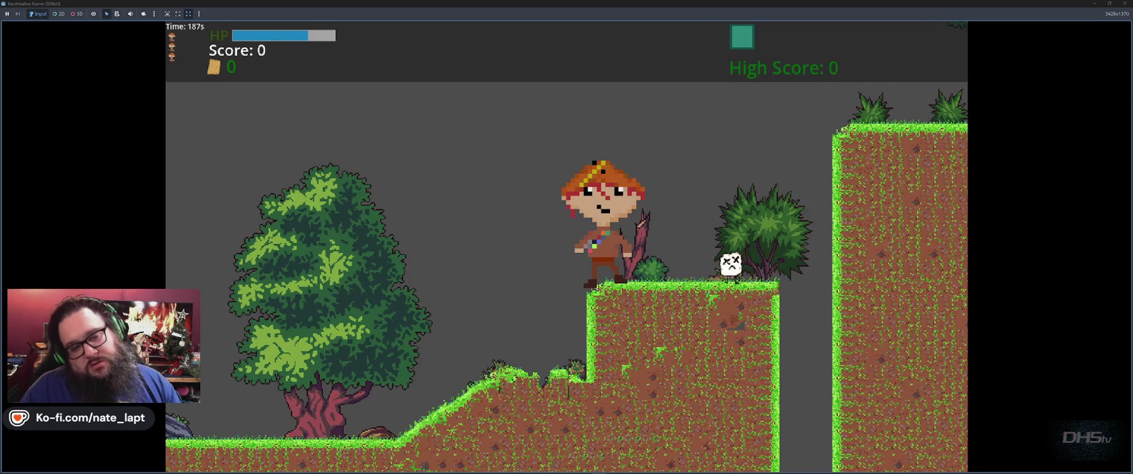
key(space)
key(Right)
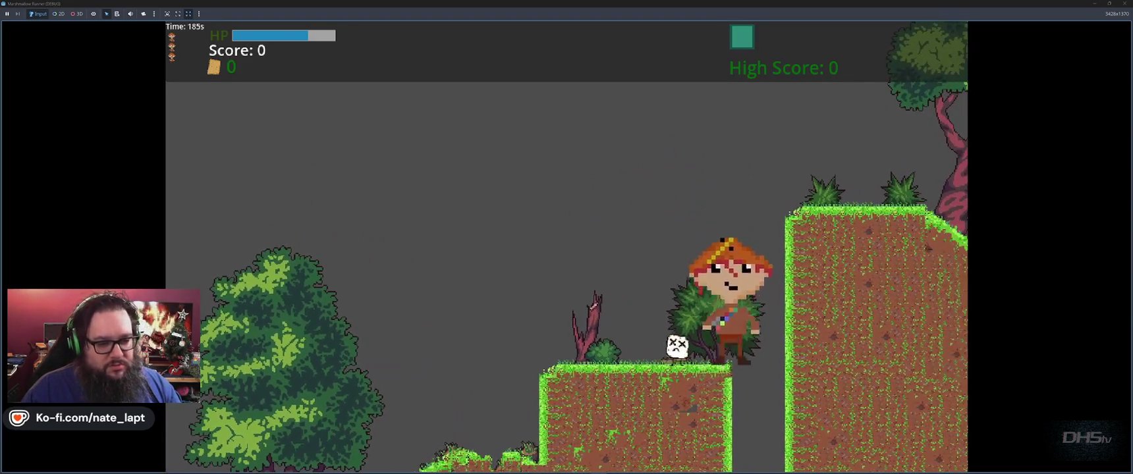
key(Left)
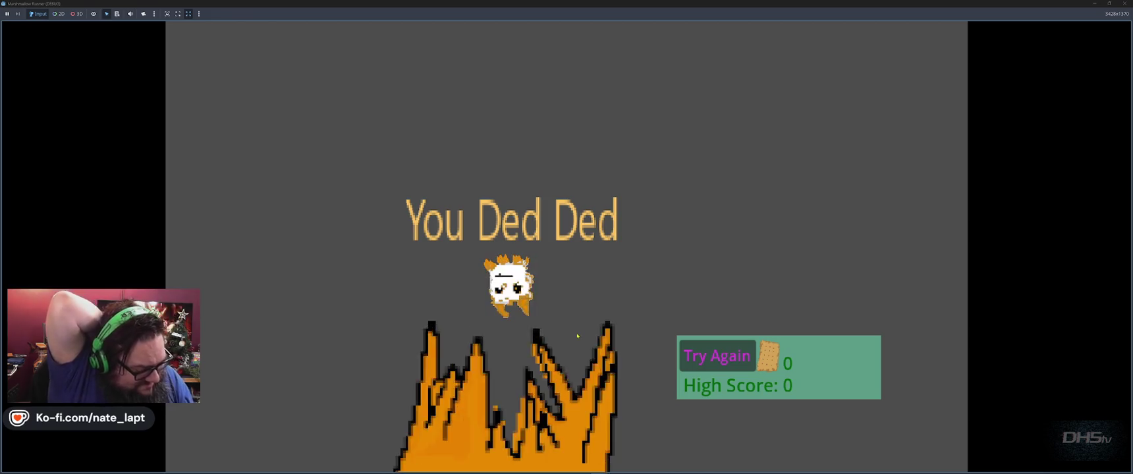
key(F8)
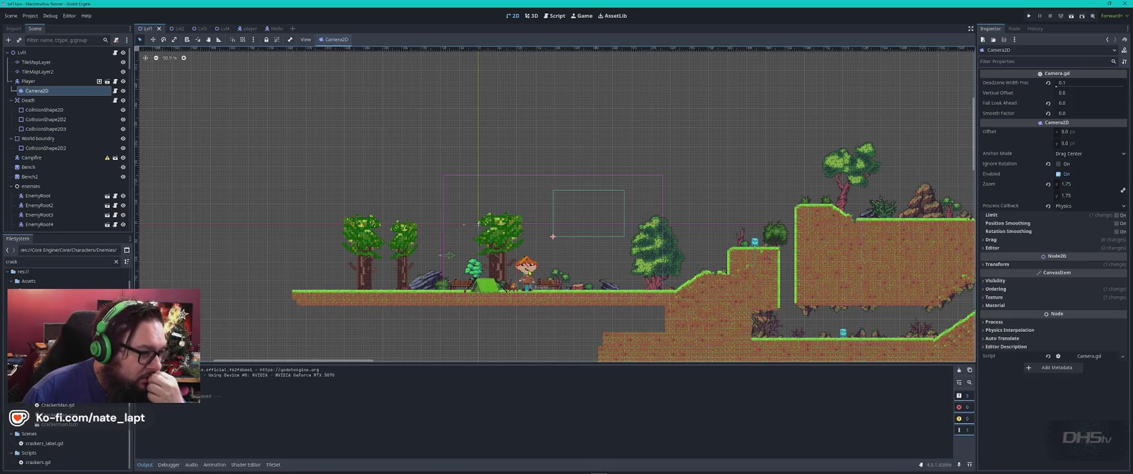
Open the player scene and search the body collision shape's properties for 'one'.
click(40, 81)
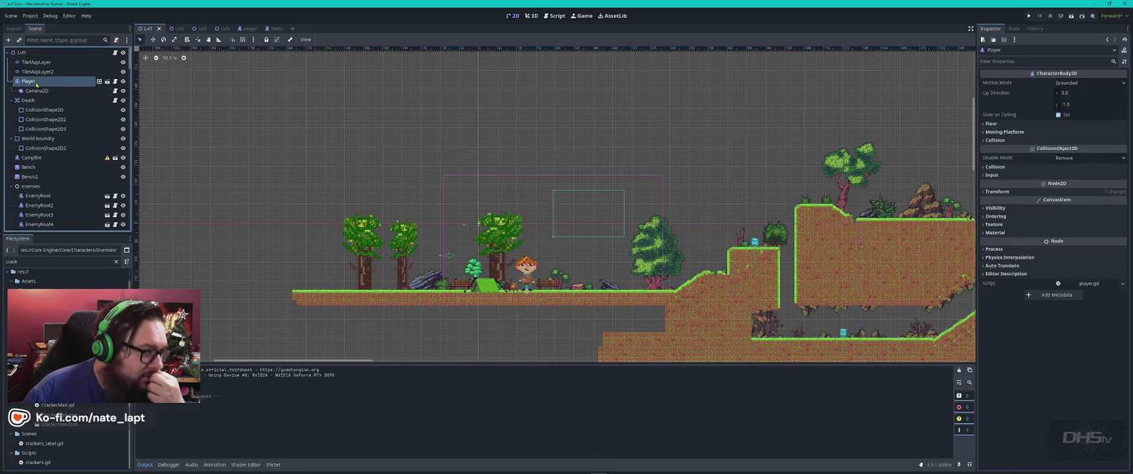
click(249, 28)
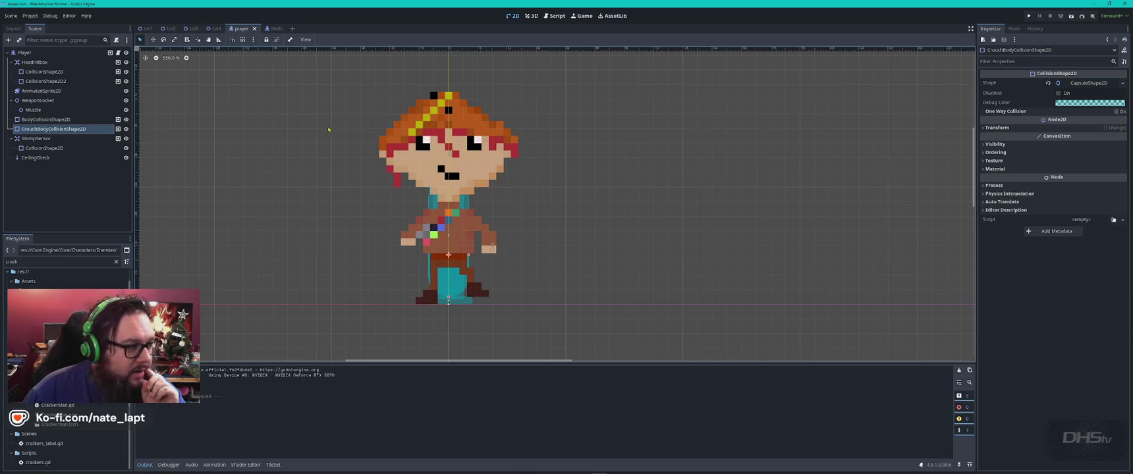
click(46, 120)
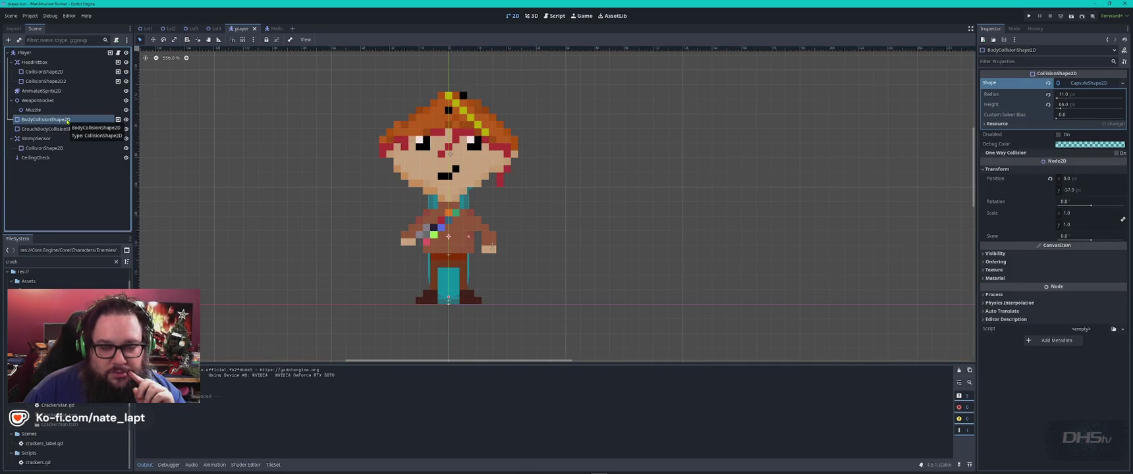
click(1026, 60)
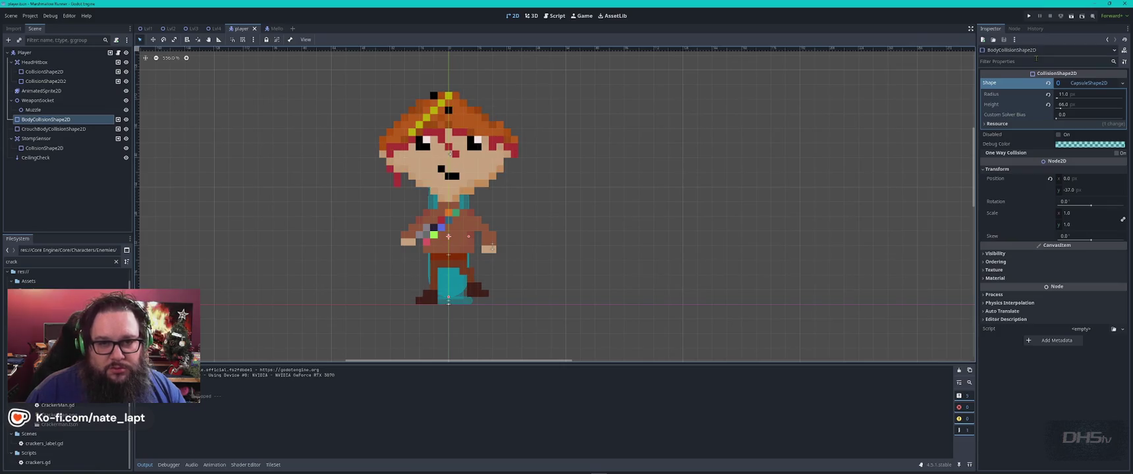
text(one)
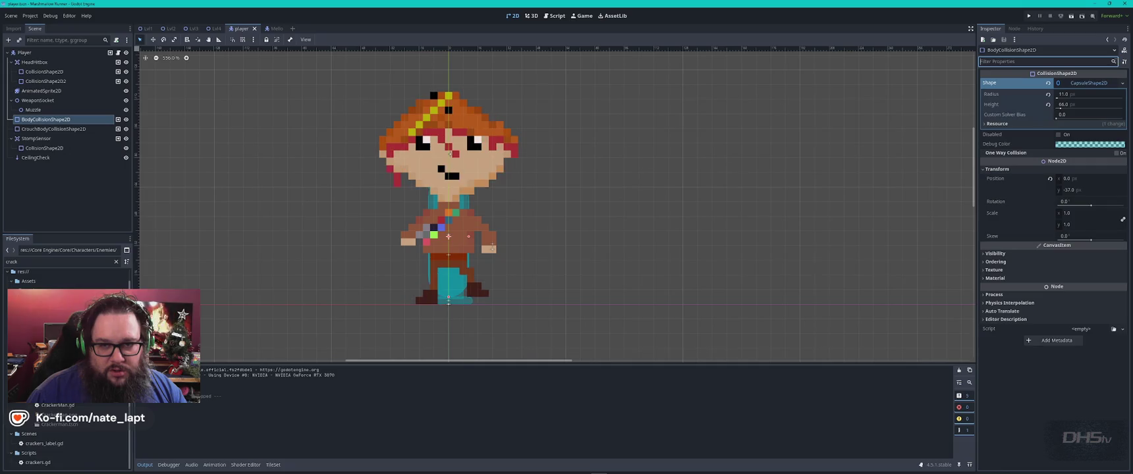
click(1008, 30)
Inspect the Visibility and Process sections of the crouch and body collision shapes.
click(53, 130)
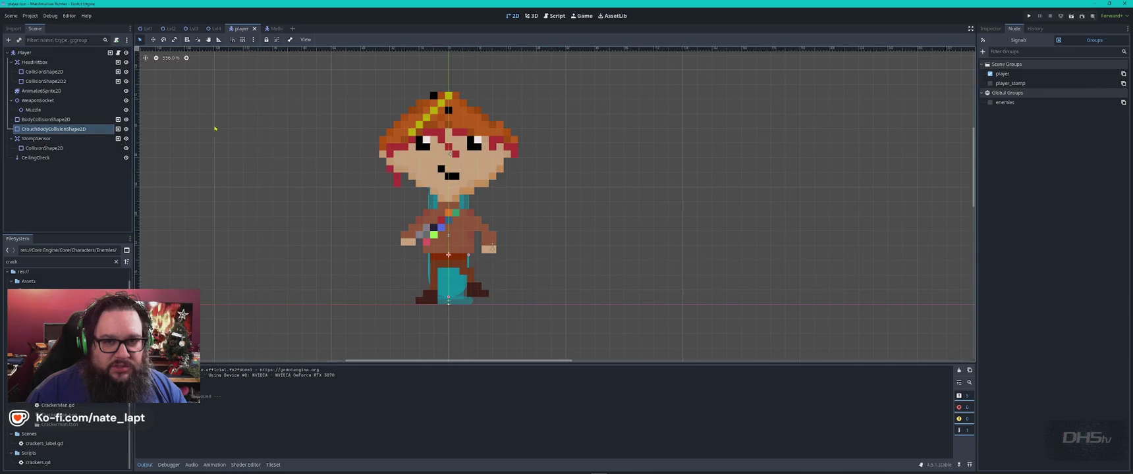
click(990, 29)
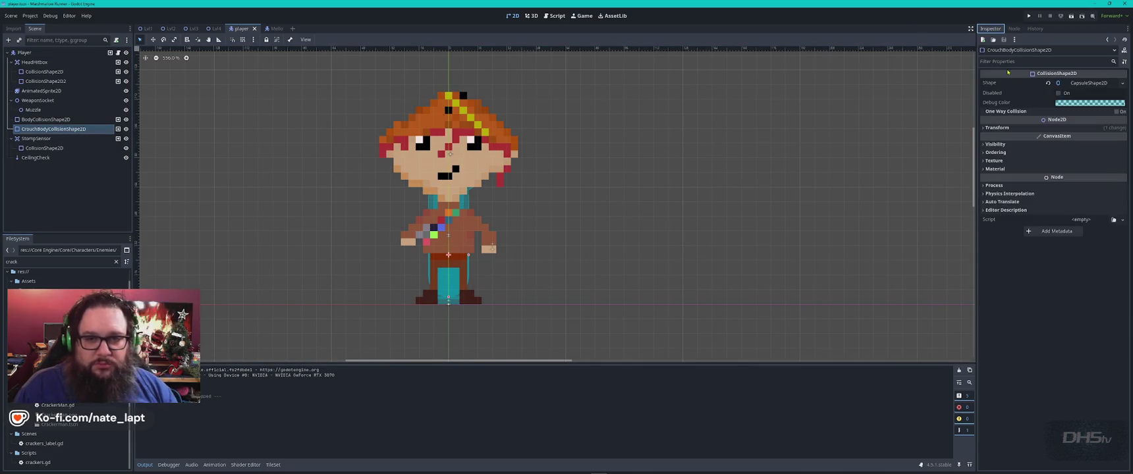
click(995, 143)
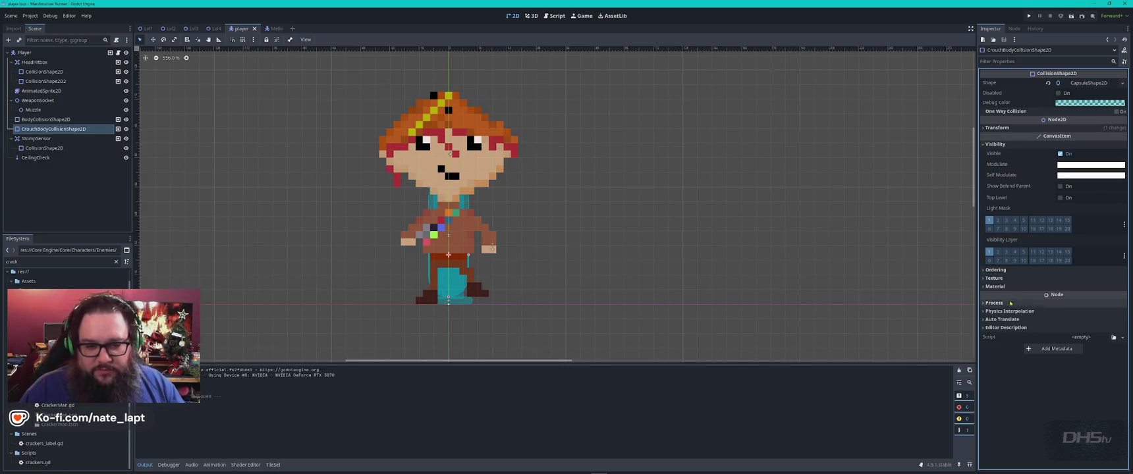
click(984, 303)
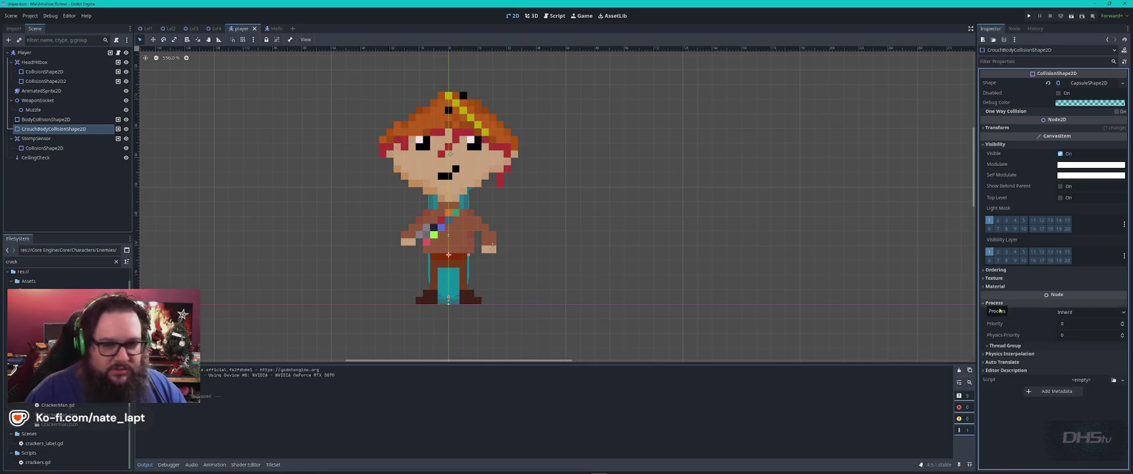
click(1034, 313)
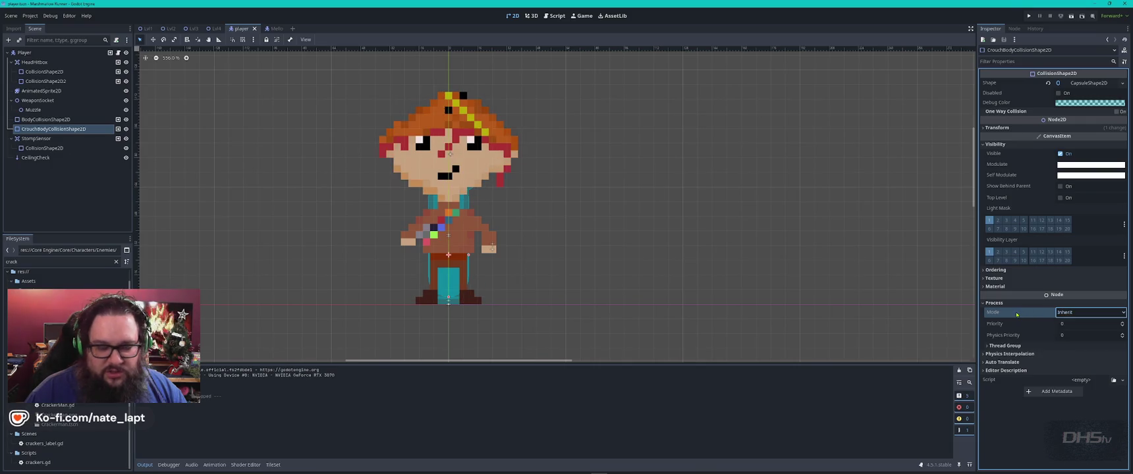
key(Escape)
click(85, 122)
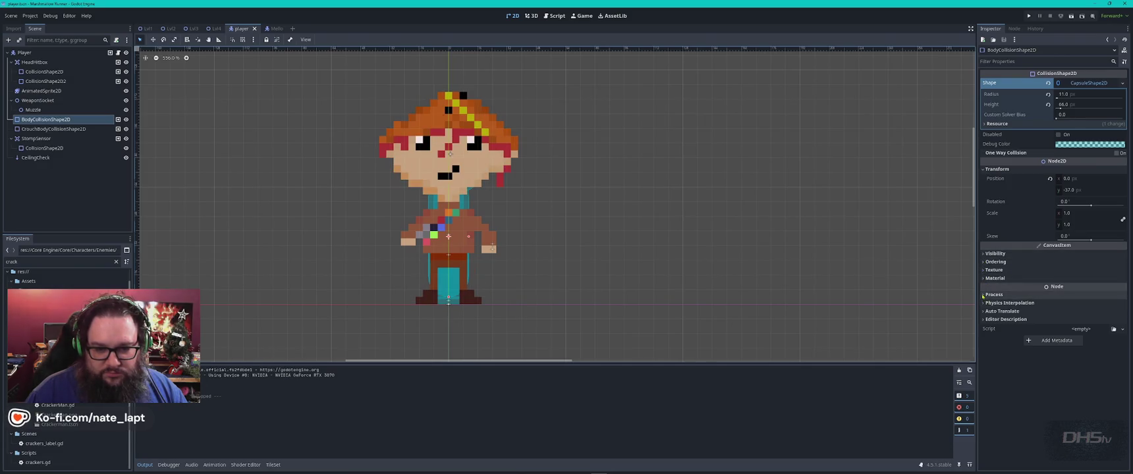
click(984, 295)
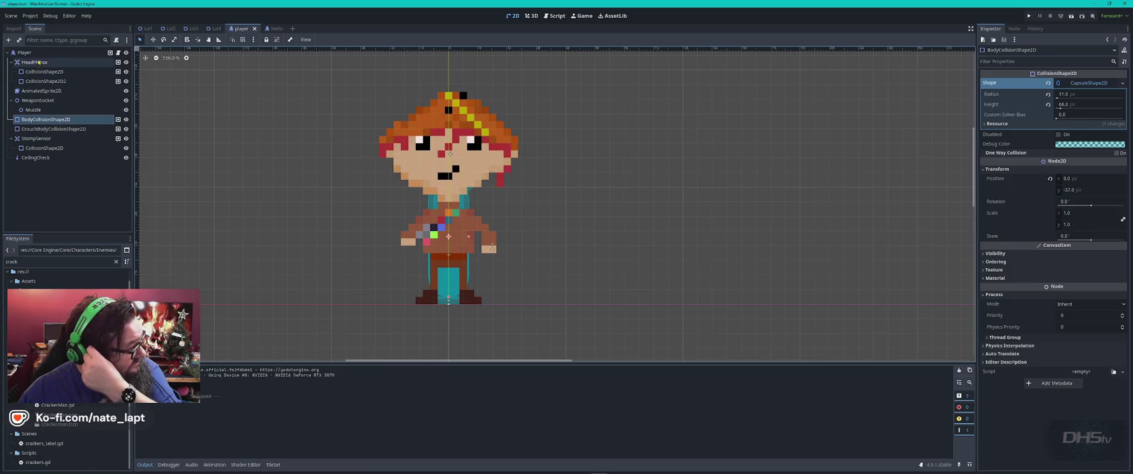
Check the Player node's Process settings, then return to the ChatGPT conversation.
click(448, 165)
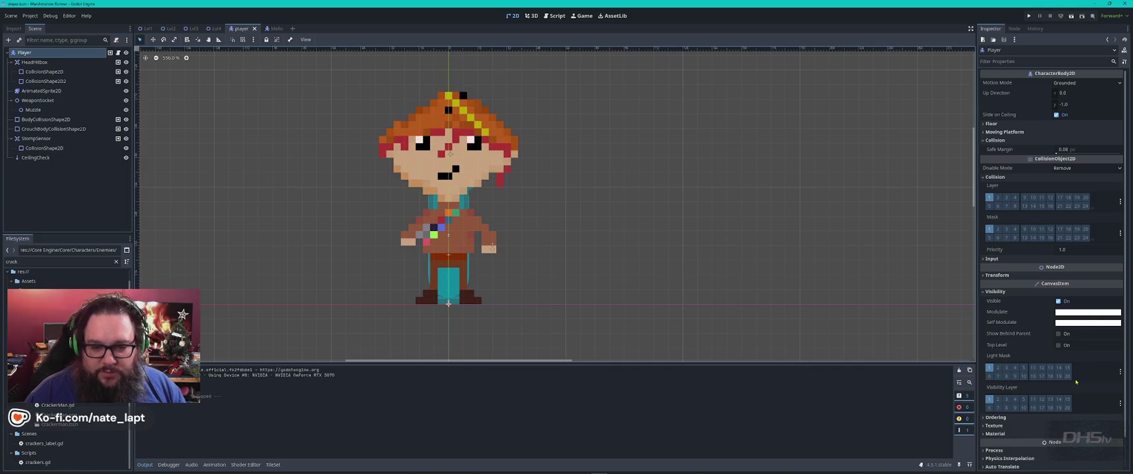
scroll(1003, 367, down, 2)
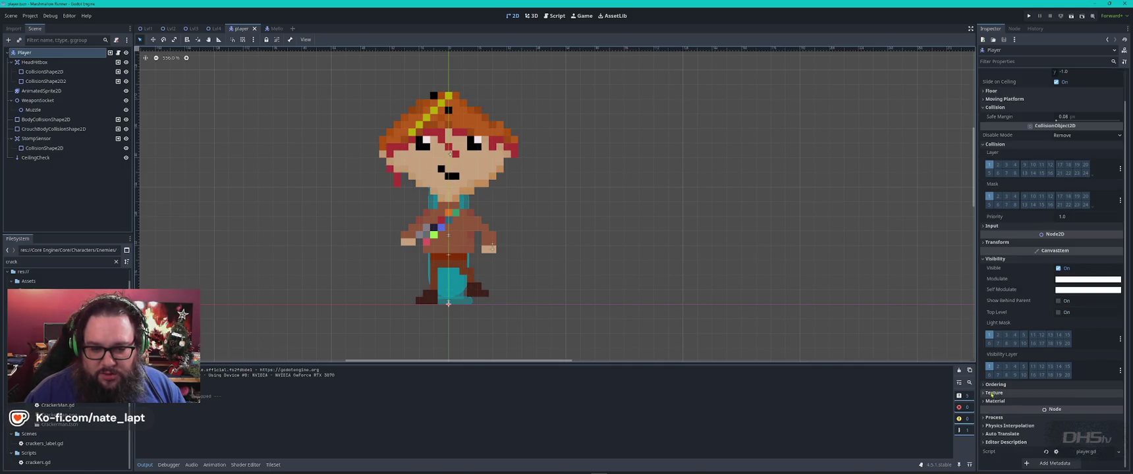
click(991, 418)
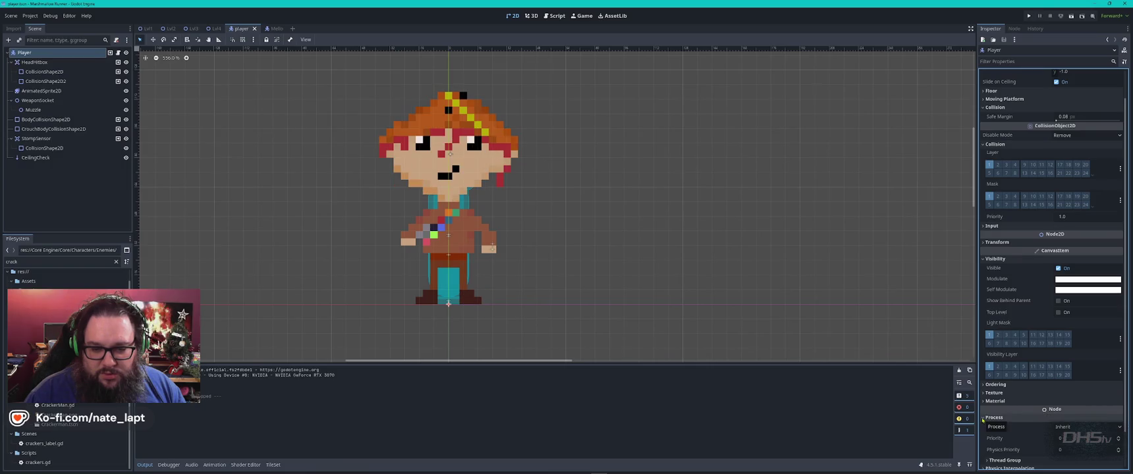
click(984, 419)
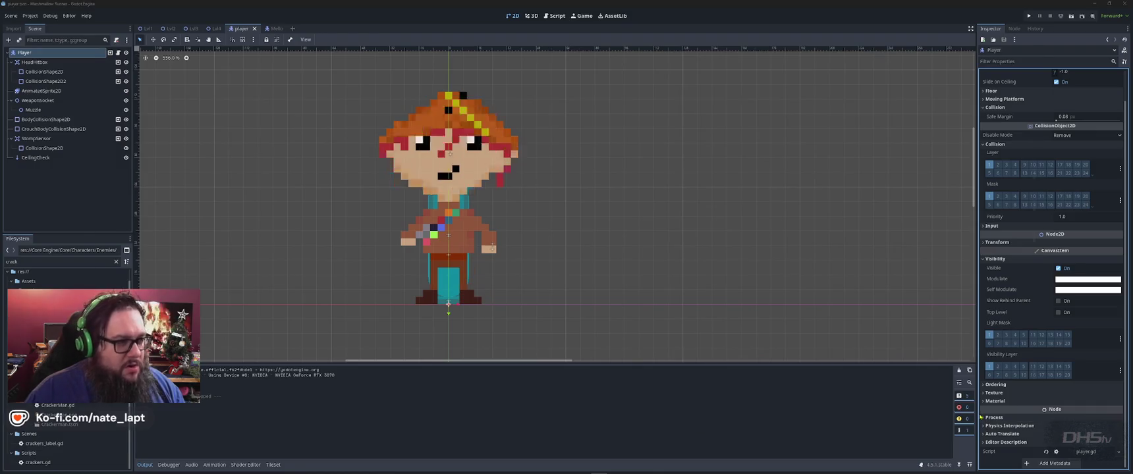
key(alt+Tab)
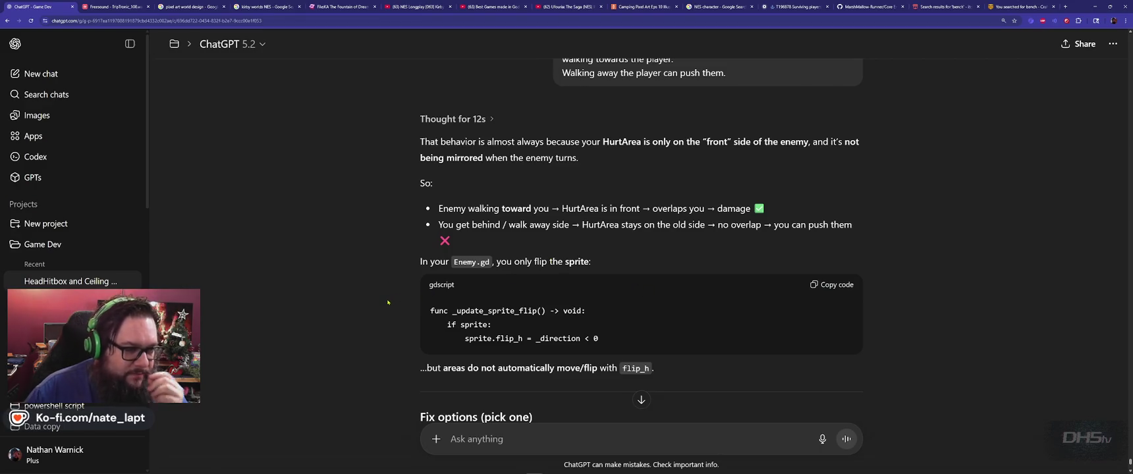
Jump to the hurt_area match in enemies.gd, then reread ChatGPT's answer.
key(alt+Tab)
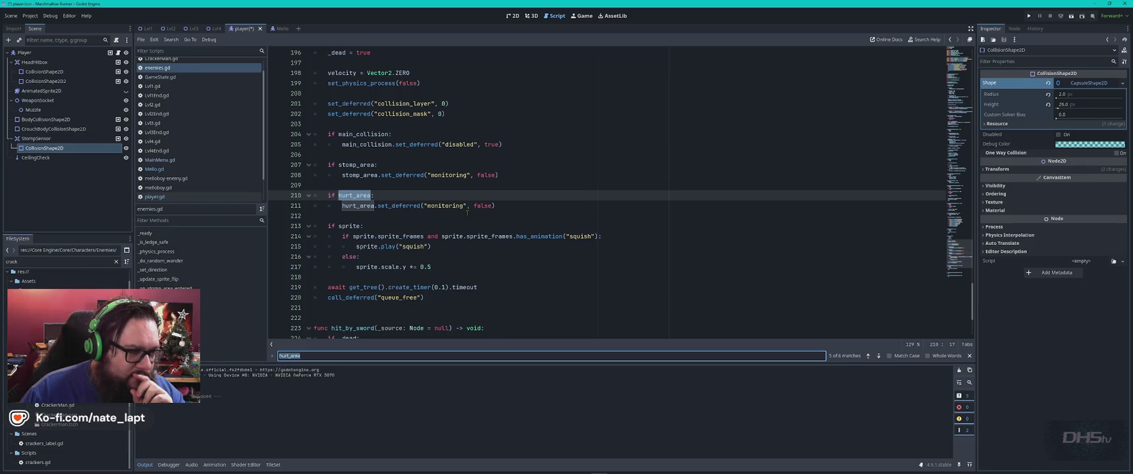
key(Return)
key(Return)
key(Return)
key(Return)
key(Return)
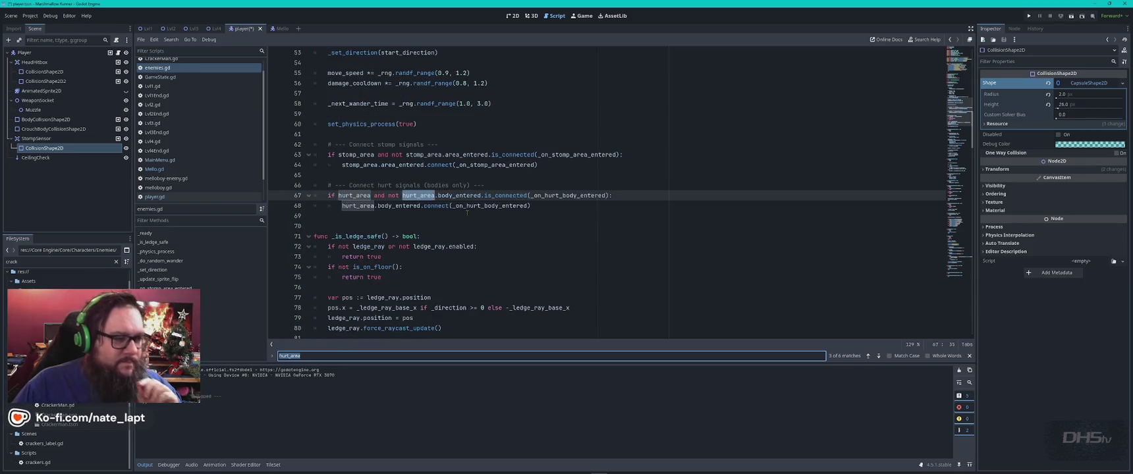
key(alt+Tab)
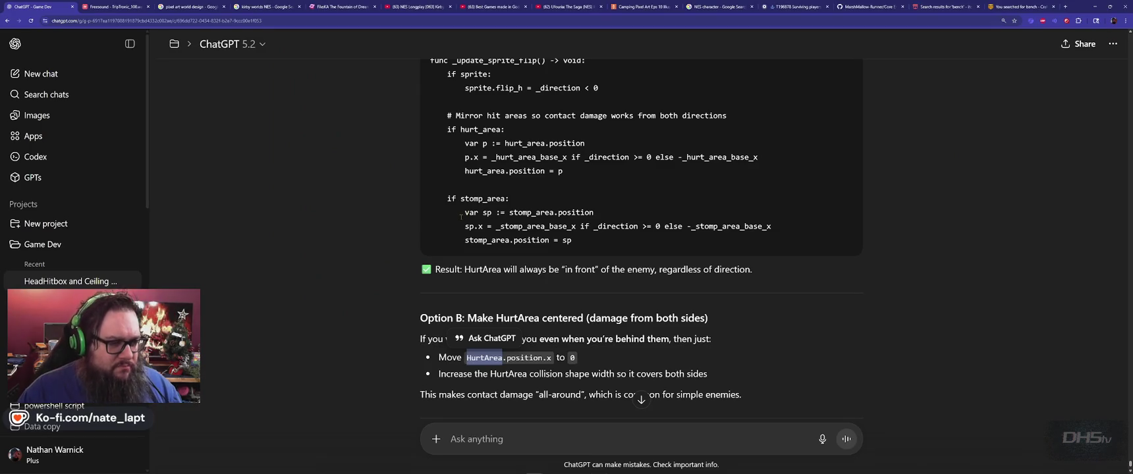
scroll(461, 216, up, 4)
scroll(376, 278, up, 4)
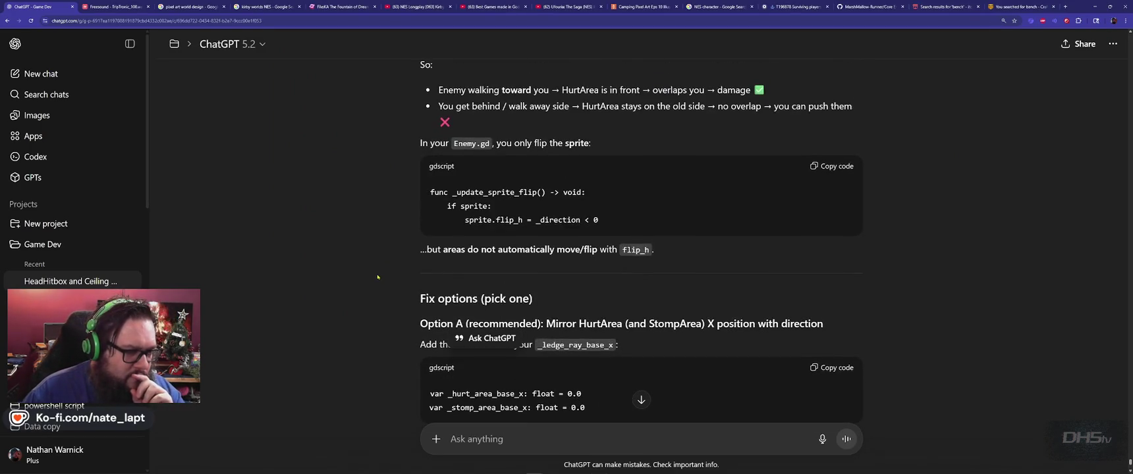
scroll(379, 277, down, 1)
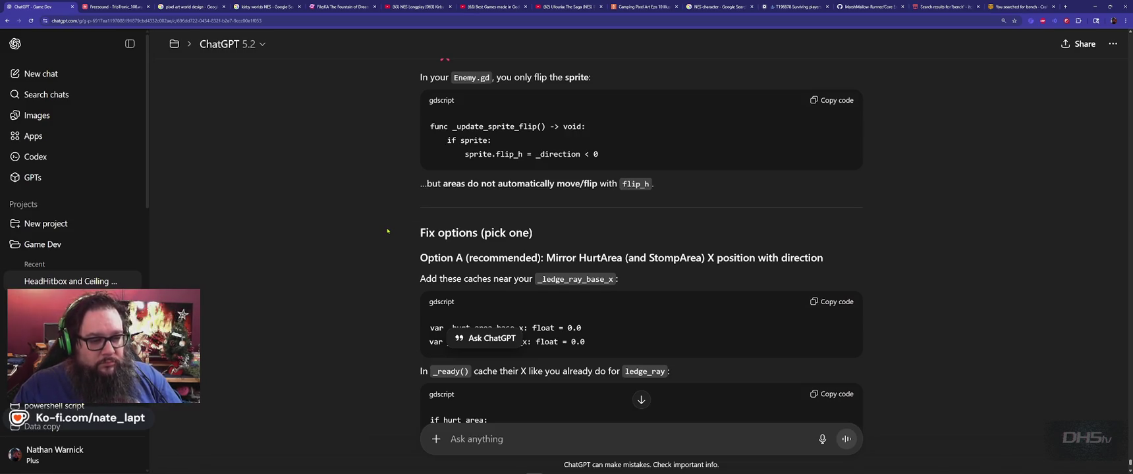
scroll(388, 231, down, 3)
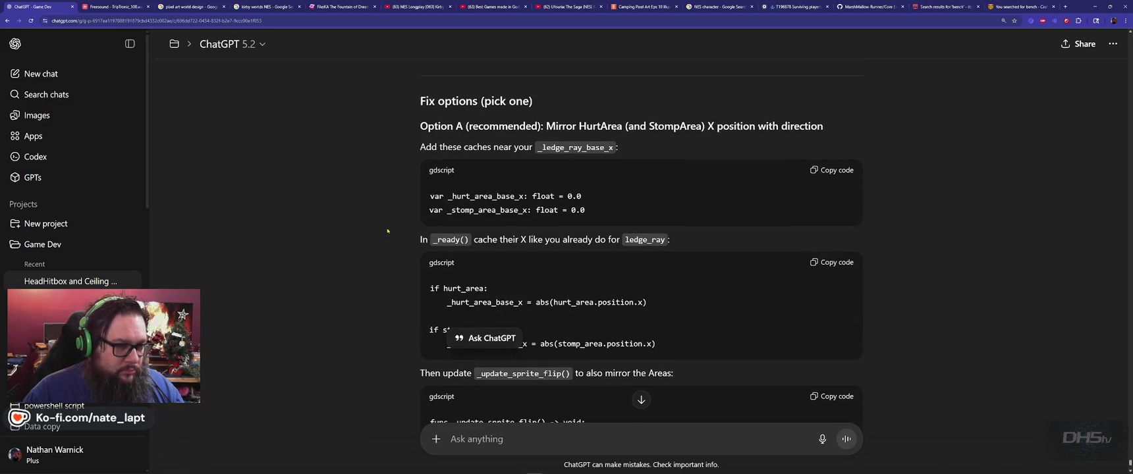
Select all of enemies.gd and place the cursor in ChatGPT's message box.
key(alt+Tab)
click(535, 197)
key(ctrl+a)
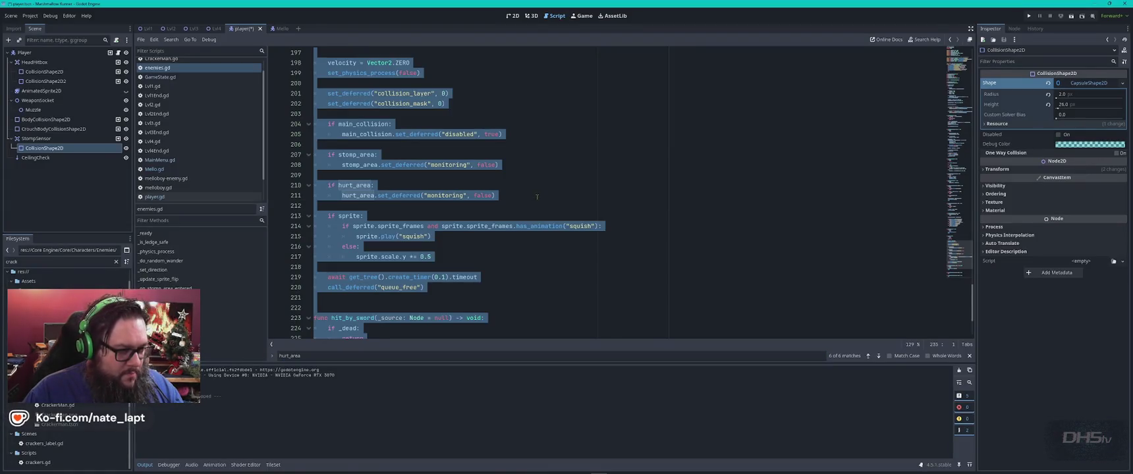
key(alt+Tab)
scroll(641, 241, down, 10)
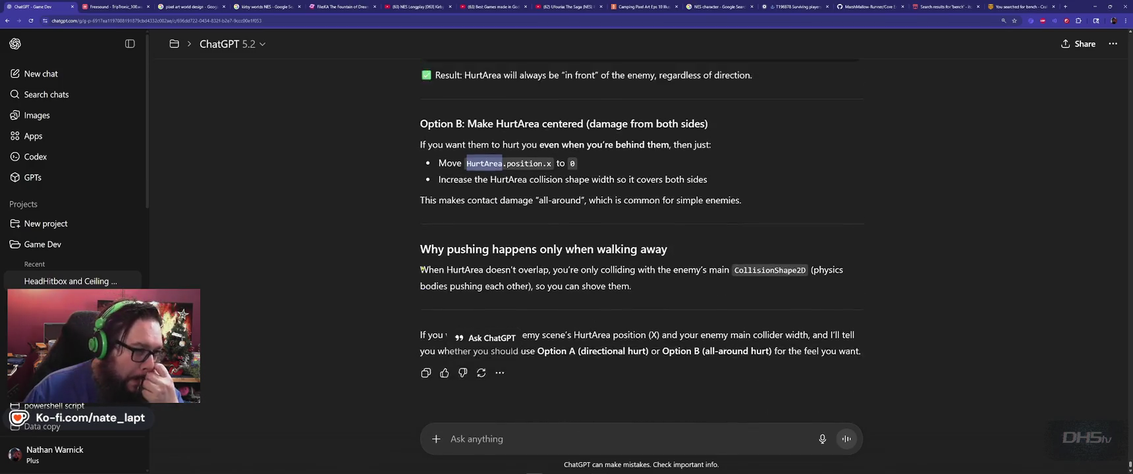
scroll(421, 269, up, 1)
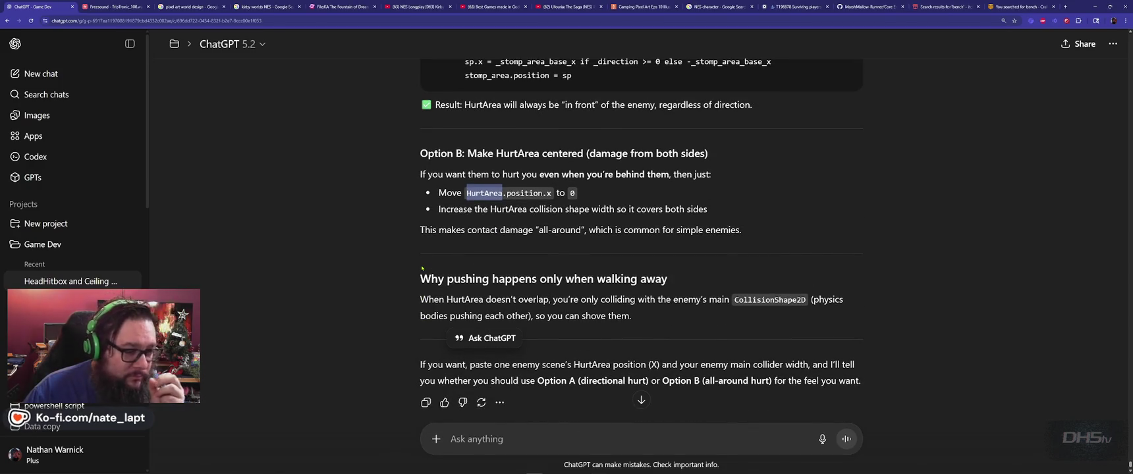
scroll(462, 297, down, 2)
click(571, 430)
Send ChatGPT a note that this wasn't an issue before the Player.gd update, with the script pasted.
text(This wasn't an issue before we updated the Player.GD)
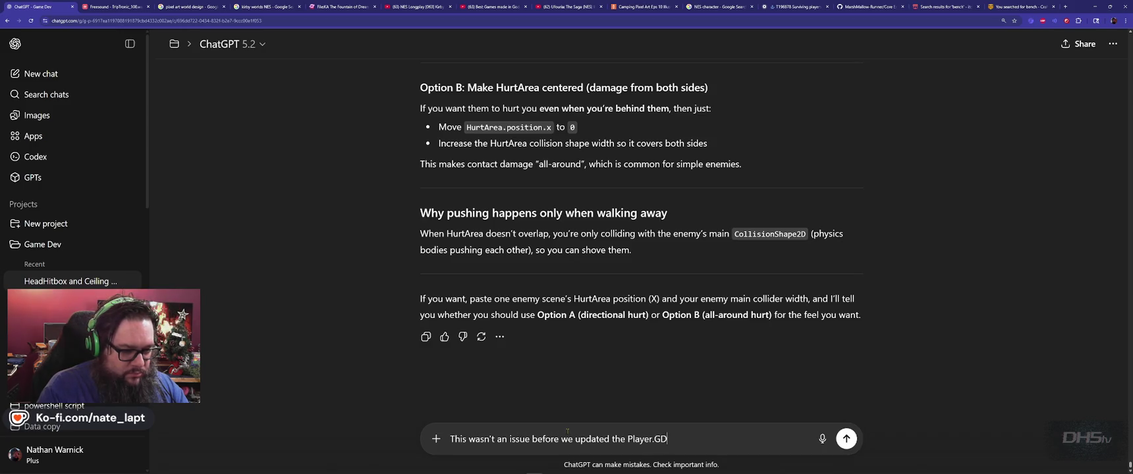
key(shift+Return)
key(shift+Return)
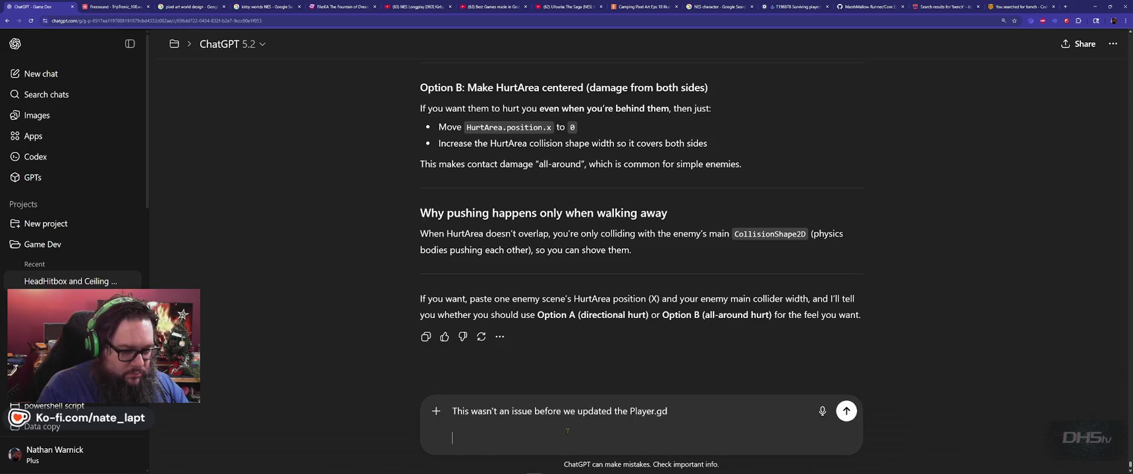
text(but here is the current enemies.gd)
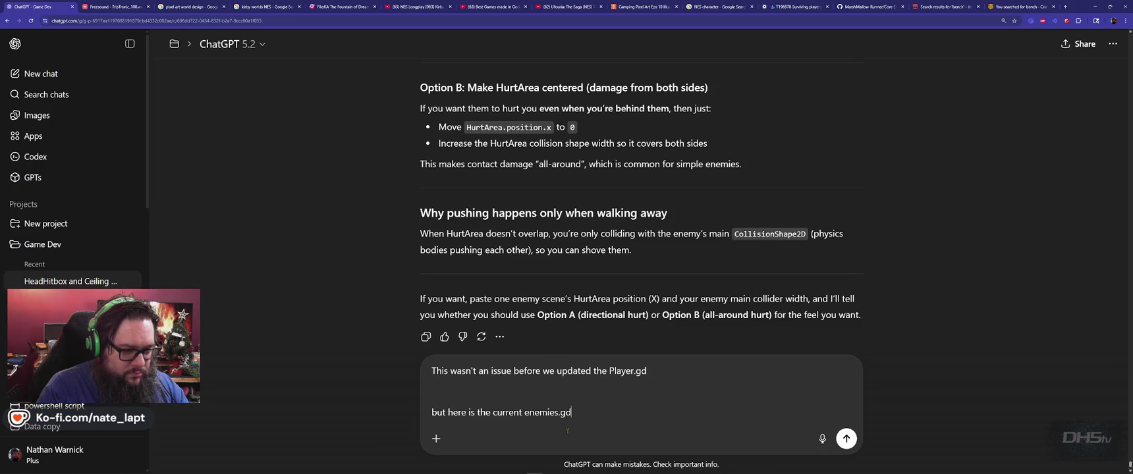
key(shift+Return)
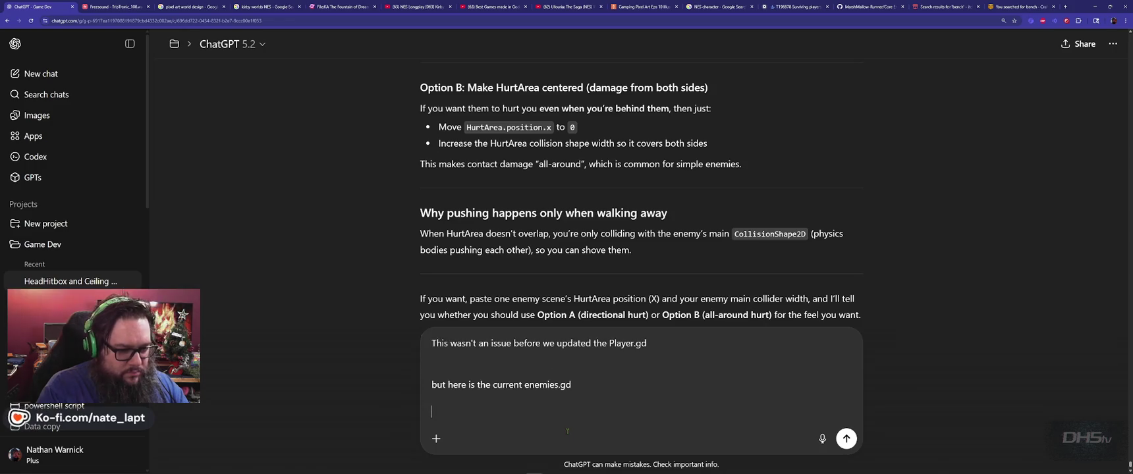
key(ctrl+v)
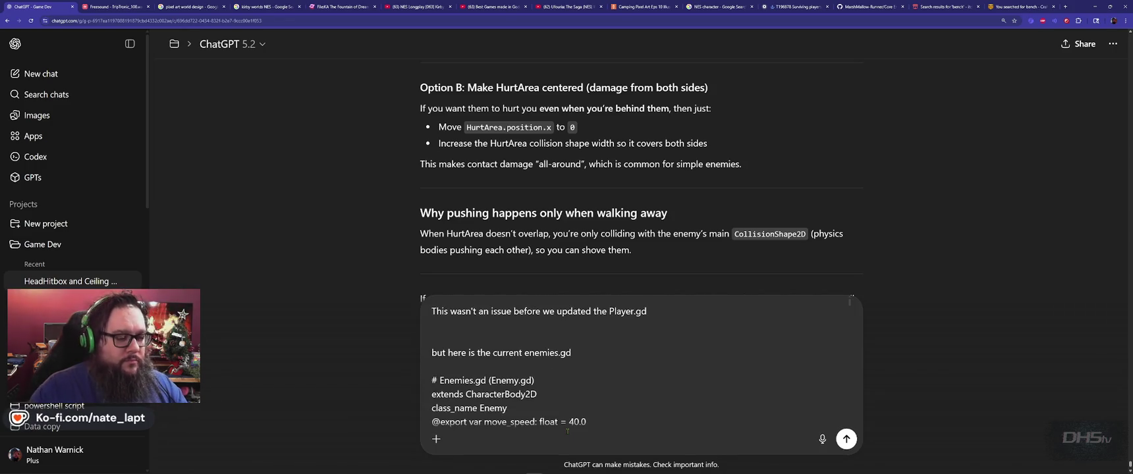
key(Return)
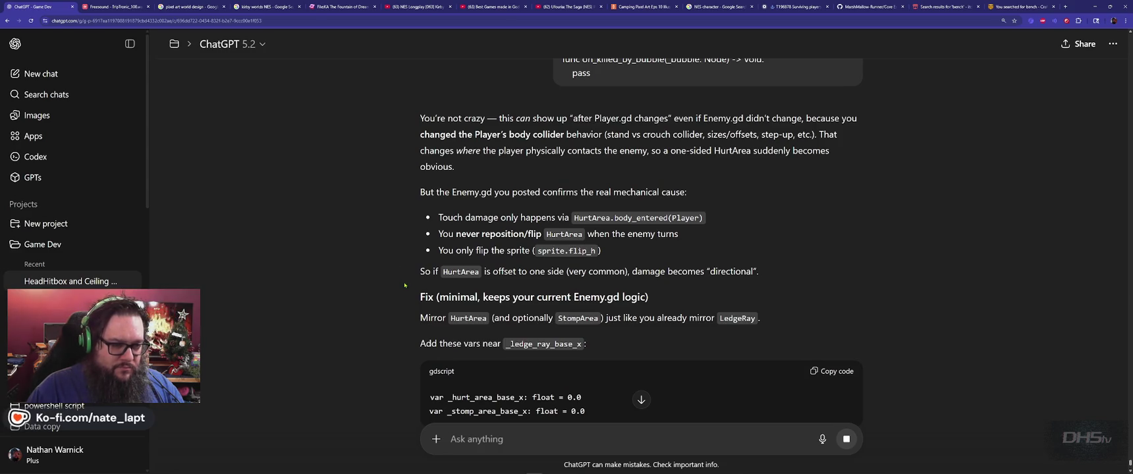
Read the mirroring reply and copy the _ledge_ray_base_x name from it.
scroll(404, 285, down, 2)
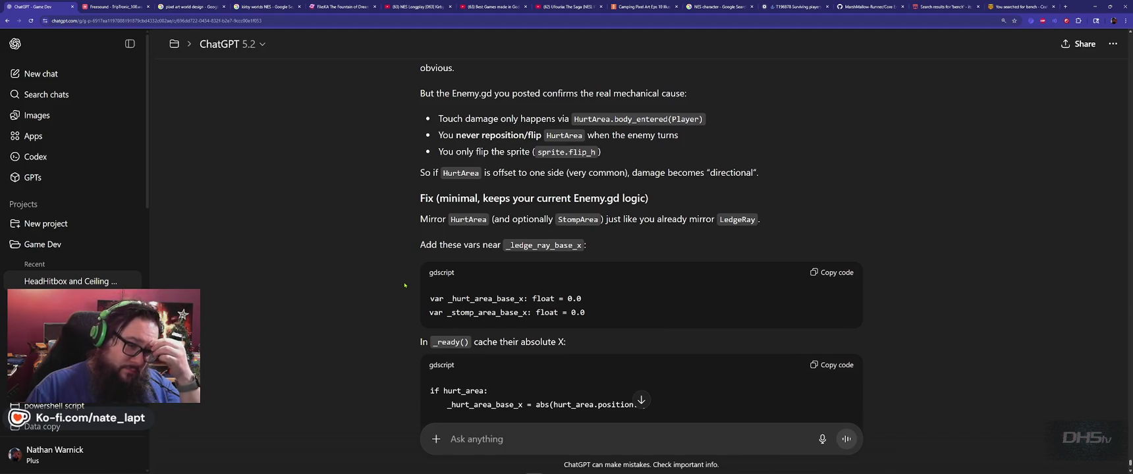
scroll(405, 285, down, 1)
scroll(405, 285, down, 1)
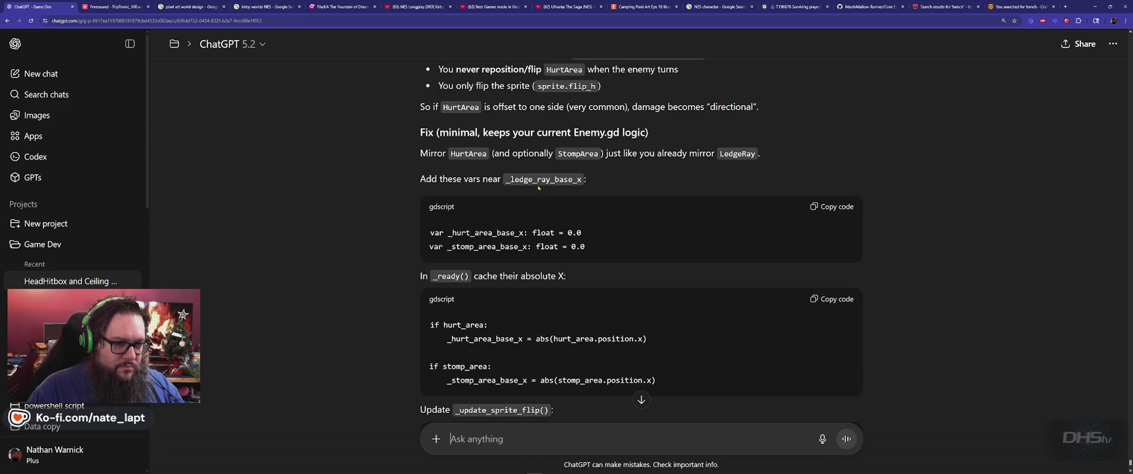
double_click(535, 180)
key(ctrl+c)
key(alt+Tab)
Add the _hurt_area_base_x and _stomp_area_base_x declarations after _ledge_ray_base_x on line 29.
key(ctrl+f)
key(ctrl+v)
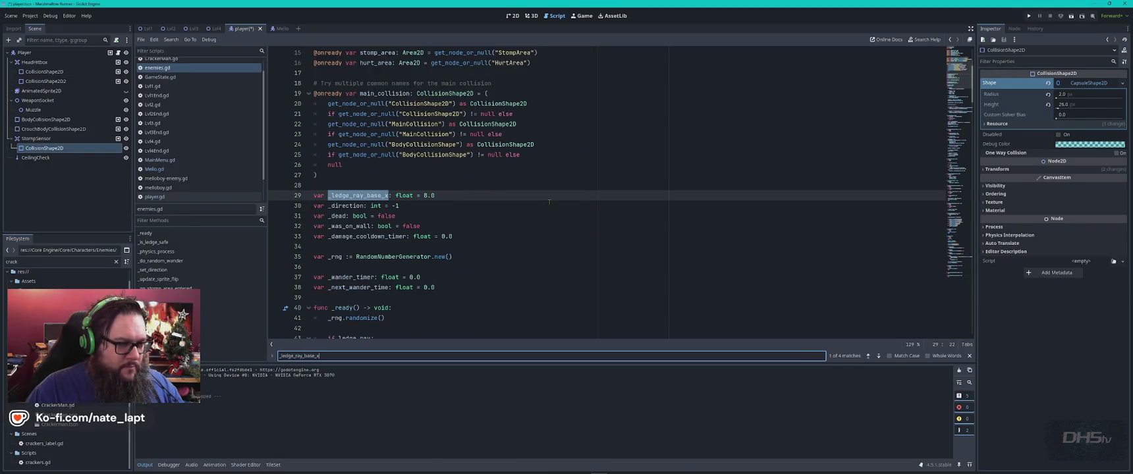
key(Return)
key(Return)
key(Return)
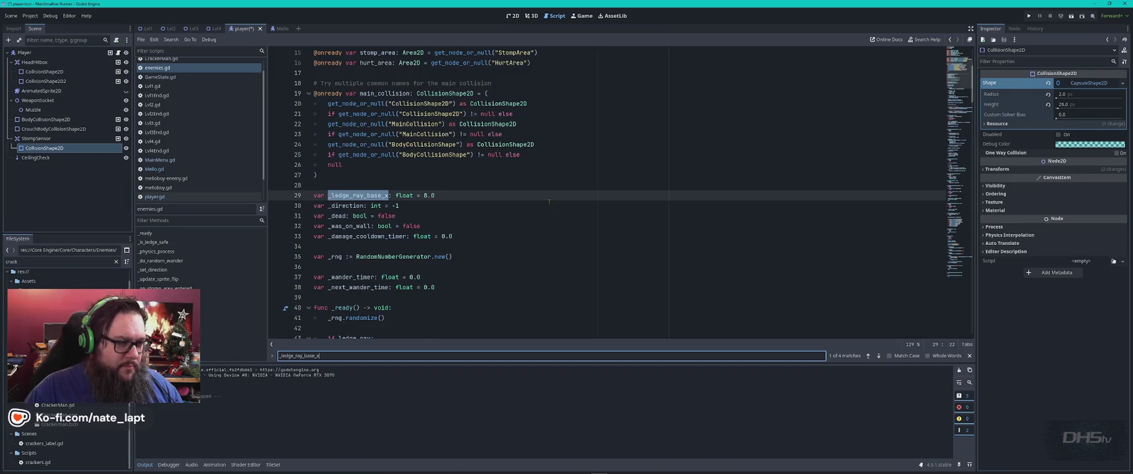
key(Escape)
key(alt+Tab)
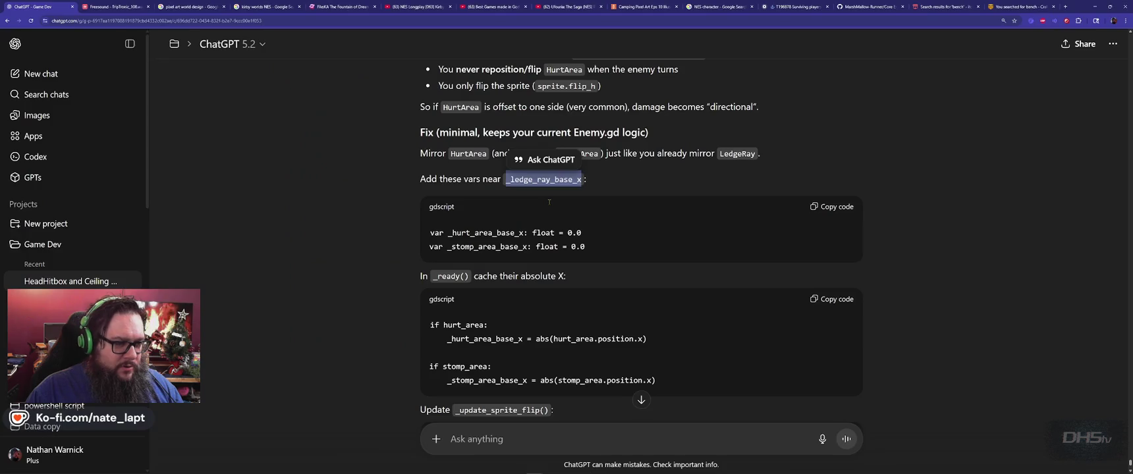
click(840, 208)
key(alt+Tab)
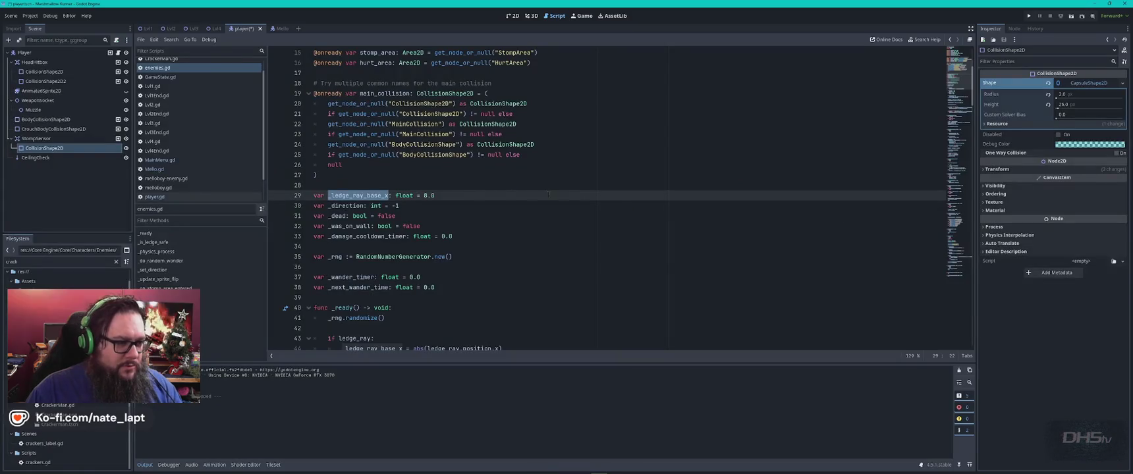
key(ctrl+v)
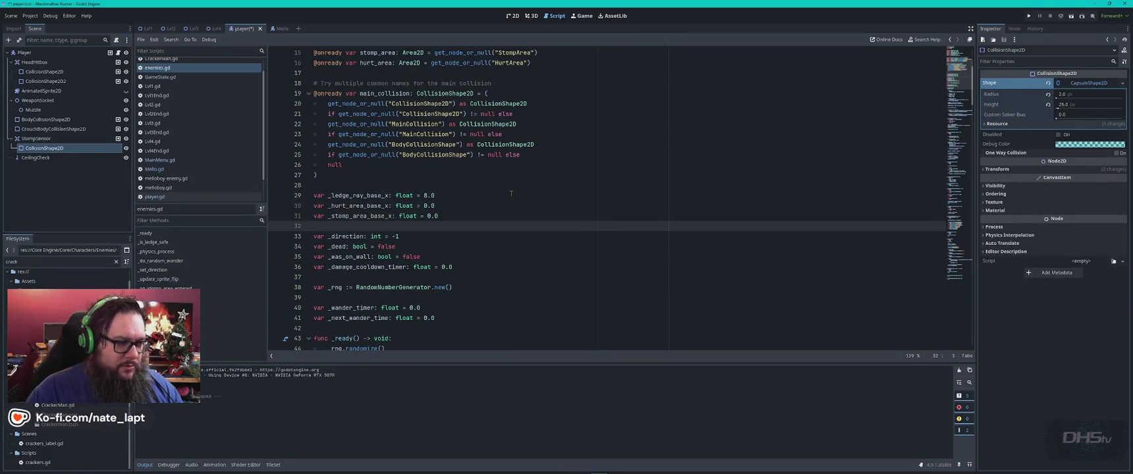
Locate the _ready function in enemies.gd using the name copied from ChatGPT.
key(alt+Tab)
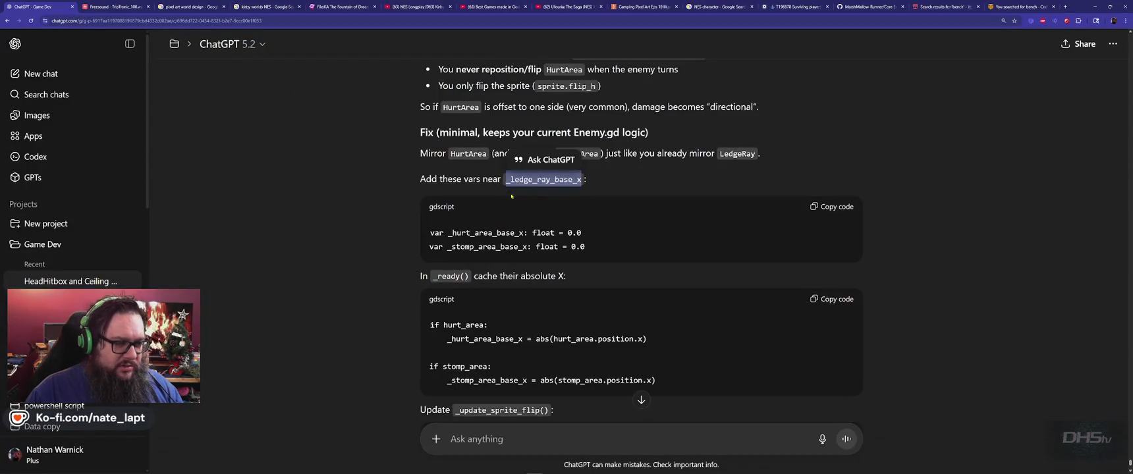
click(390, 270)
scroll(432, 200, down, 2)
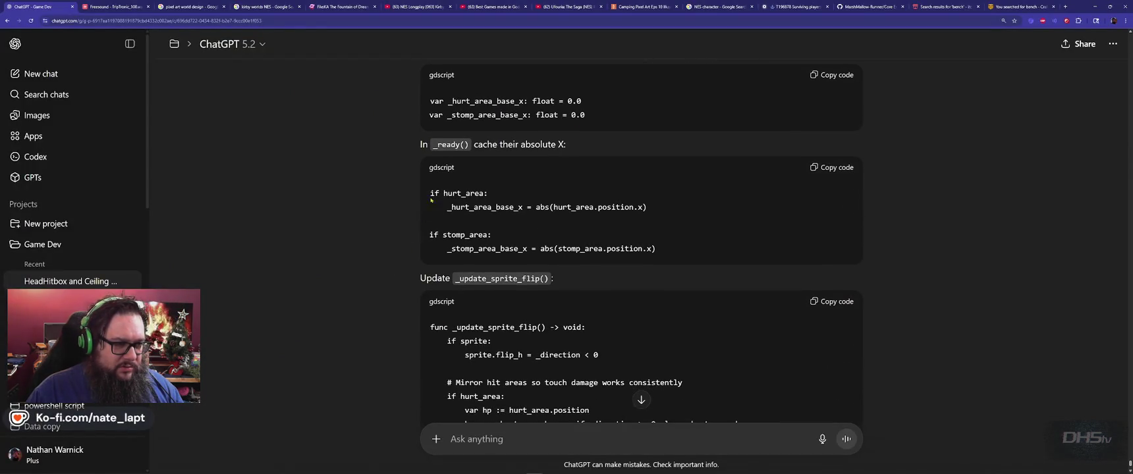
double_click(450, 143)
key(ctrl+c)
key(alt+Tab)
key(ctrl+f)
key(ctrl+v)
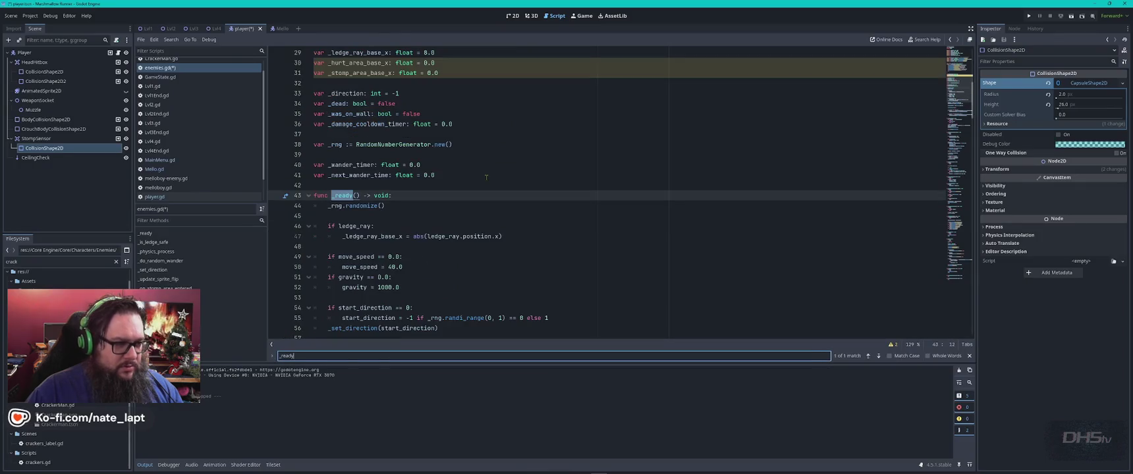
scroll(487, 176, down, 2)
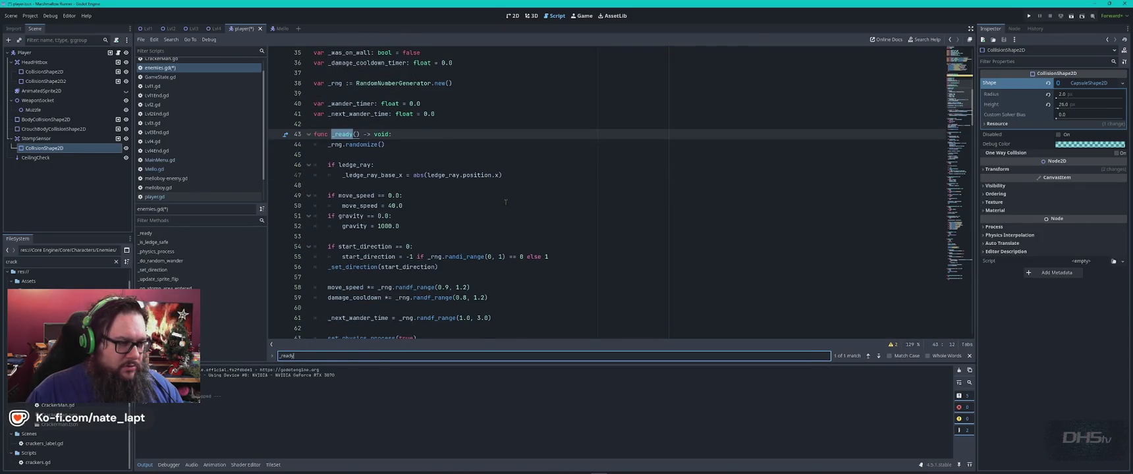
Paste the hurt and stomp area X-caching code after the gravity check in _ready.
key(alt+Tab)
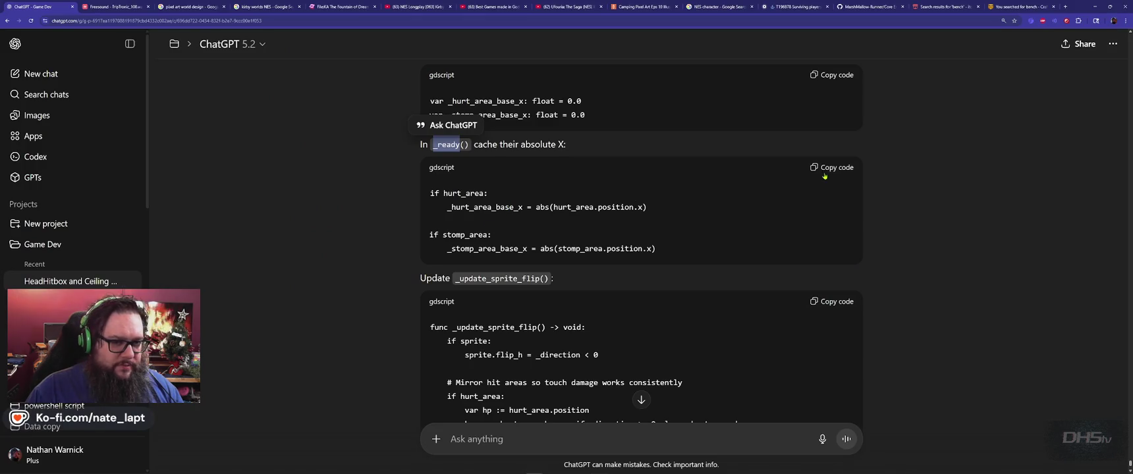
click(825, 172)
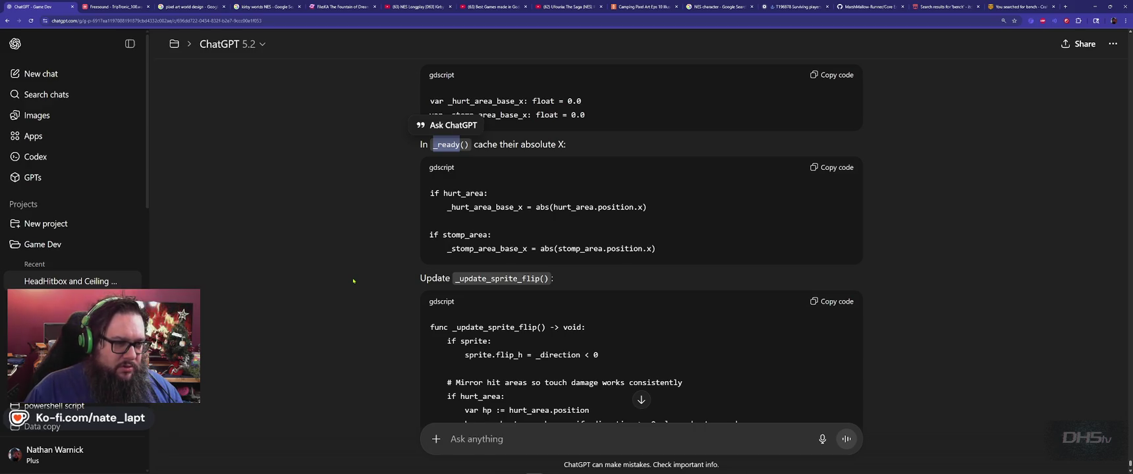
key(alt+Tab)
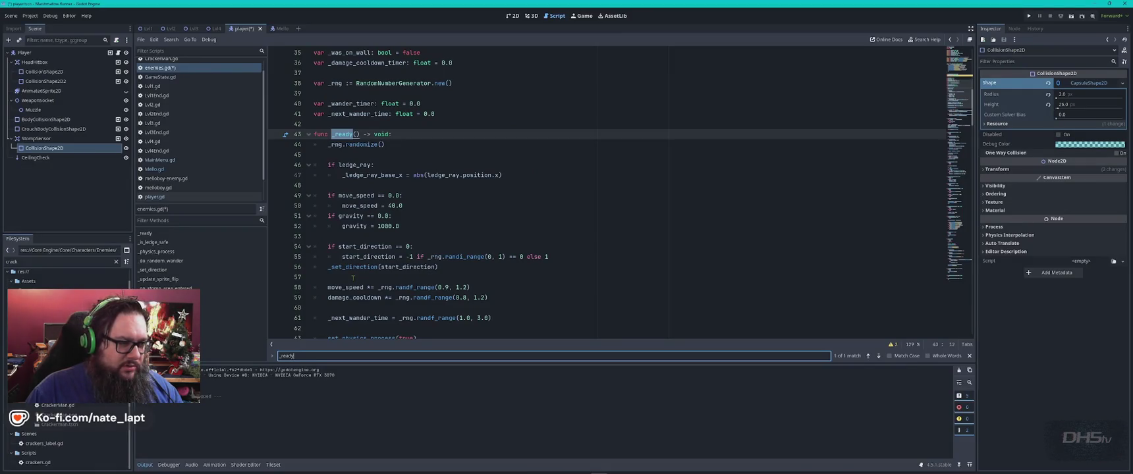
click(412, 228)
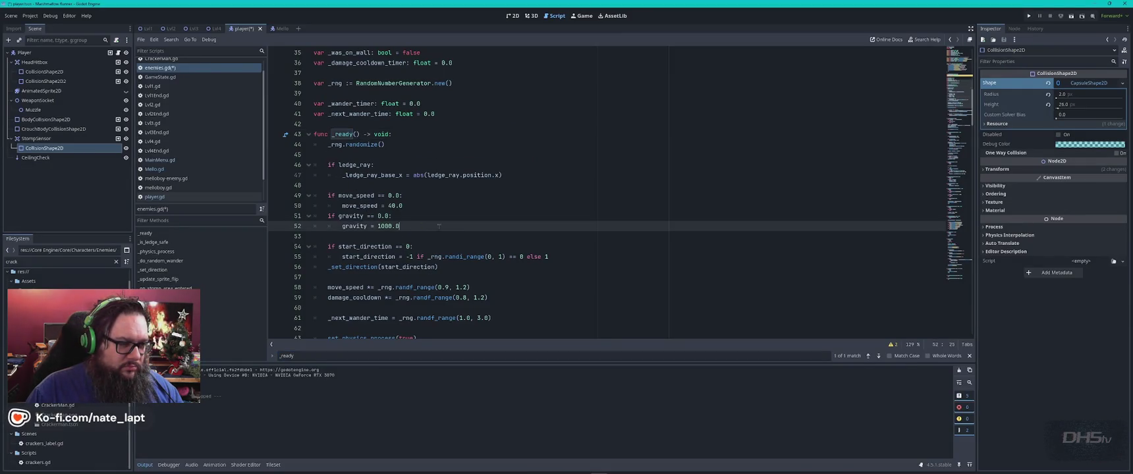
key(Return)
key(Return)
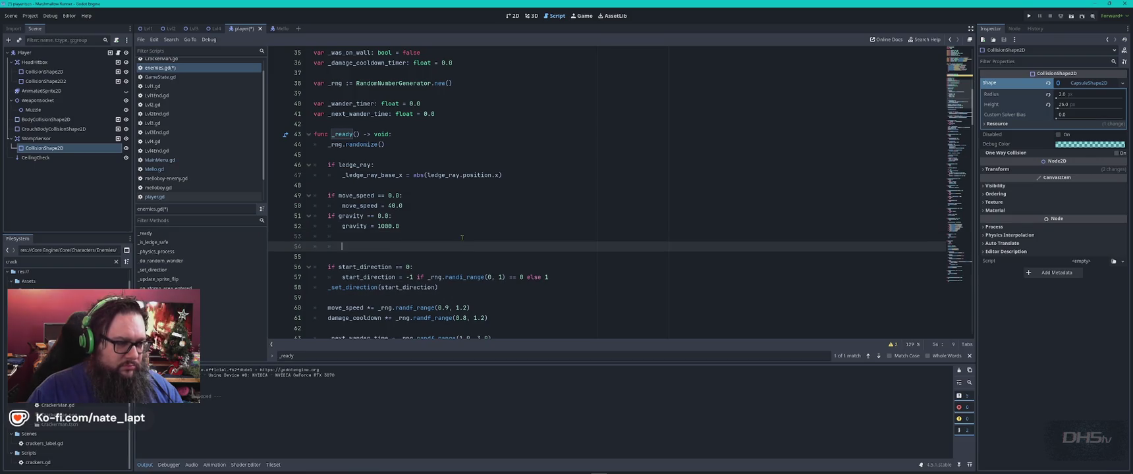
key(ctrl+v)
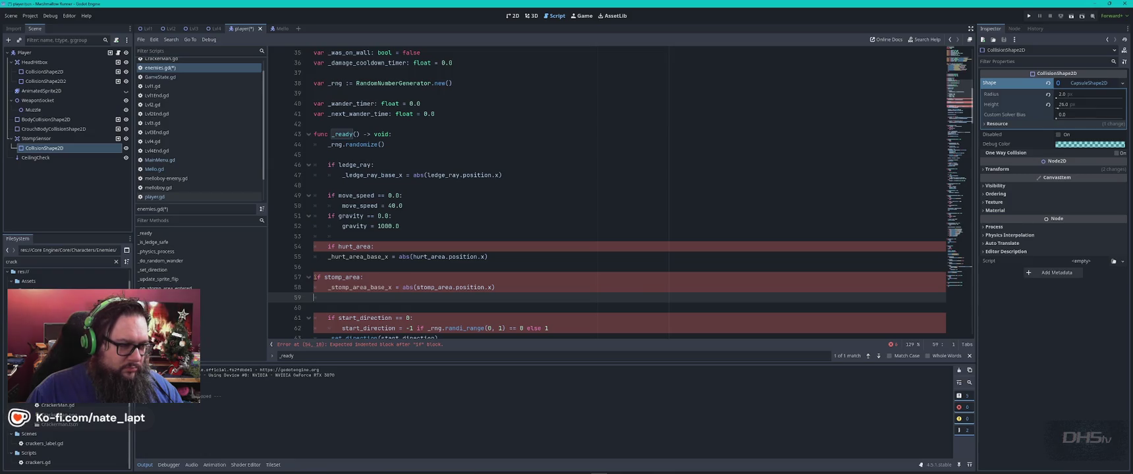
scroll(345, 252, down, 2)
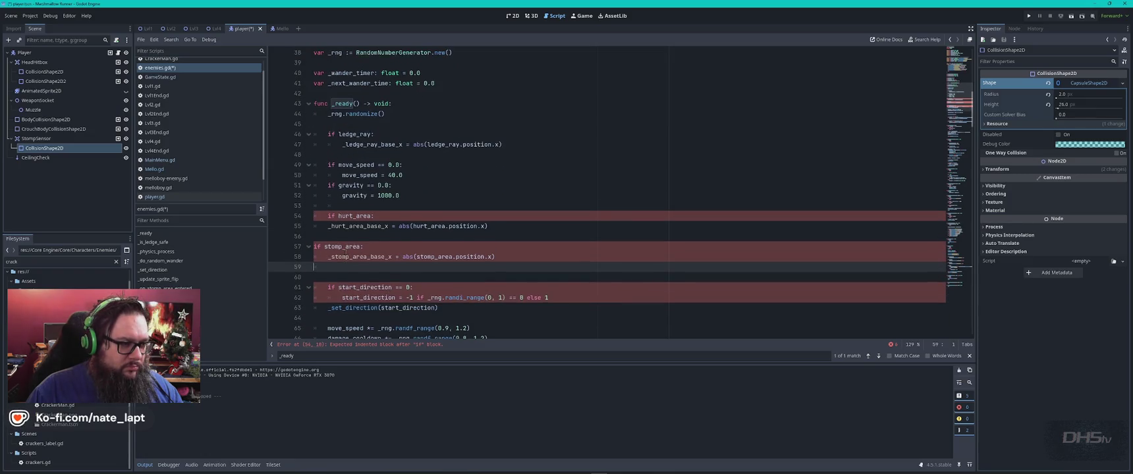
Fix the indentation of the stomp_area and hurt_area caching lines in _ready.
click(314, 217)
key(Tab)
click(408, 245)
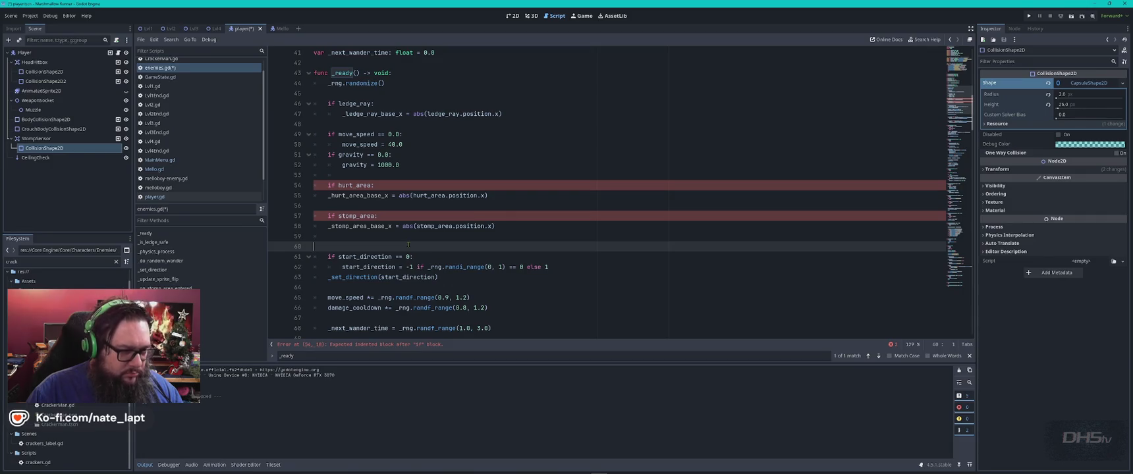
click(328, 226)
key(Tab)
click(328, 196)
key(Tab)
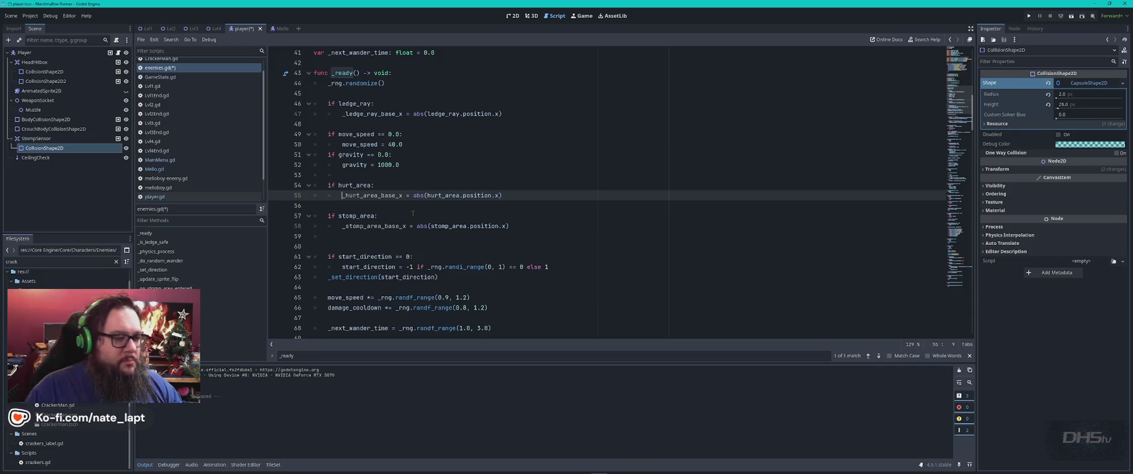
key(alt+Tab)
scroll(417, 268, down, 3)
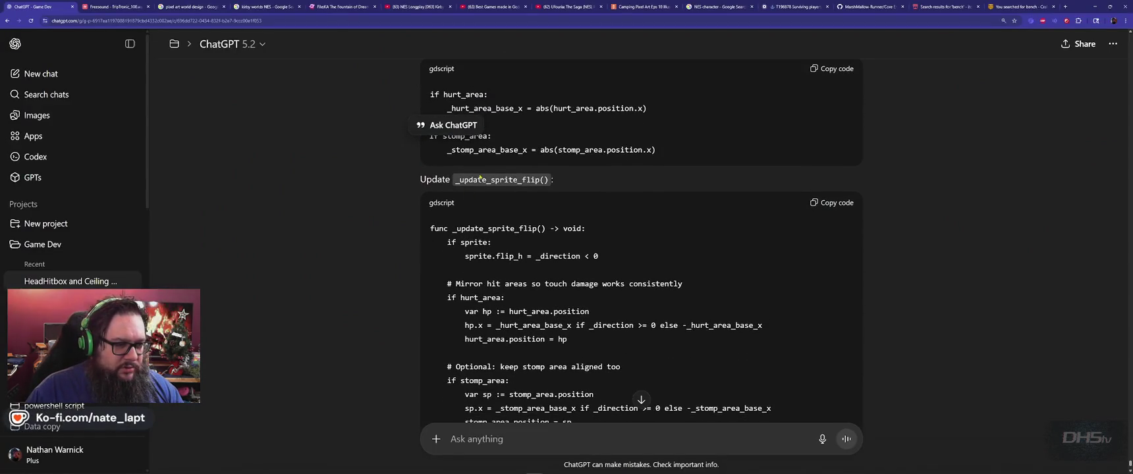
Find the _update_sprite_flip function in enemies.gd.
double_click(498, 179)
key(ctrl+c)
key(alt+Tab)
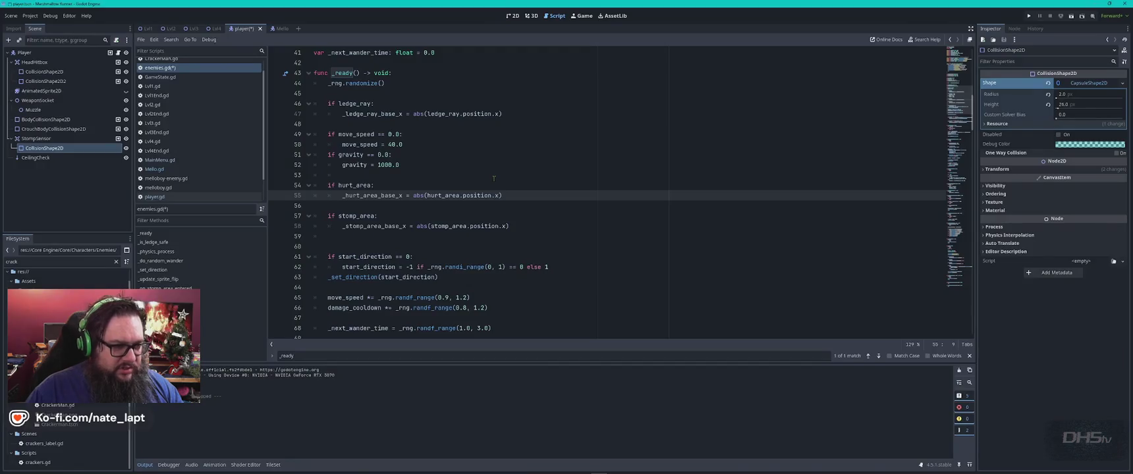
key(ctrl+f)
key(ctrl+v)
key(Escape)
key(alt+Tab)
scroll(575, 251, down, 1)
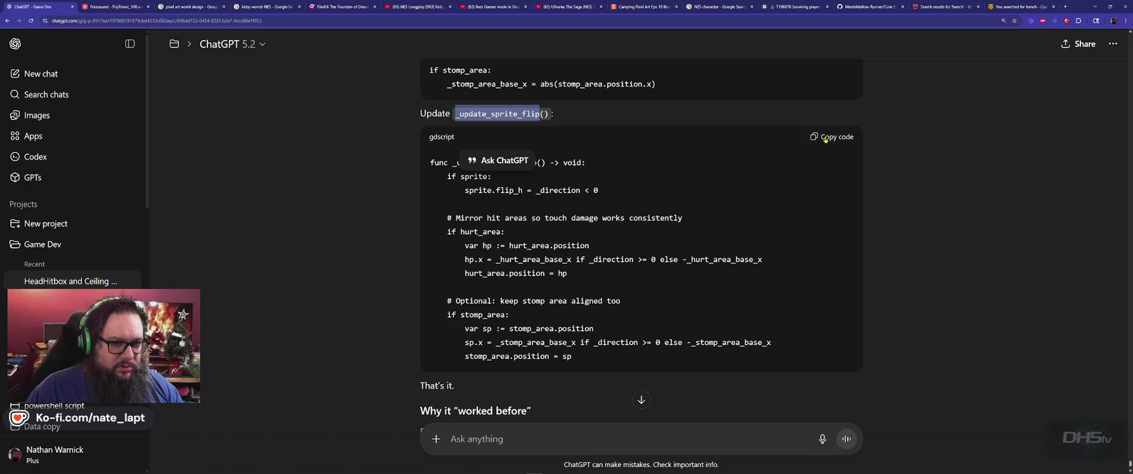
Replace _update_sprite_flip with ChatGPT's area-mirroring version, save, and run the game.
key(alt+Tab)
mouse_move(311, 195)
mouse_down()
mouse_move(514, 198)
mouse_move(542, 220)
mouse_up()
key(ctrl+v)
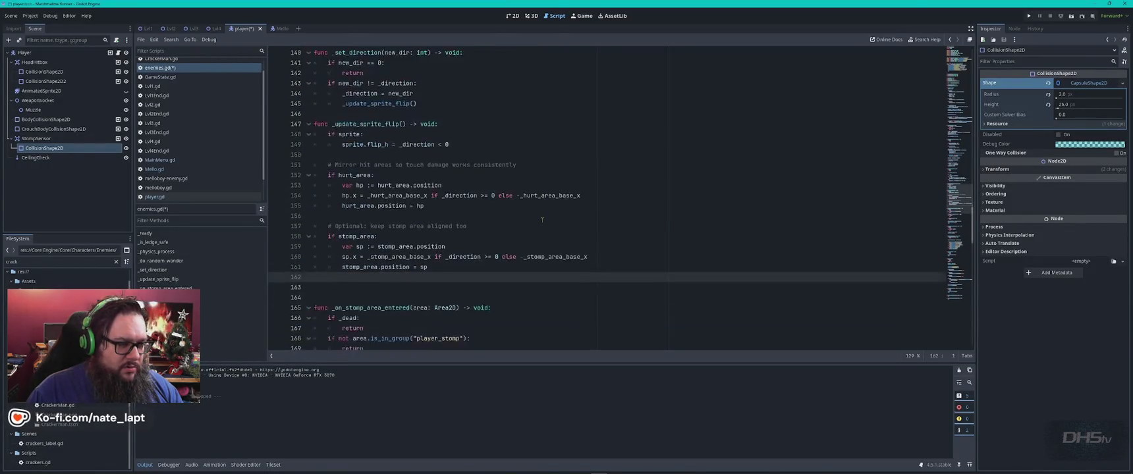
key(alt+Tab)
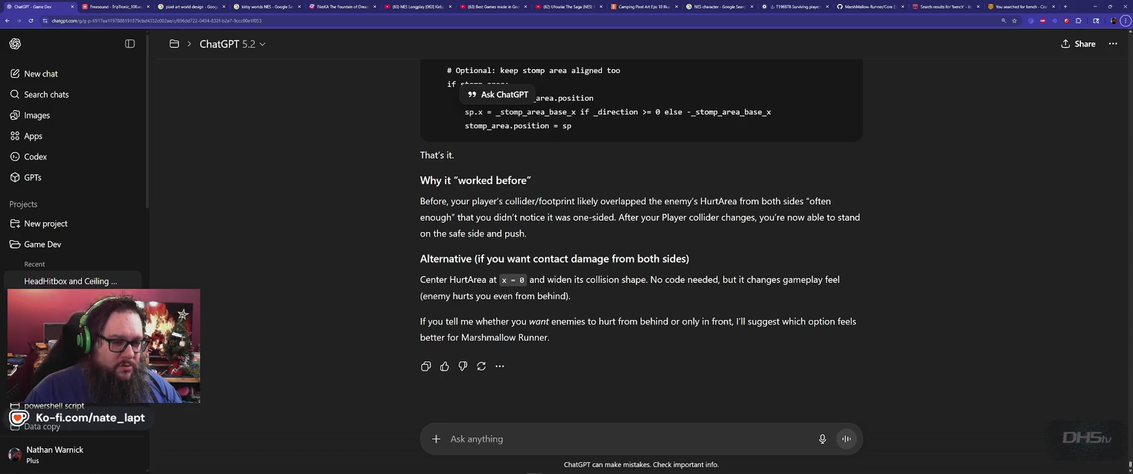
key(alt+Tab)
key(ctrl+s)
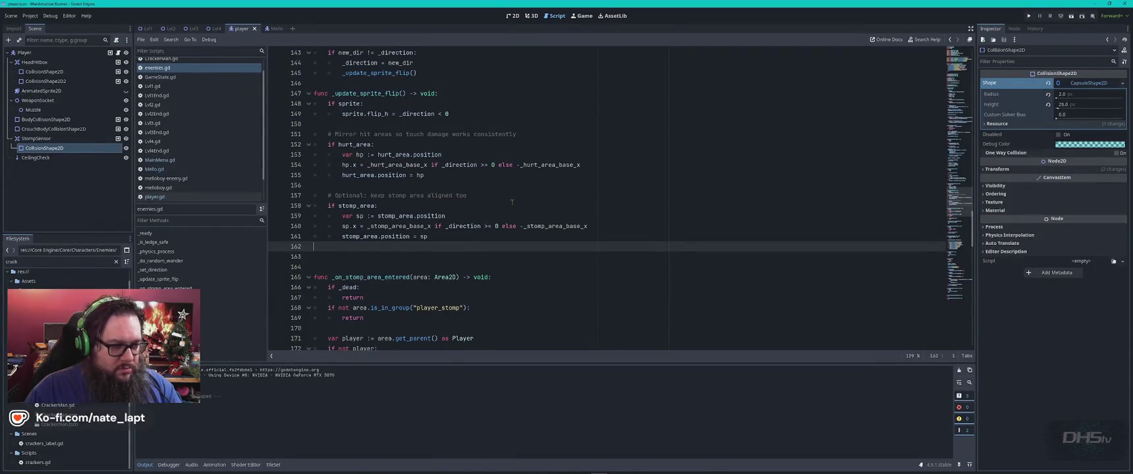
key(F5)
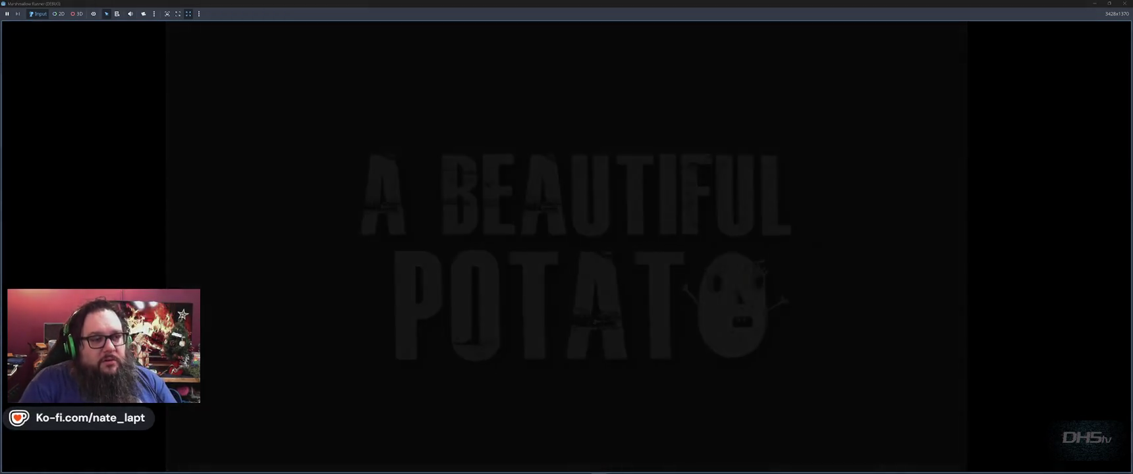
Stop the first run, relaunch the game, and start a new game.
key(Return)
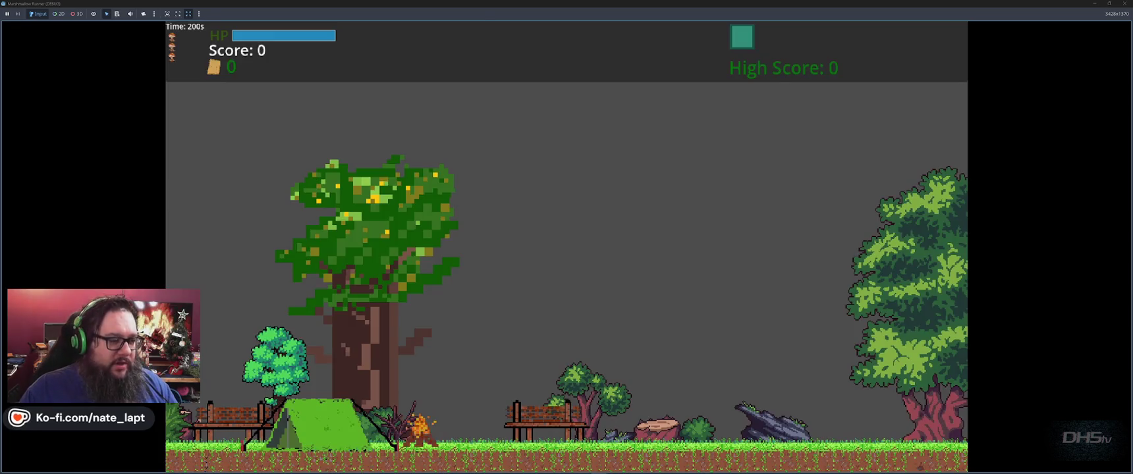
key(F8)
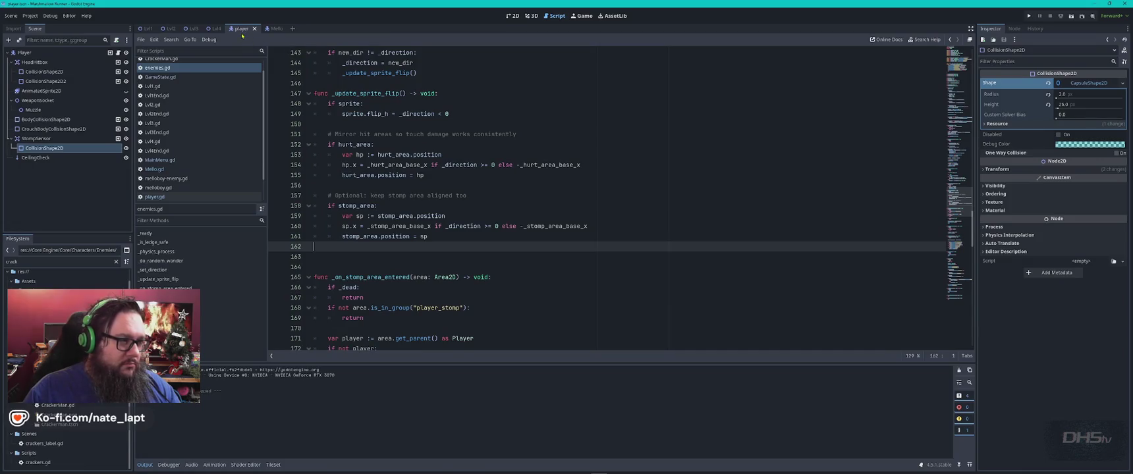
click(126, 91)
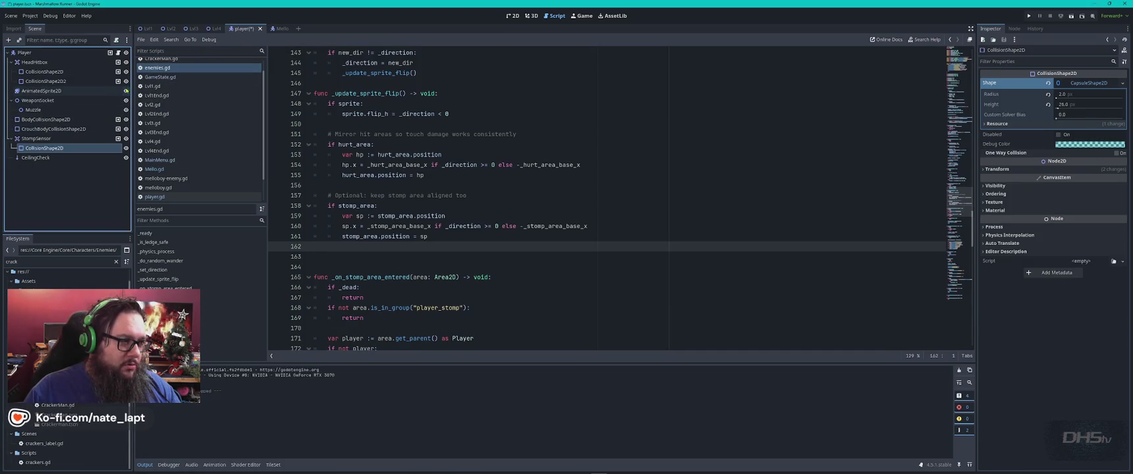
key(F5)
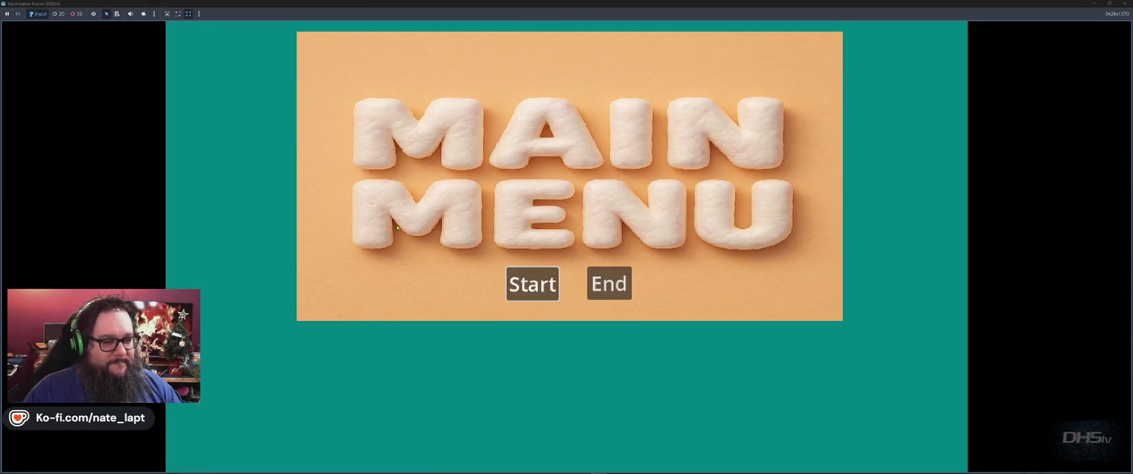
click(532, 284)
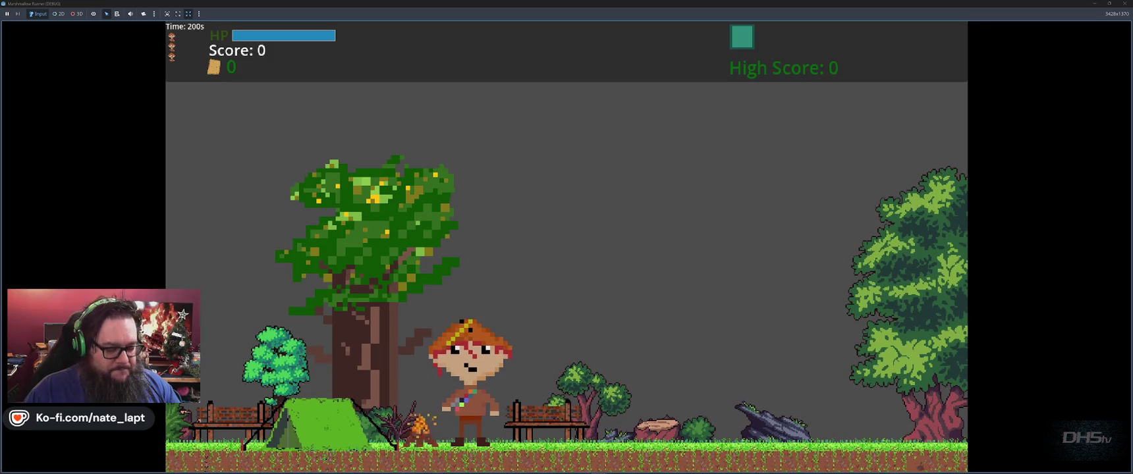
Run onto the platform and walk across the enemy until dying, then close the game.
key(Right)
key(Right)
key(space)
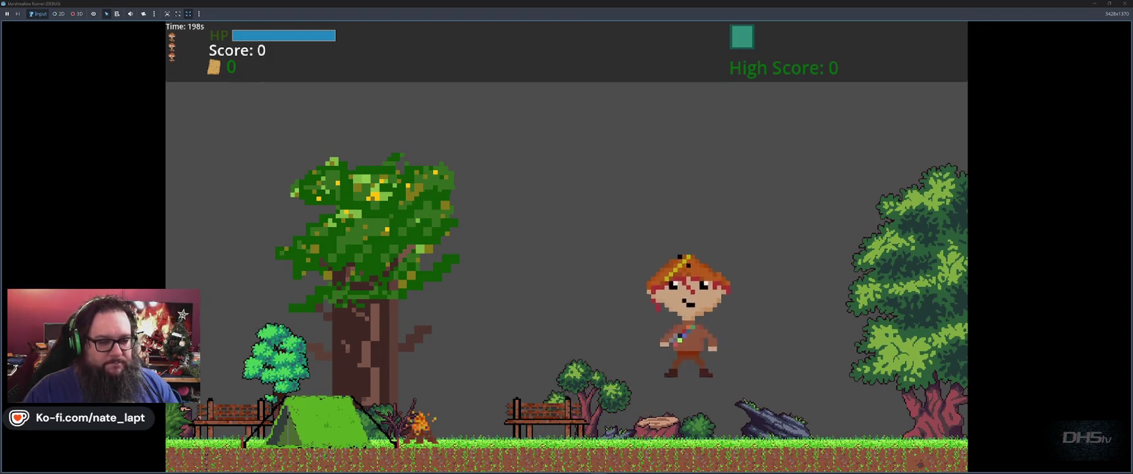
key(space)
key(Right)
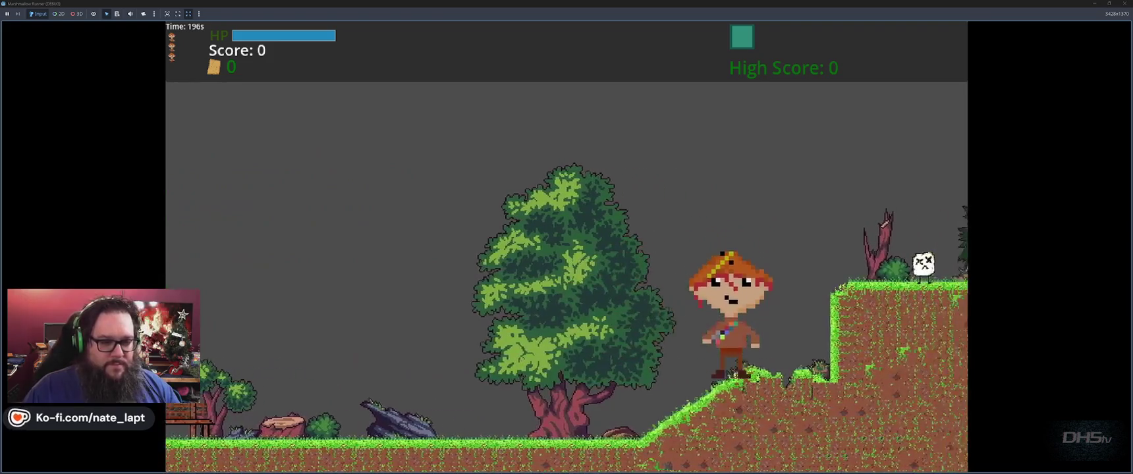
key(space)
key(Right)
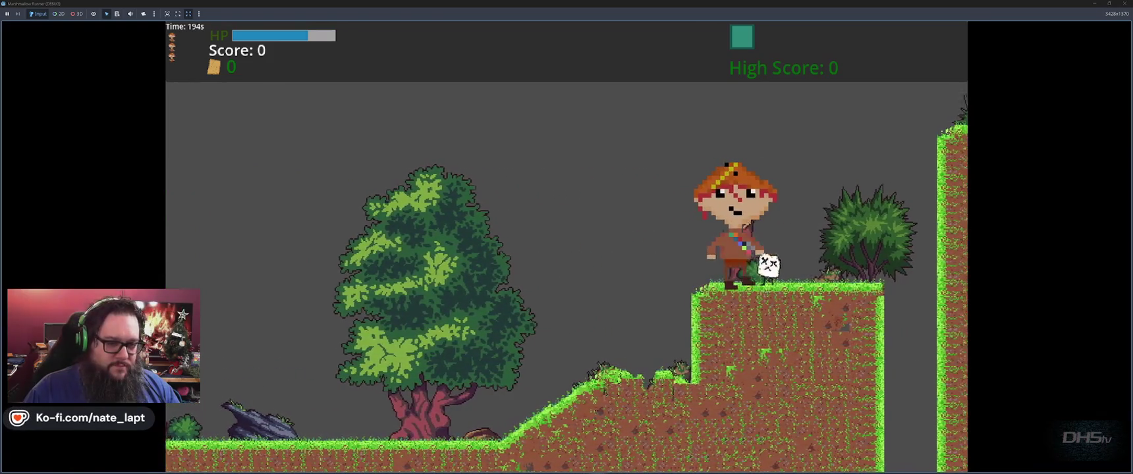
key(Right)
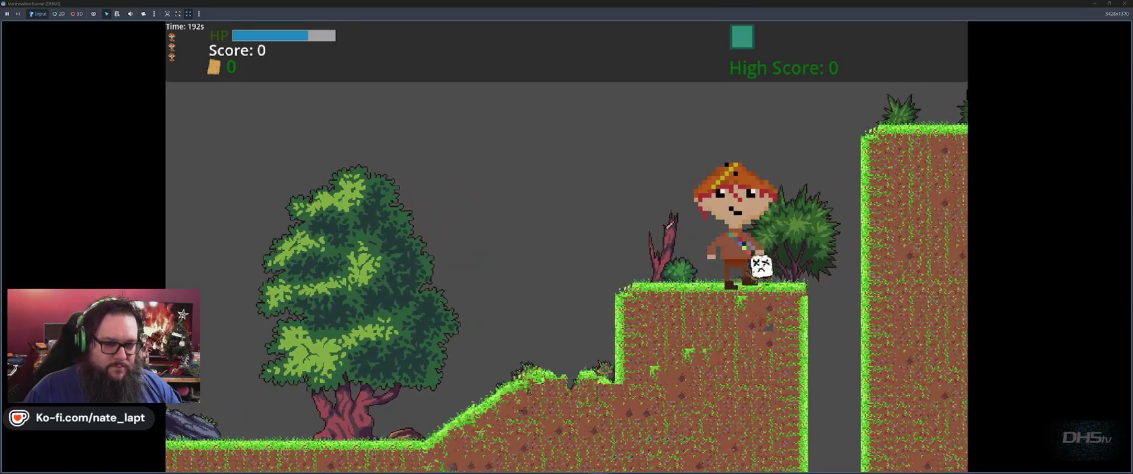
key(Left)
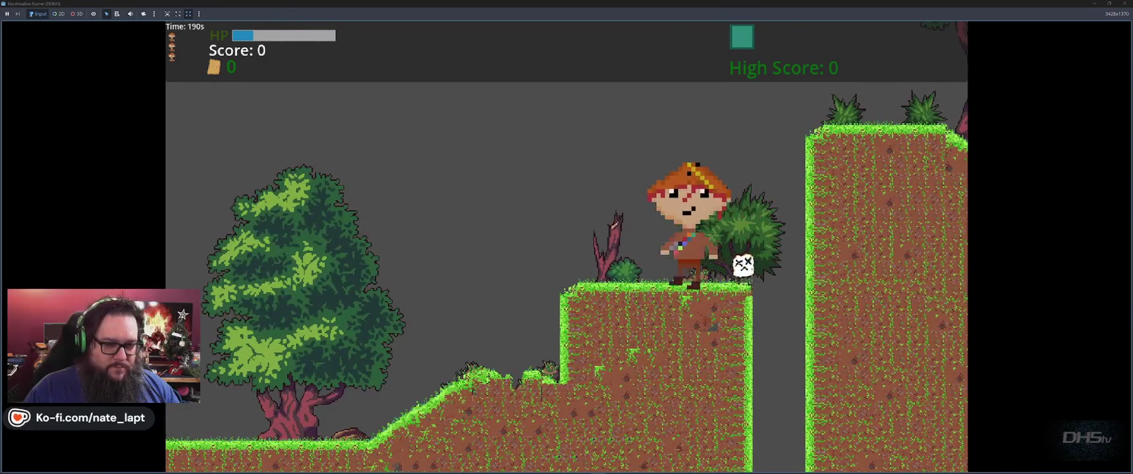
key(Right)
key(F8)
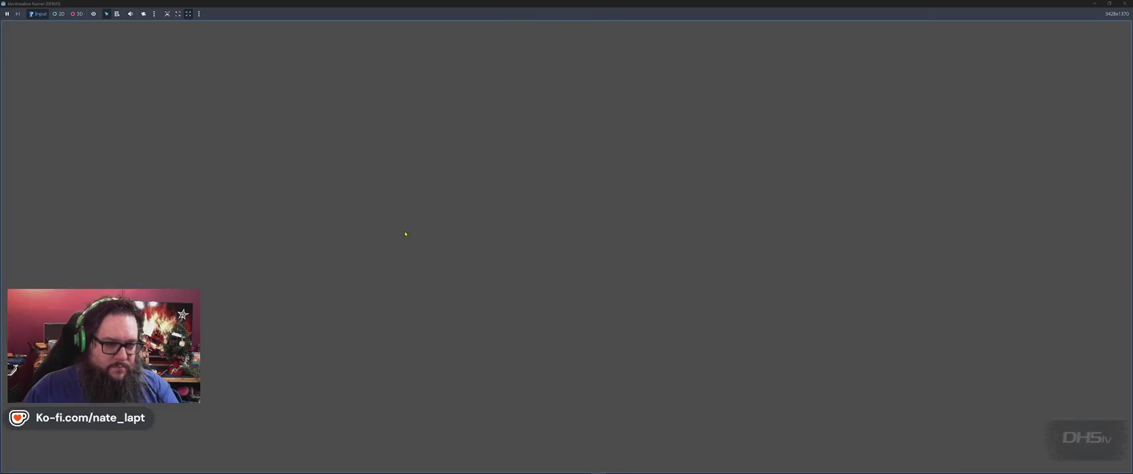
key(alt+Tab)
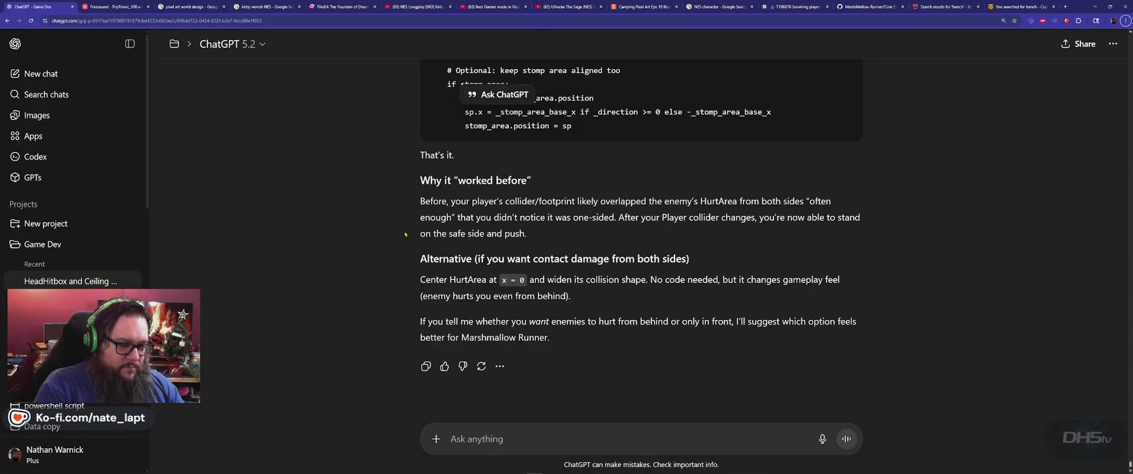
Send ChatGPT the follow-up "Still not working!".
key(alt+f)
key(Escape)
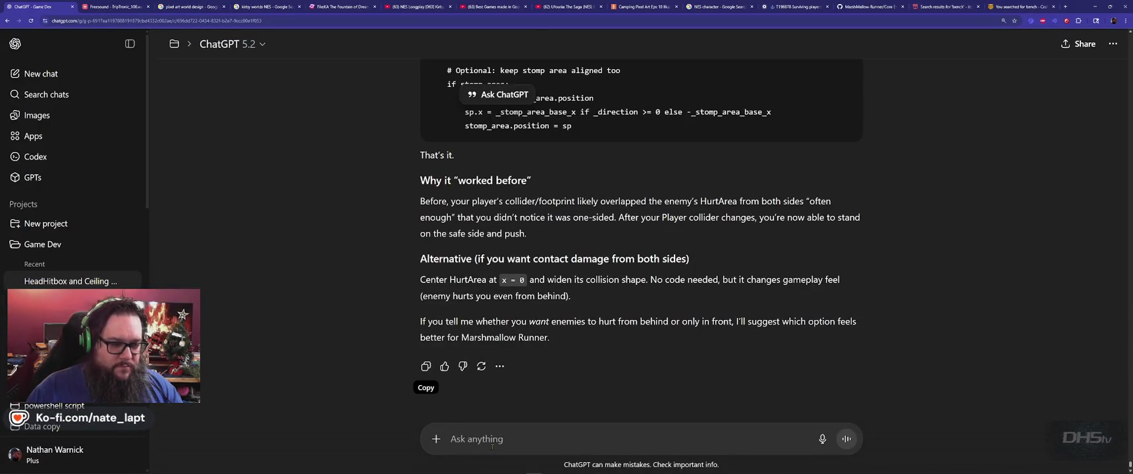
click(493, 441)
text(Still not working!)
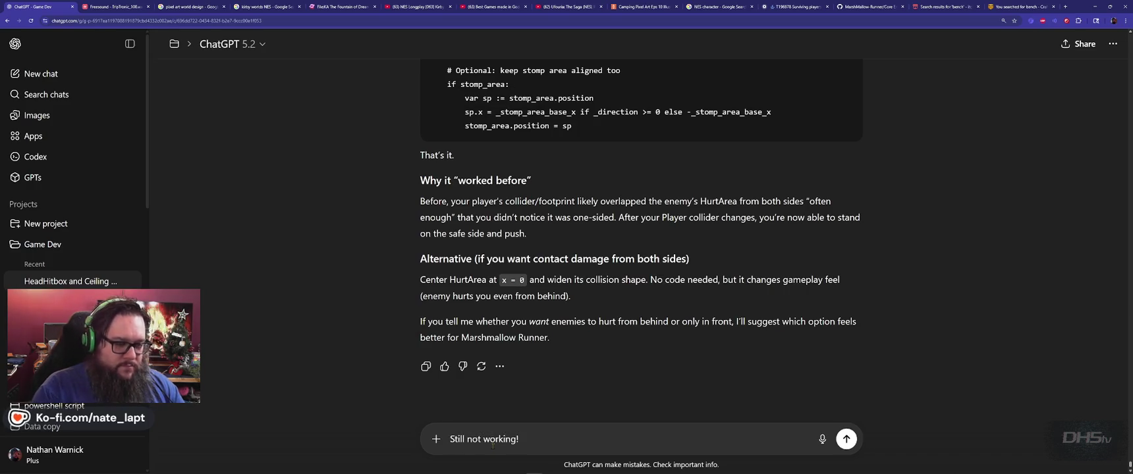
key(Return)
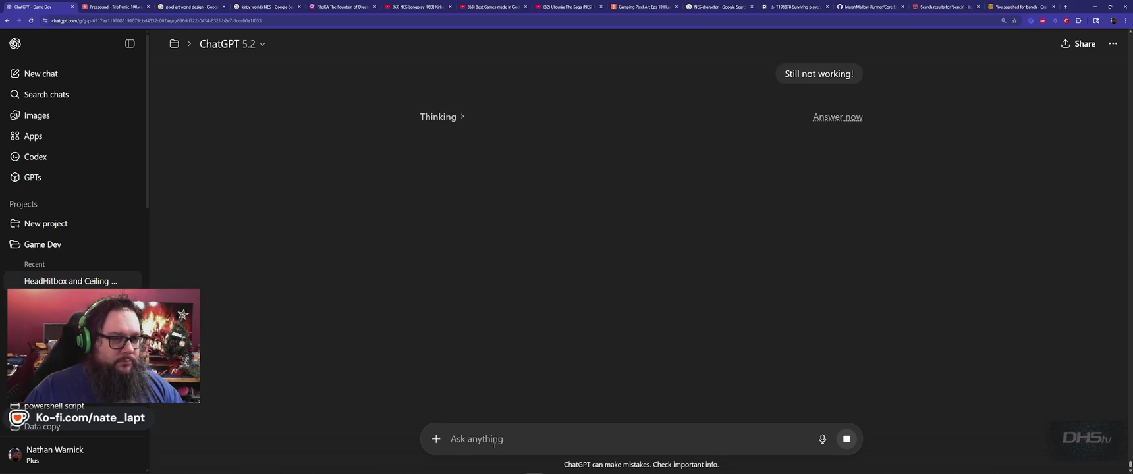
key(alt+Tab)
key(alt+Tab)
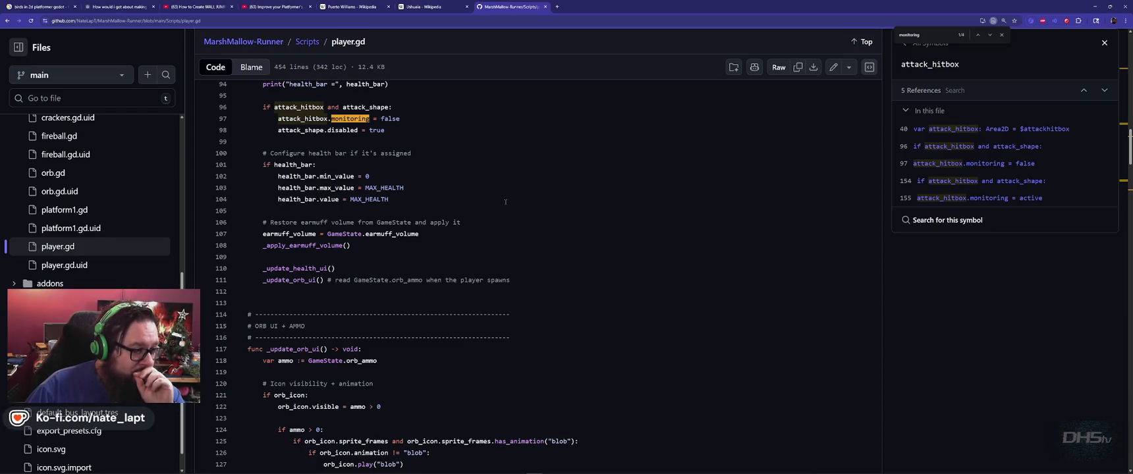
scroll(507, 202, down, 3)
scroll(502, 200, up, 3)
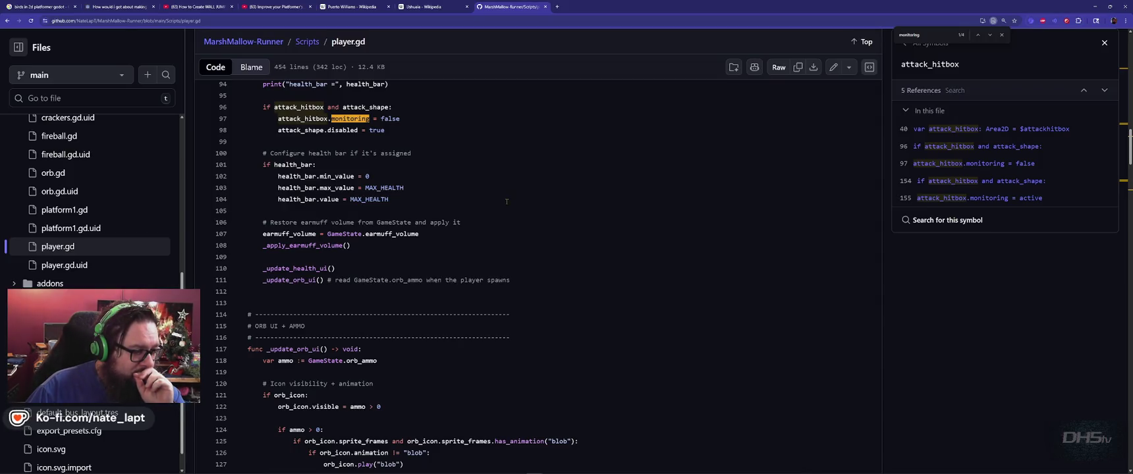
scroll(507, 202, down, 3)
scroll(541, 237, down, 4)
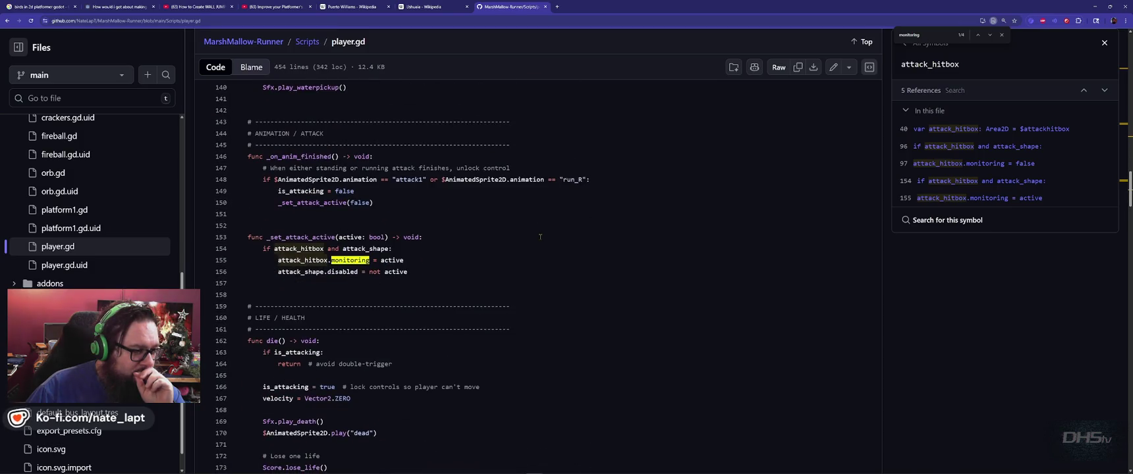
scroll(520, 238, down, 3)
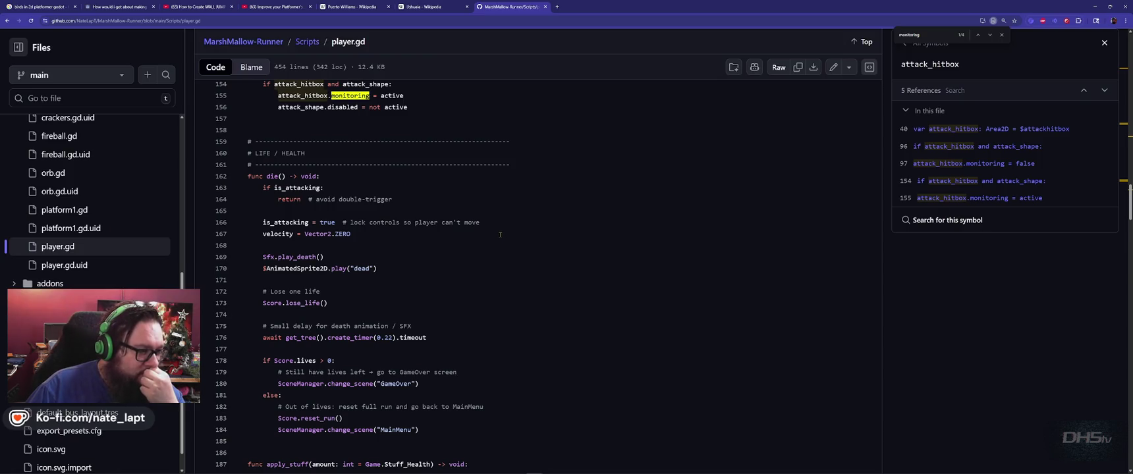
scroll(500, 234, down, 1)
scroll(500, 234, down, 1)
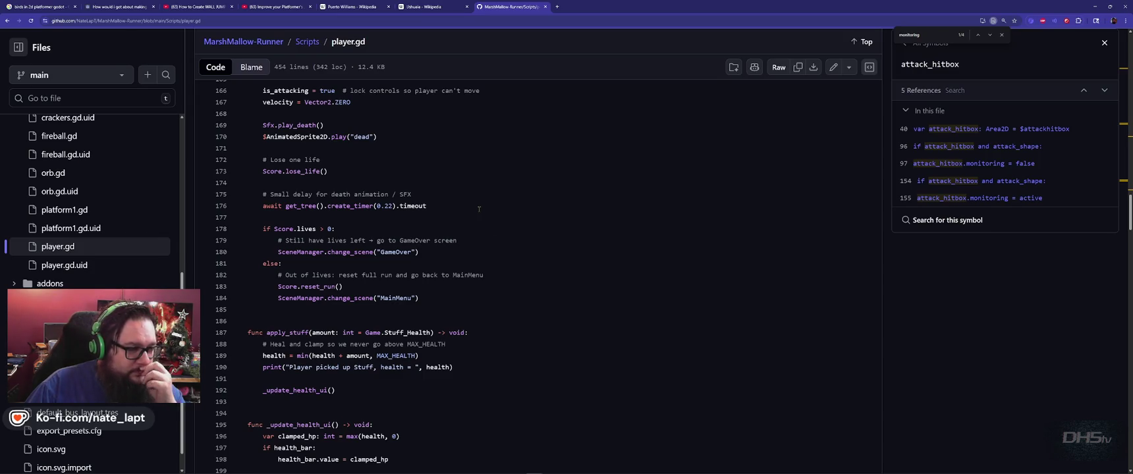
scroll(479, 208, down, 2)
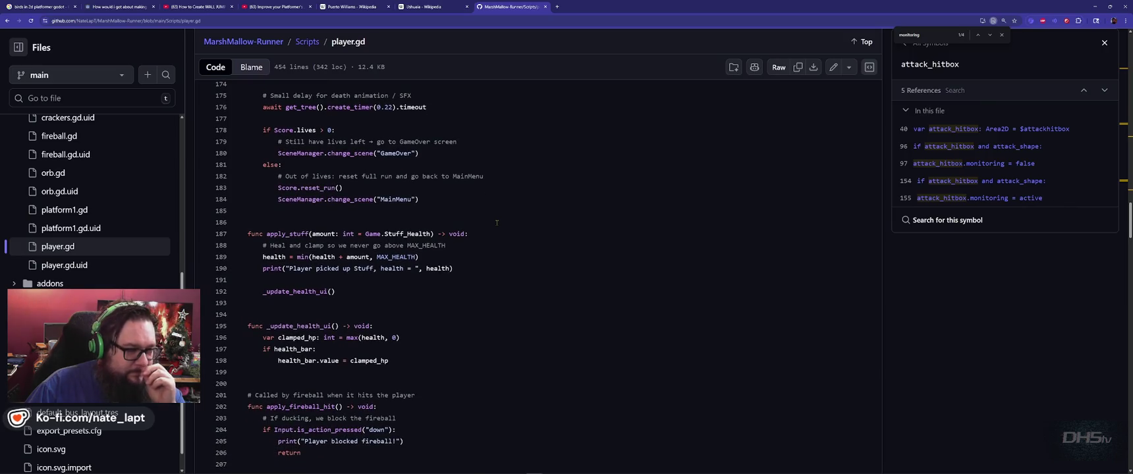
scroll(497, 223, down, 2)
scroll(499, 224, down, 3)
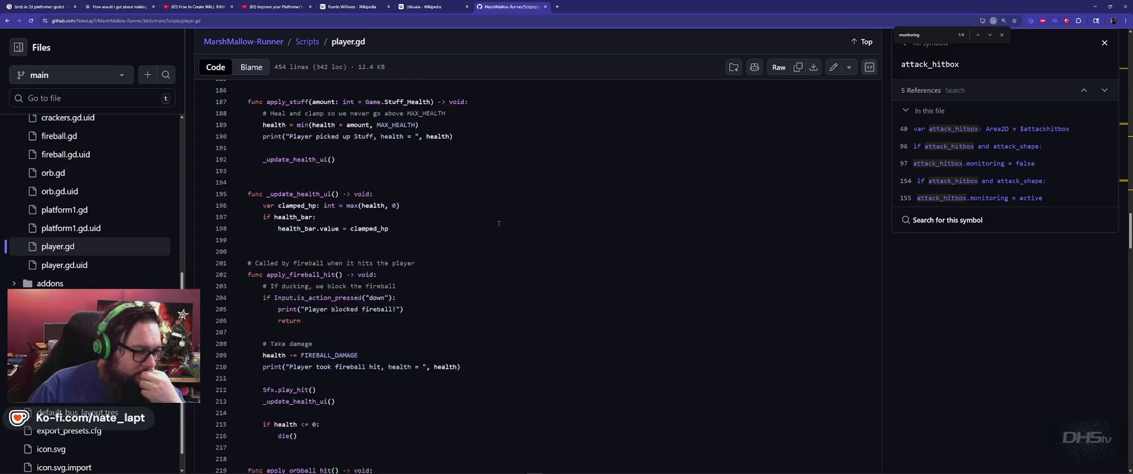
scroll(501, 266, down, 4)
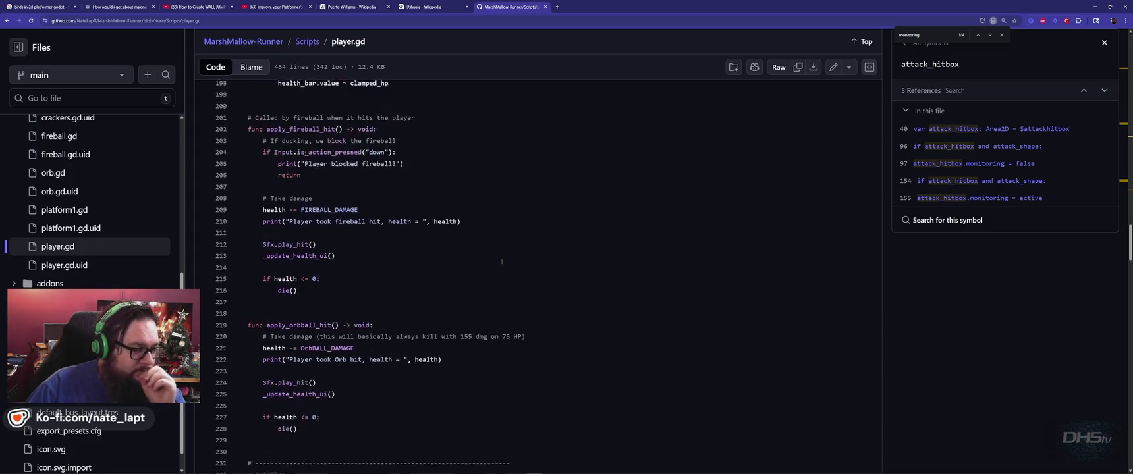
scroll(503, 262, down, 10)
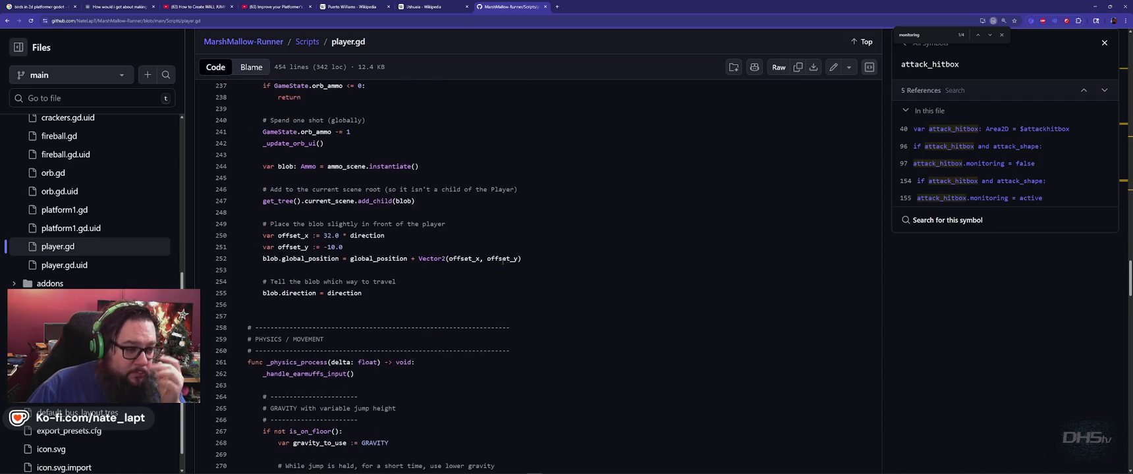
scroll(503, 262, down, 4)
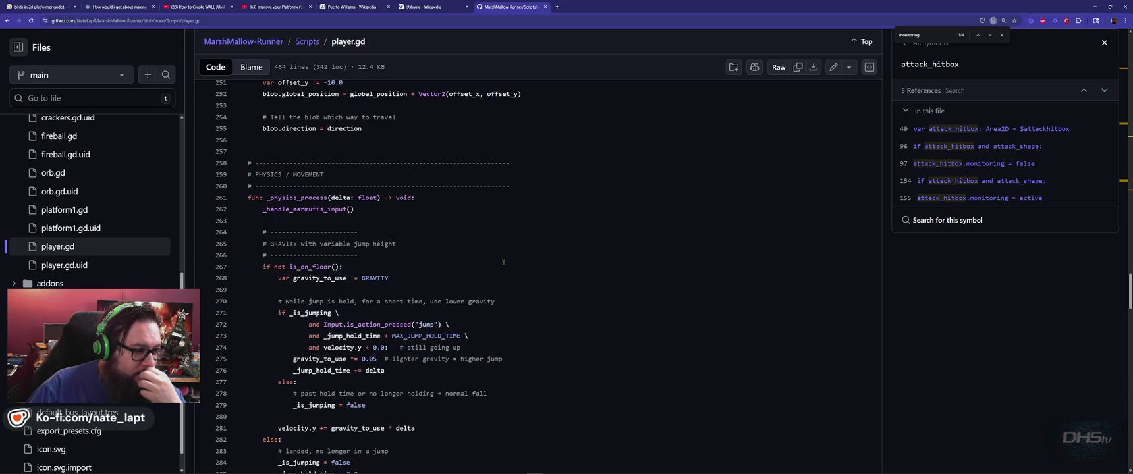
scroll(503, 263, down, 4)
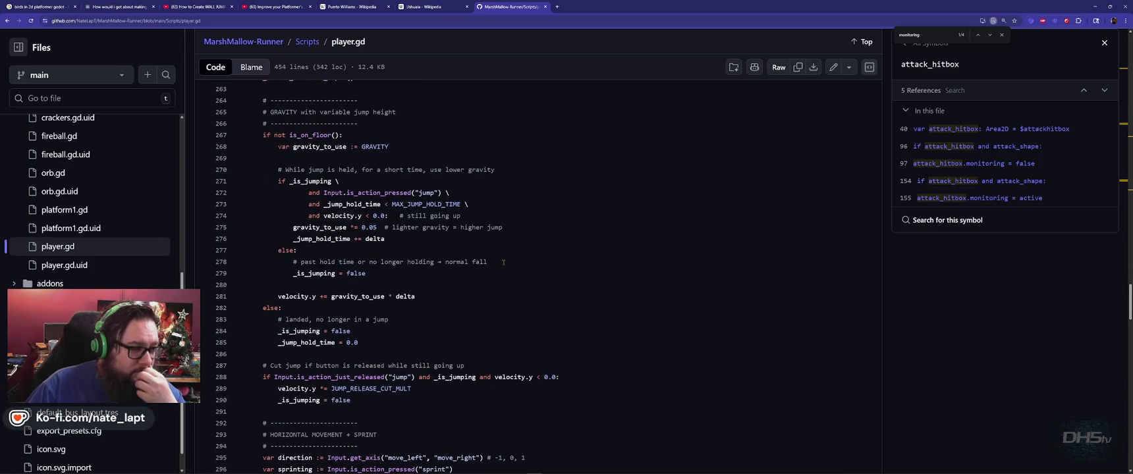
scroll(503, 263, down, 7)
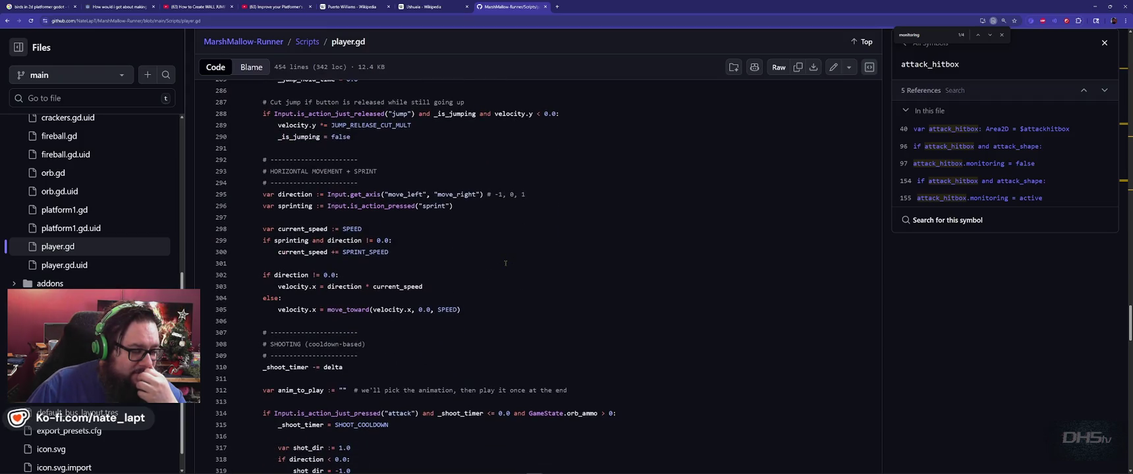
scroll(505, 264, down, 4)
scroll(507, 264, down, 15)
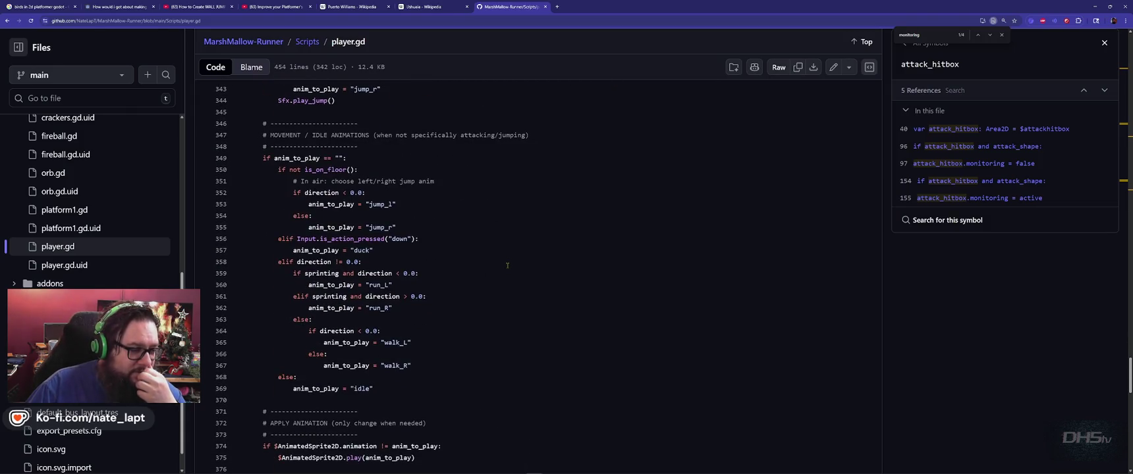
scroll(508, 265, down, 4)
scroll(503, 271, down, 7)
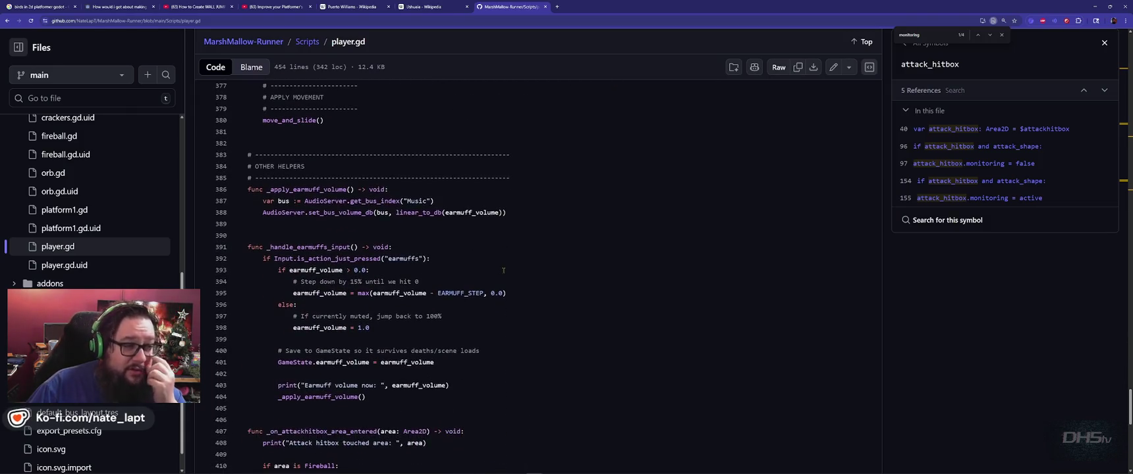
scroll(503, 270, down, 6)
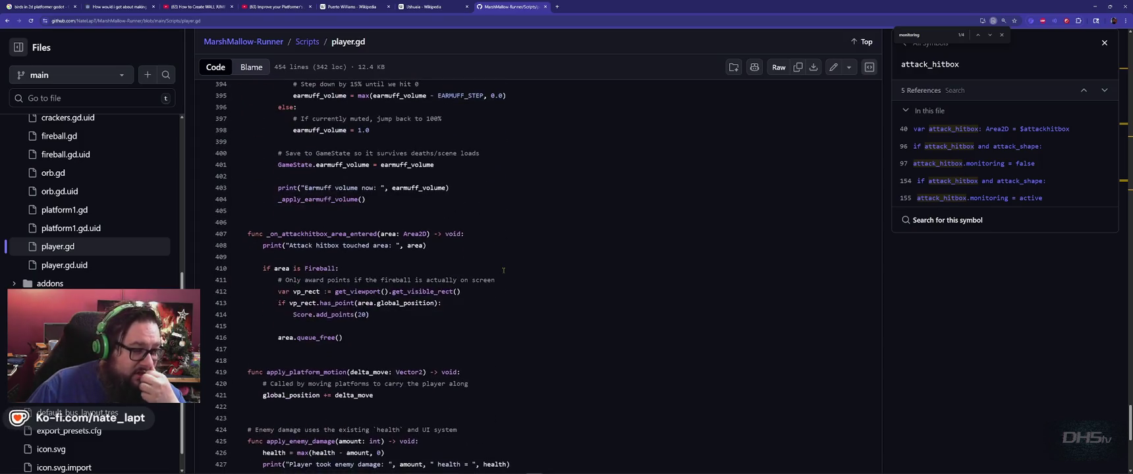
scroll(503, 270, down, 2)
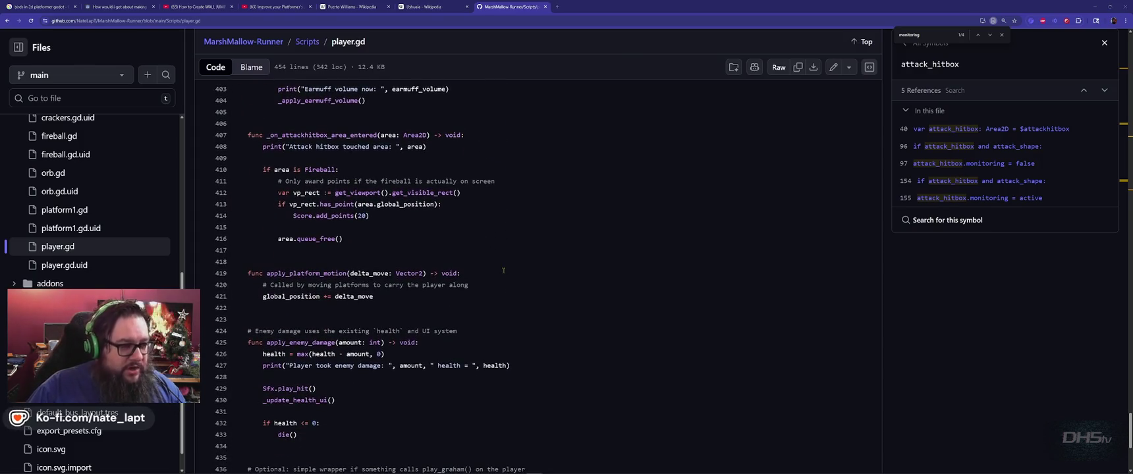
key(alt+Tab)
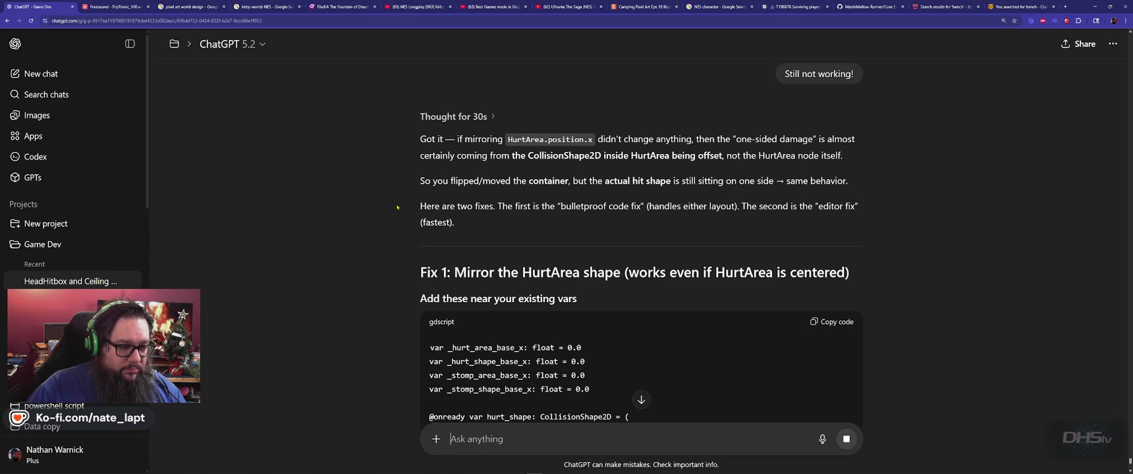
Read the reply's Fix 1 code for mirroring the offset HurtArea collision shape.
scroll(398, 208, down, 3)
scroll(397, 208, up, 2)
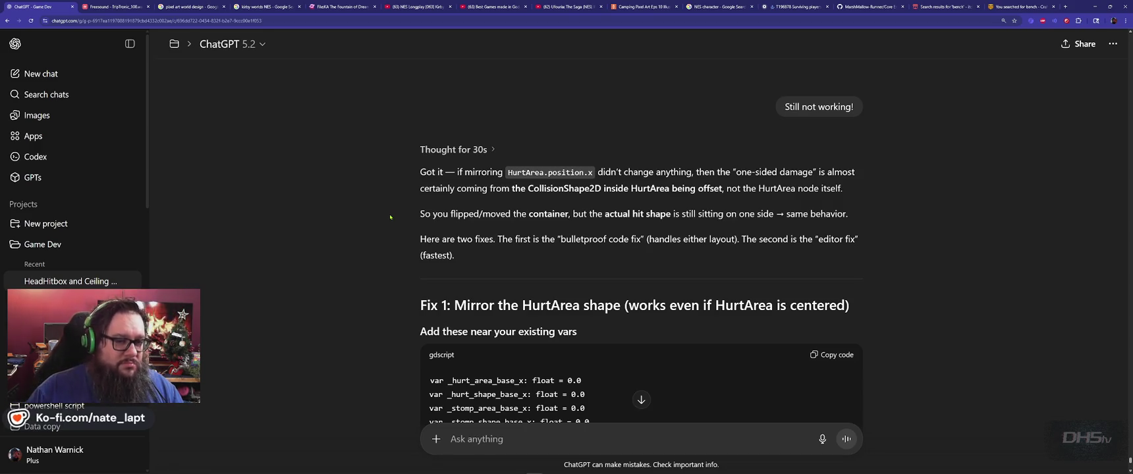
scroll(388, 216, down, 6)
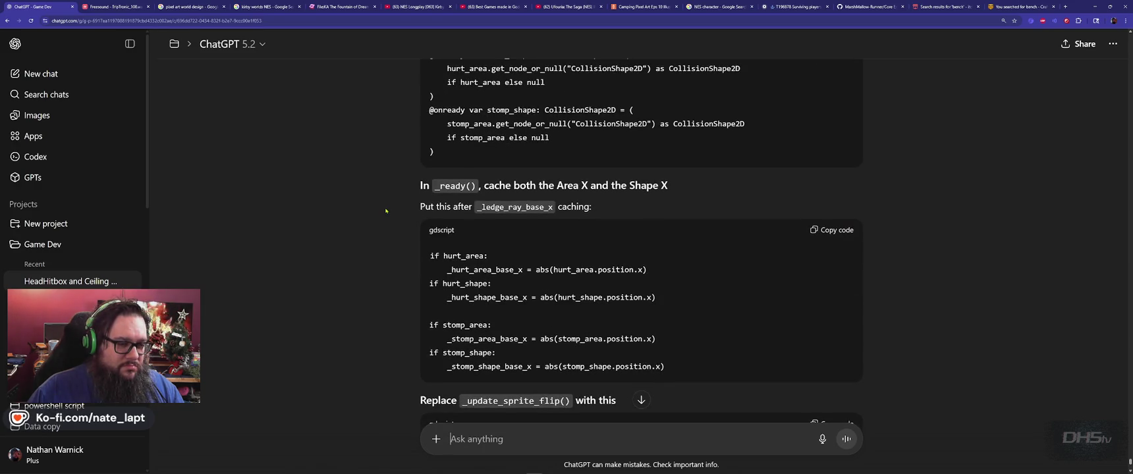
scroll(386, 210, down, 3)
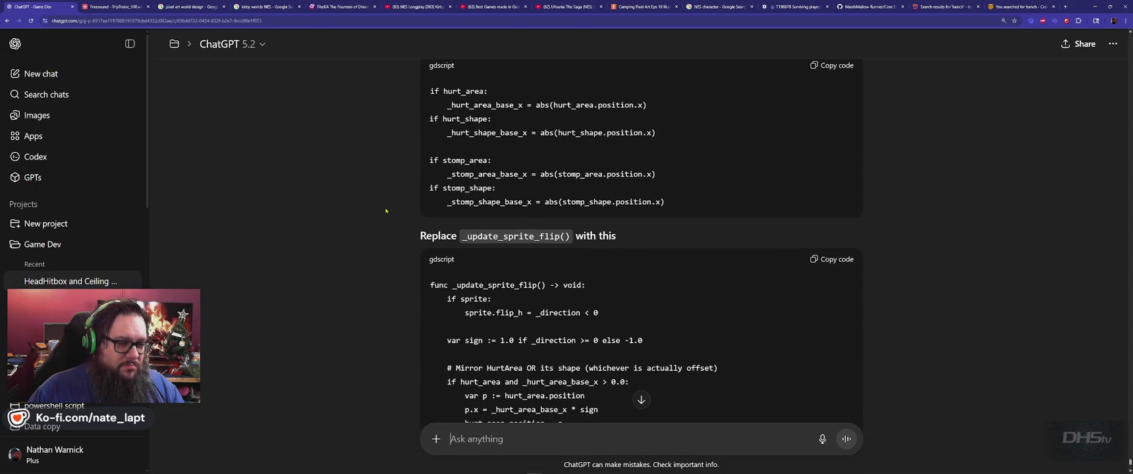
key(alt+Tab)
key(alt+Tab)
key(alt+Tab)
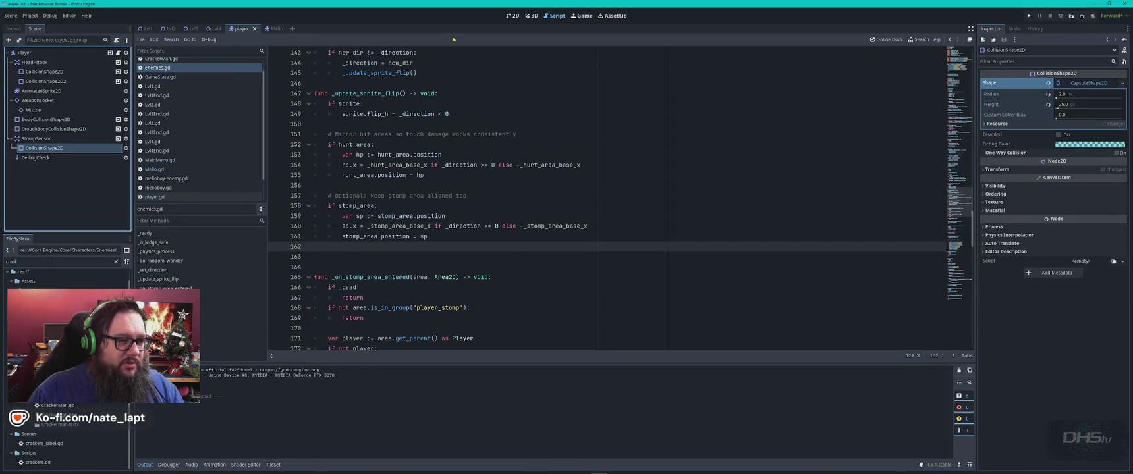
Hide and reshow AnimatedSprite2D in the 2D view to check collision shapes, then run the game.
click(513, 15)
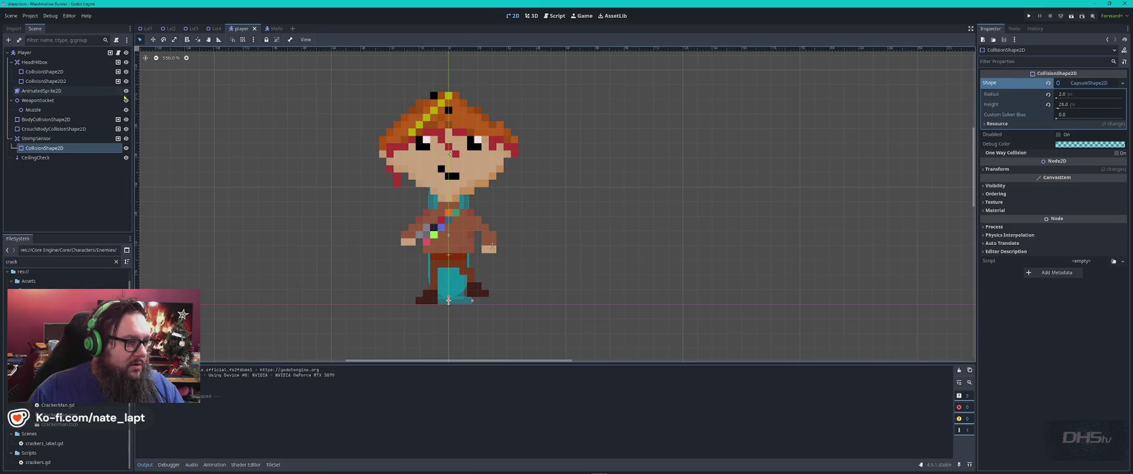
click(125, 90)
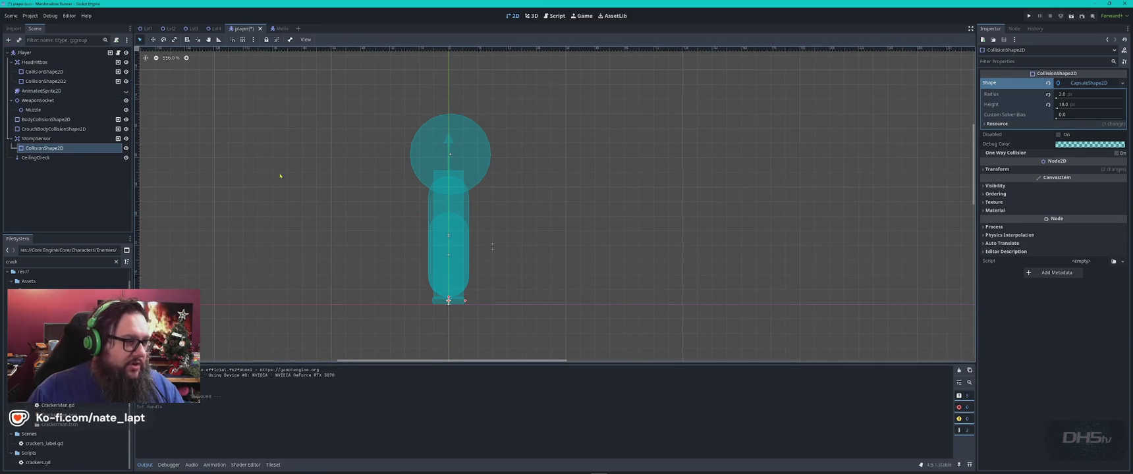
click(126, 91)
click(259, 184)
key(F5)
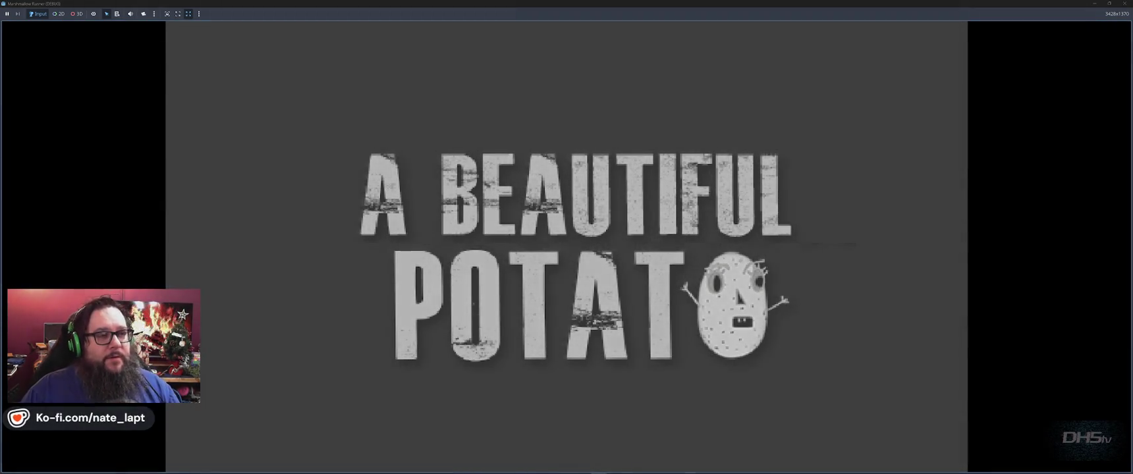
Play-test by running right and jumping onto the enemy's raised platform, then stop the game with F8.
key(Return)
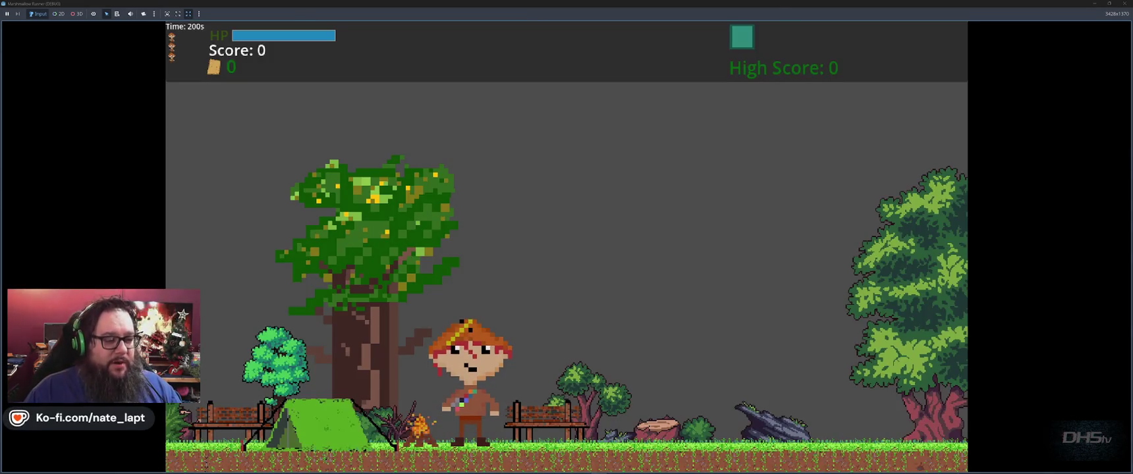
key(Right)
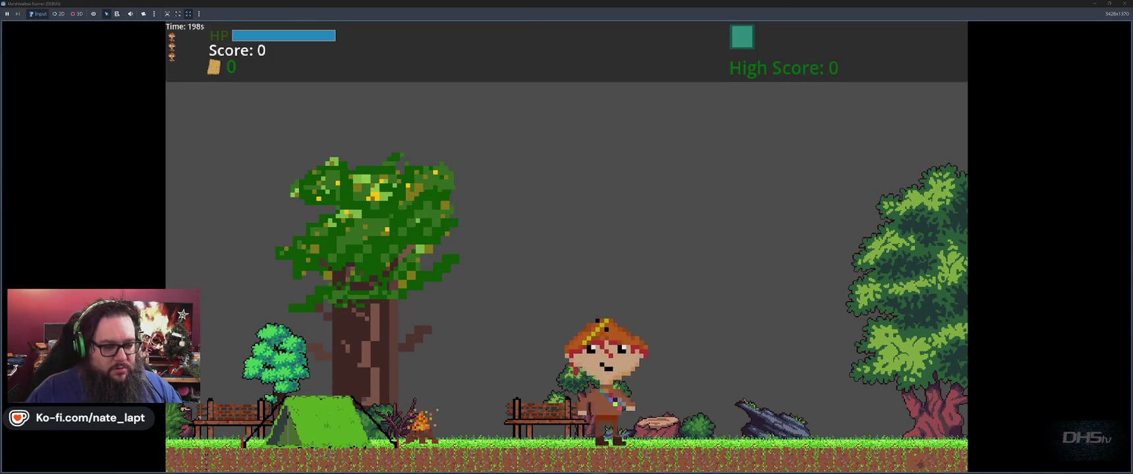
key(space)
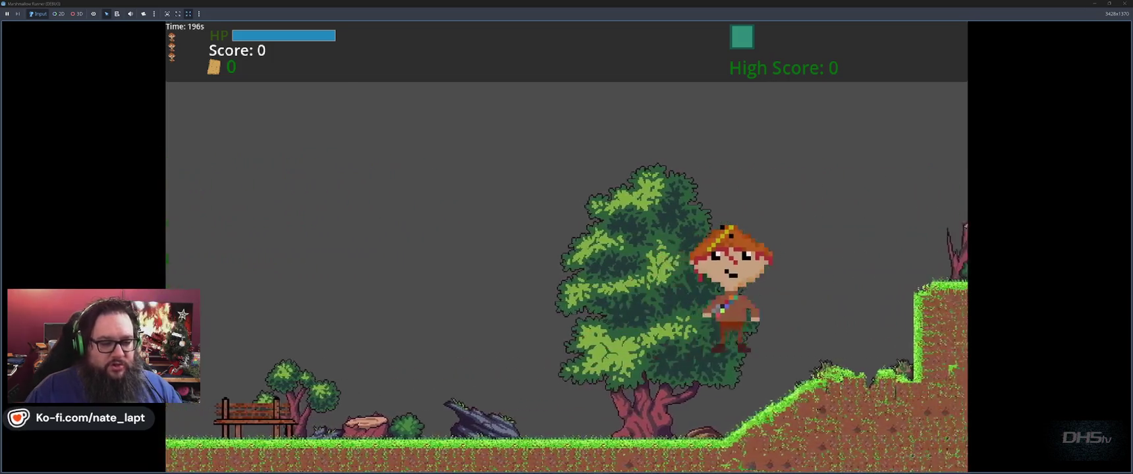
key(space)
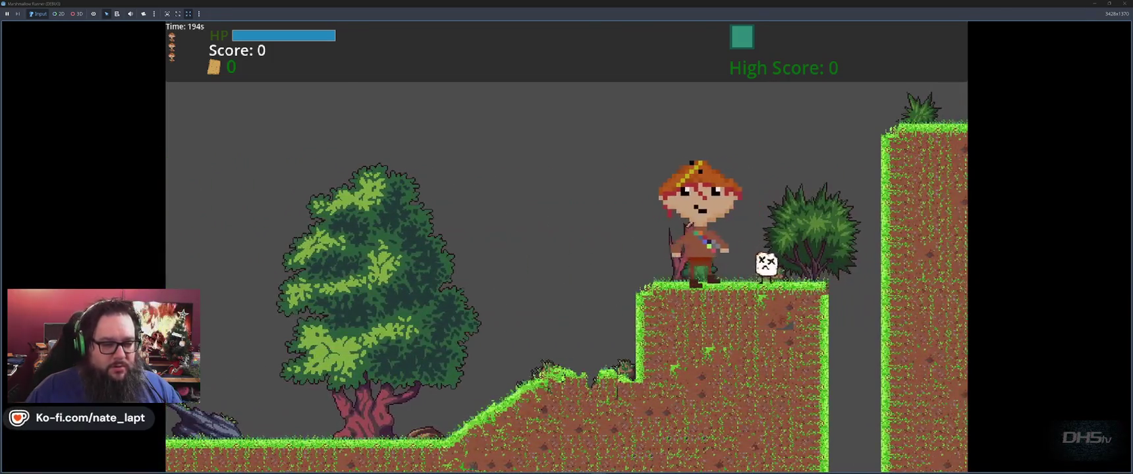
key(F8)
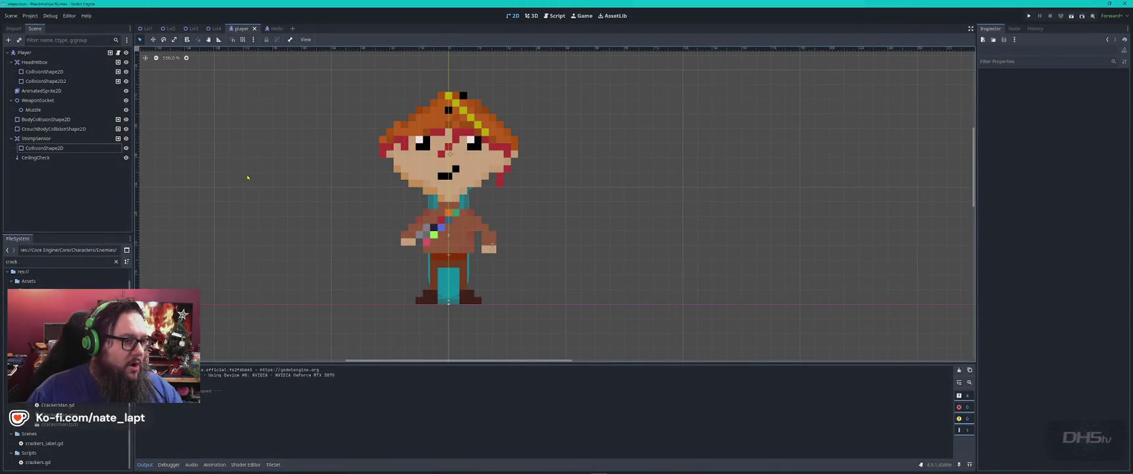
Hide the AnimatedSprite2D, select CeilingCheck, and snip a screenshot of the Player's collision shapes.
click(127, 93)
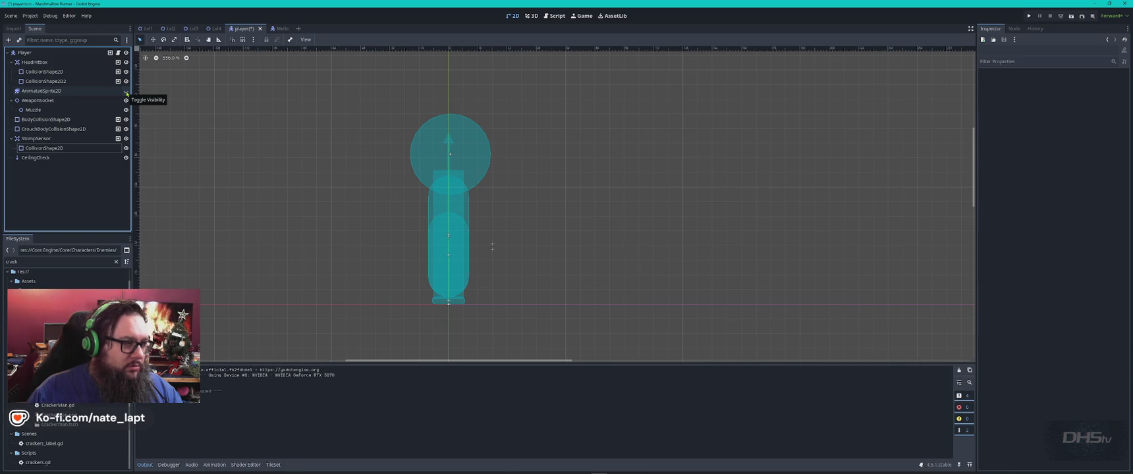
click(47, 158)
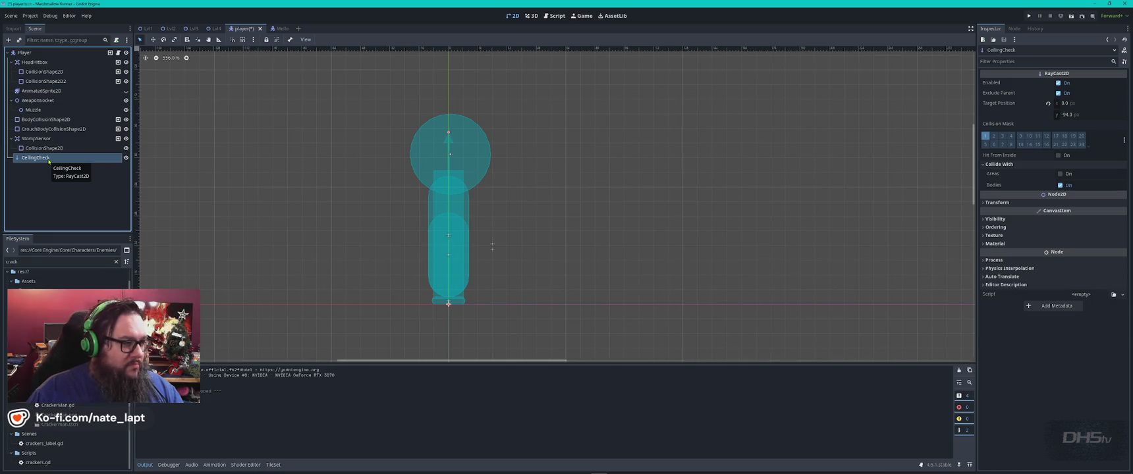
key(super)
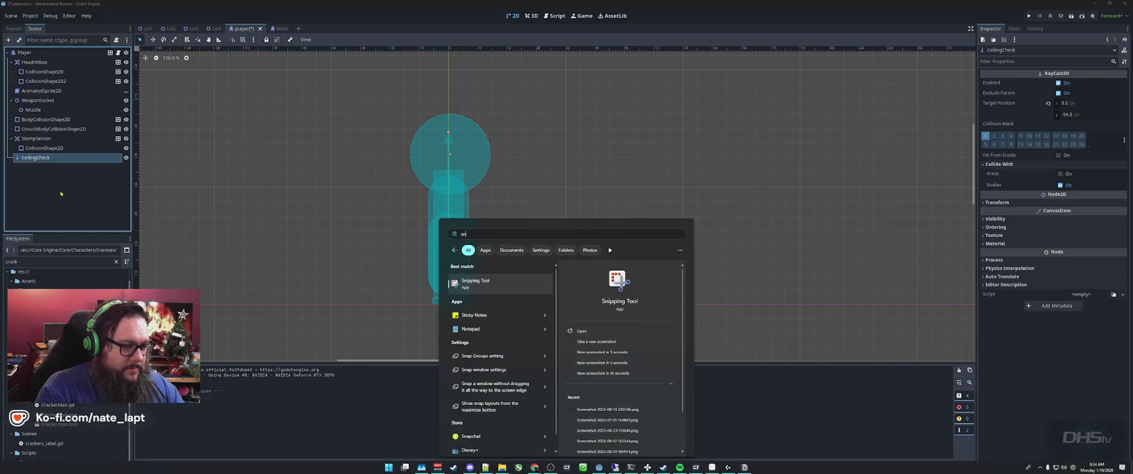
key(Escape)
click(456, 39)
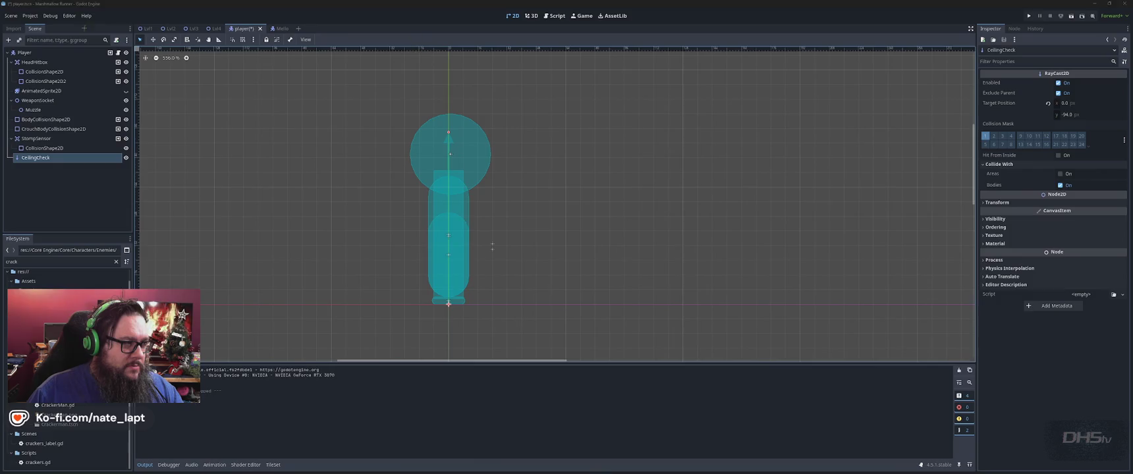
mouse_move(204, 89)
mouse_down()
mouse_move(1087, 328)
mouse_move(1132, 327)
mouse_up()
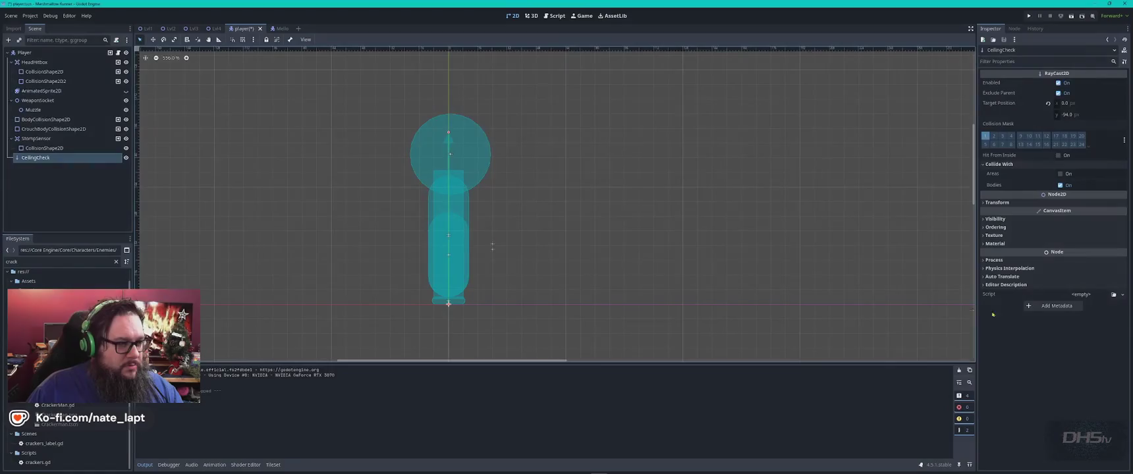
key(alt+Tab)
key(alt+Tab)
key(alt+Tab)
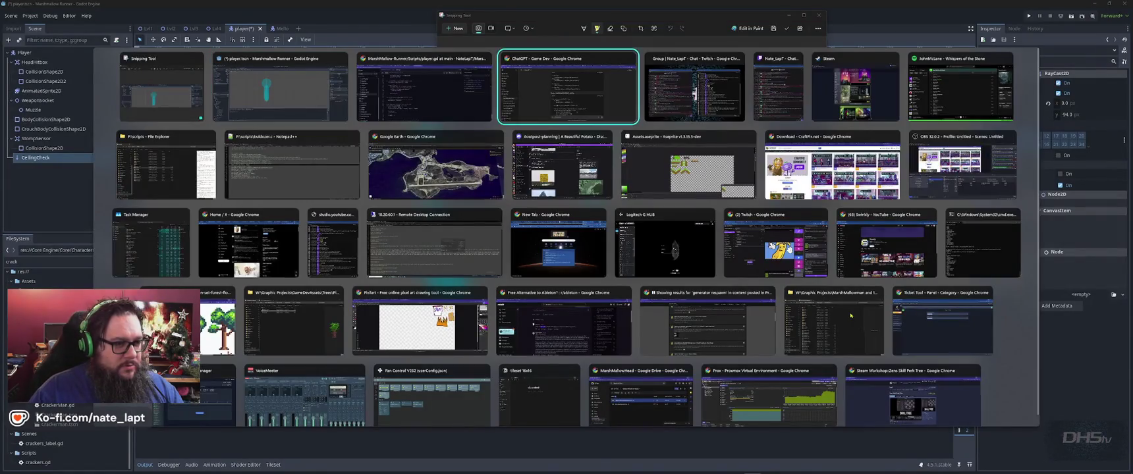
scroll(591, 266, down, 10)
Send the collision-shape screenshot to ChatGPT with the message 'Player', then return to Godot.
scroll(590, 266, down, 2)
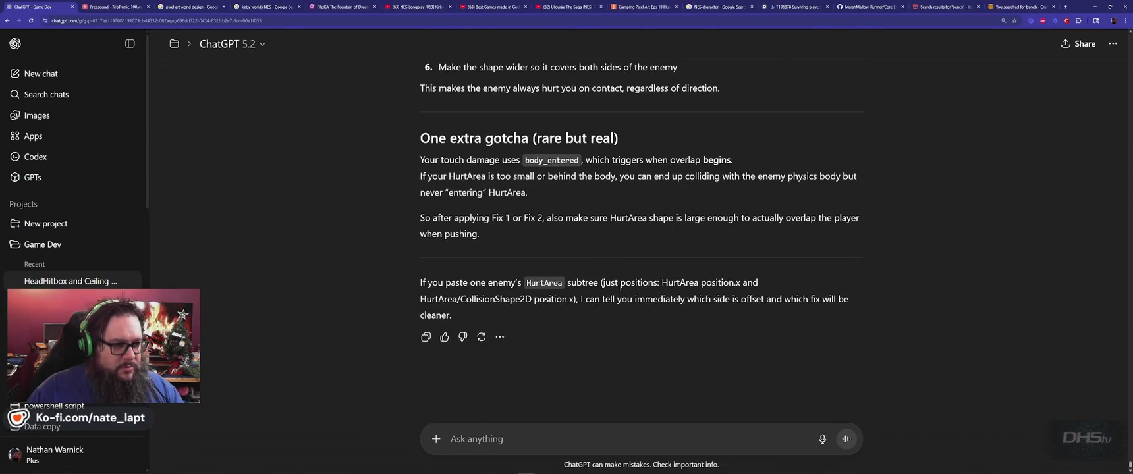
key(ctrl+v)
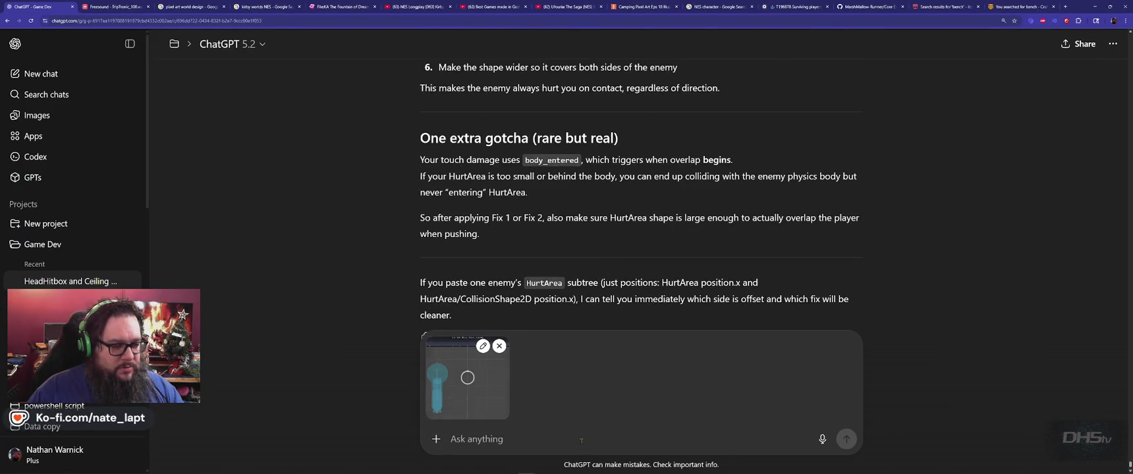
text(Player)
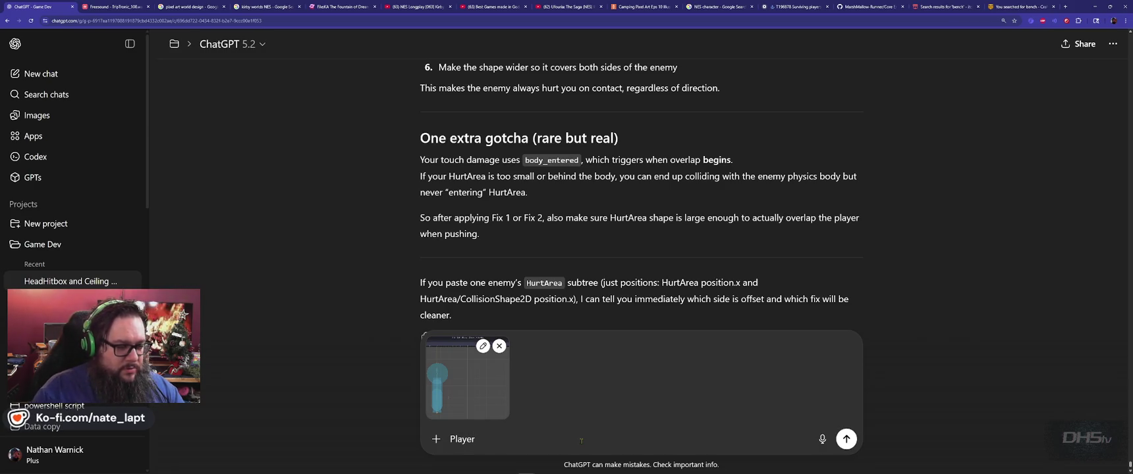
key(Return)
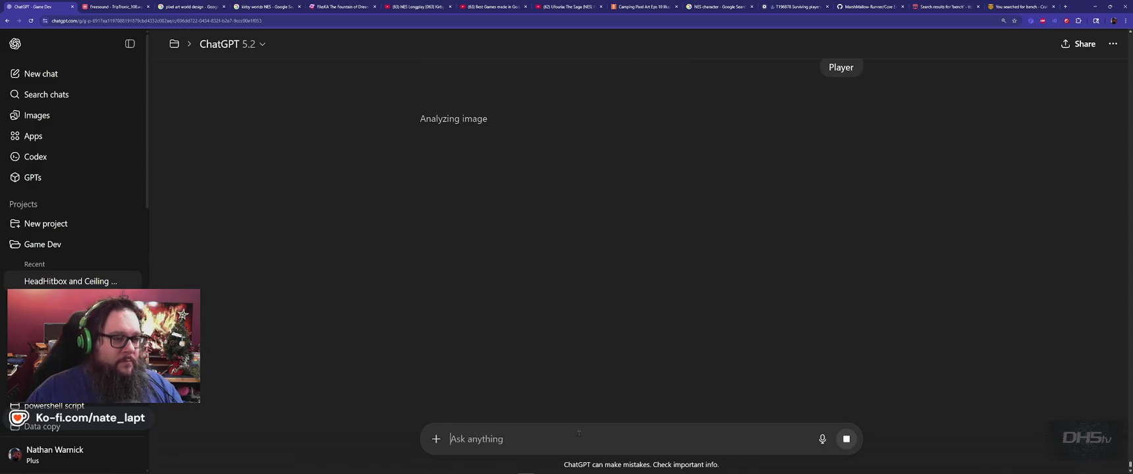
key(alt+Tab)
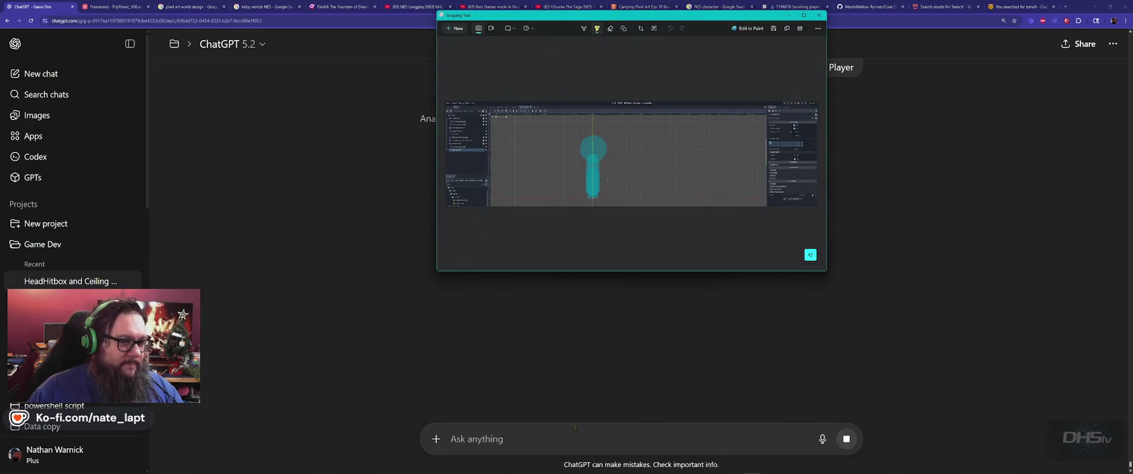
key(alt+Tab)
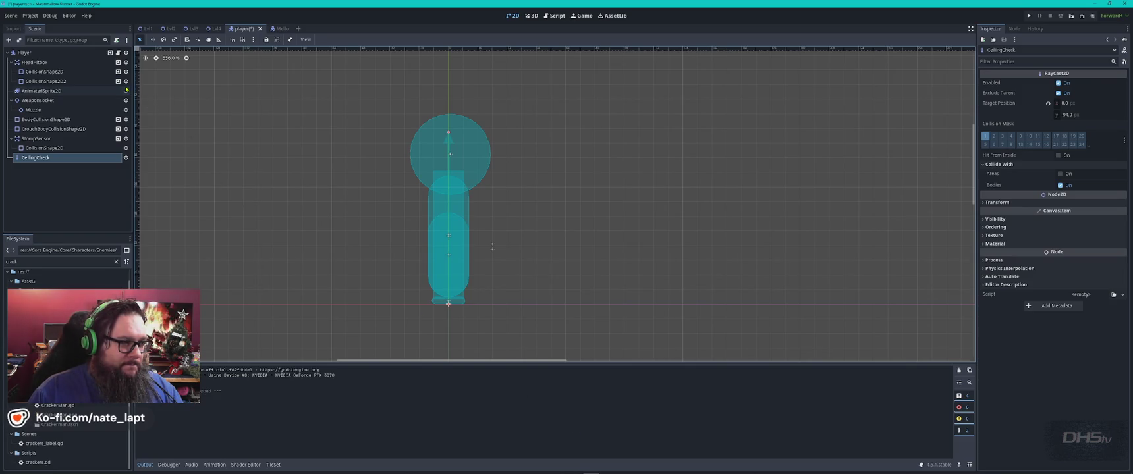
Make the AnimatedSprite2D visible again via its eye icon in the Scene dock.
click(126, 91)
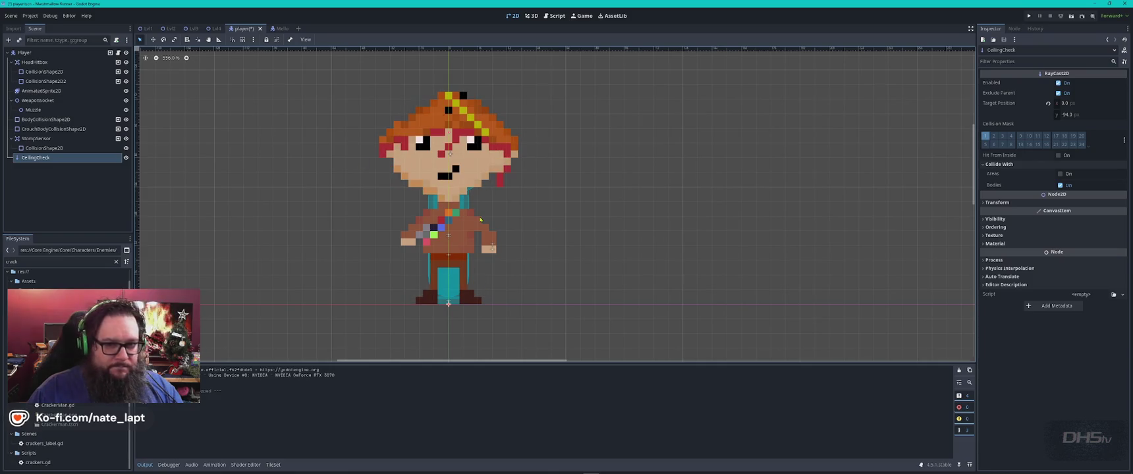
key(alt+Tab)
key(alt+Tab)
key(alt+Tab)
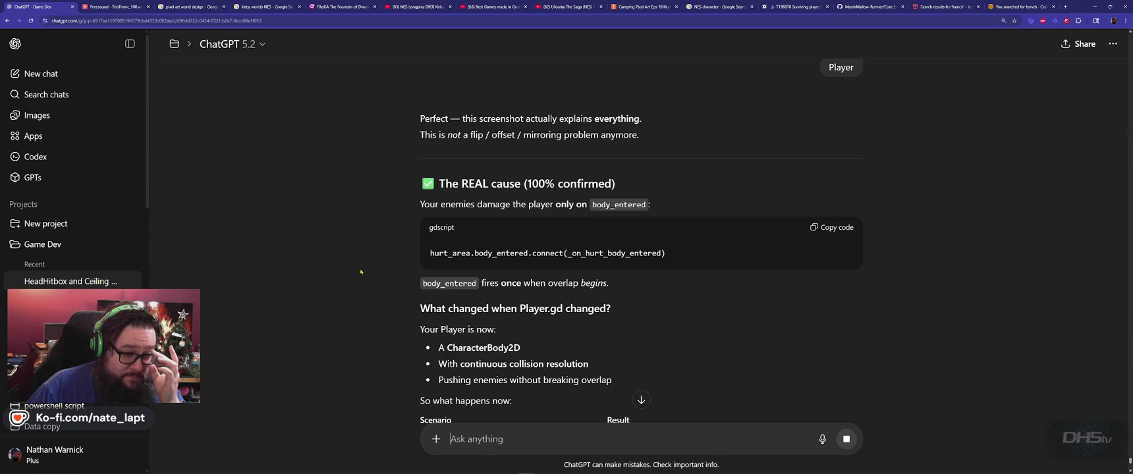
Read through ChatGPT's explanation of body_entered firing once and its overlap-polling fix.
scroll(361, 272, down, 1)
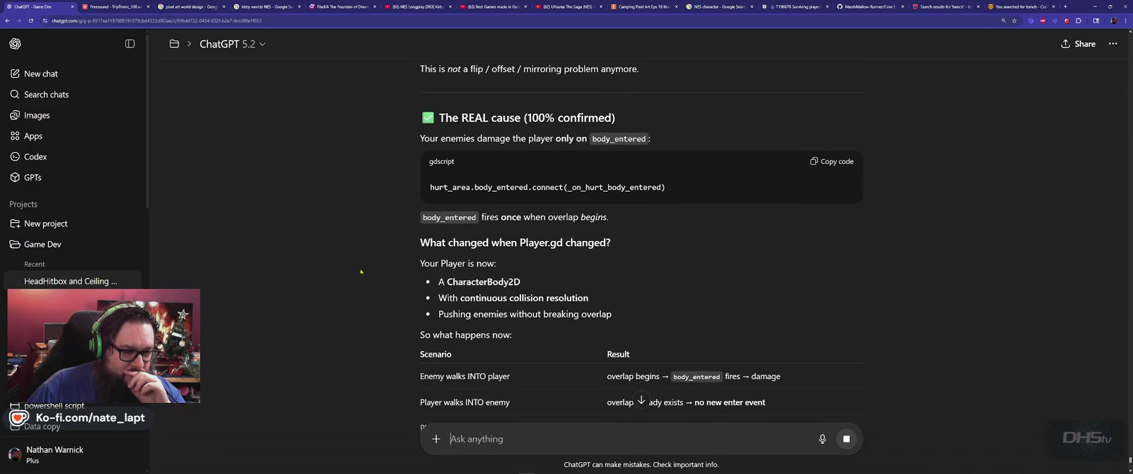
scroll(361, 272, down, 1)
scroll(361, 271, down, 2)
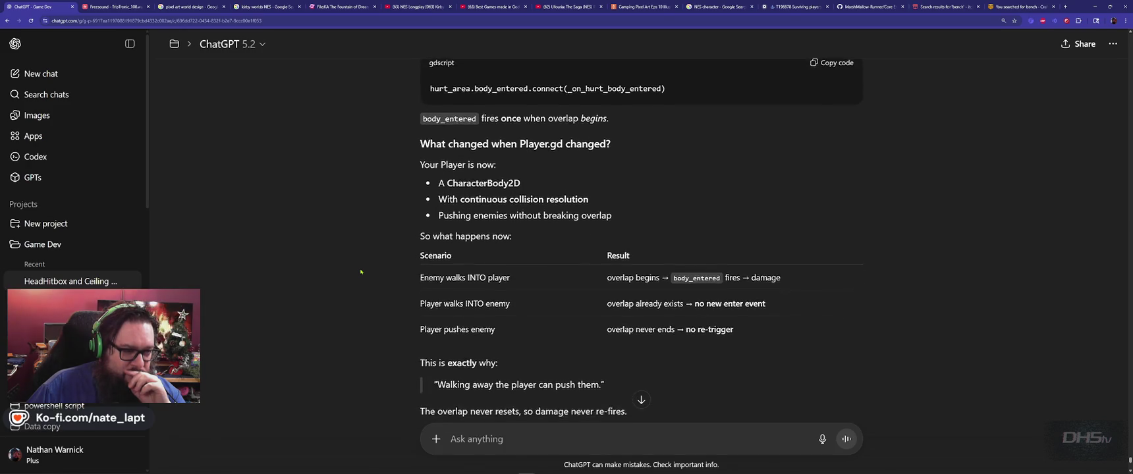
scroll(361, 272, down, 3)
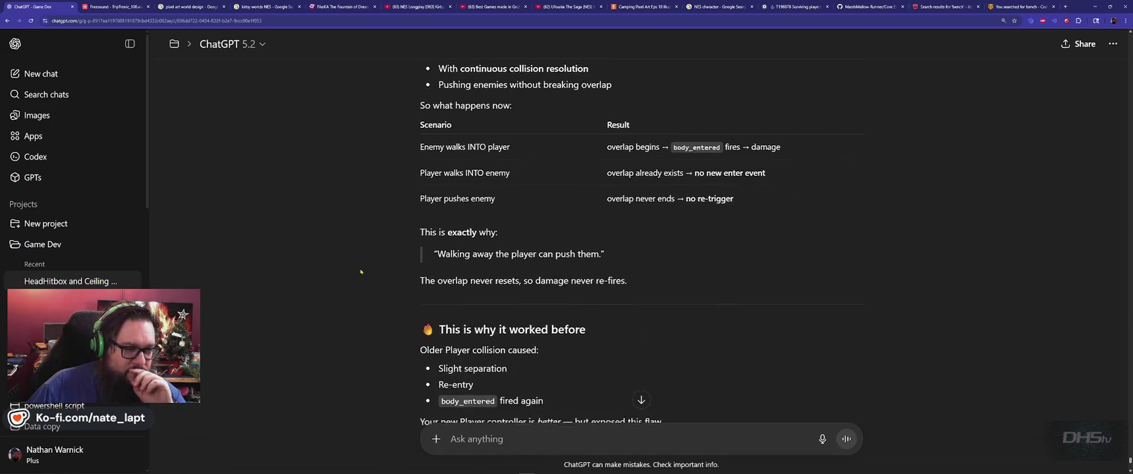
scroll(361, 272, down, 1)
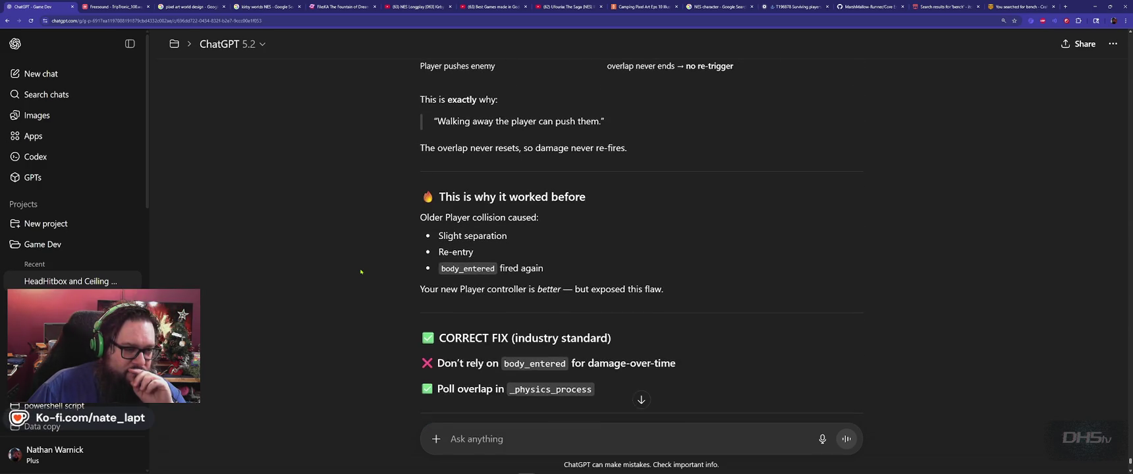
scroll(361, 272, down, 1)
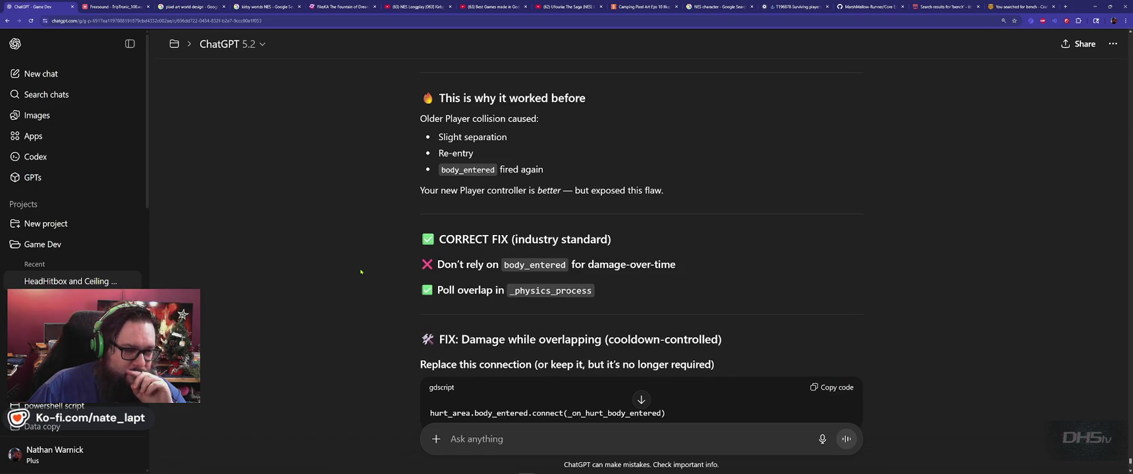
scroll(361, 275, down, 3)
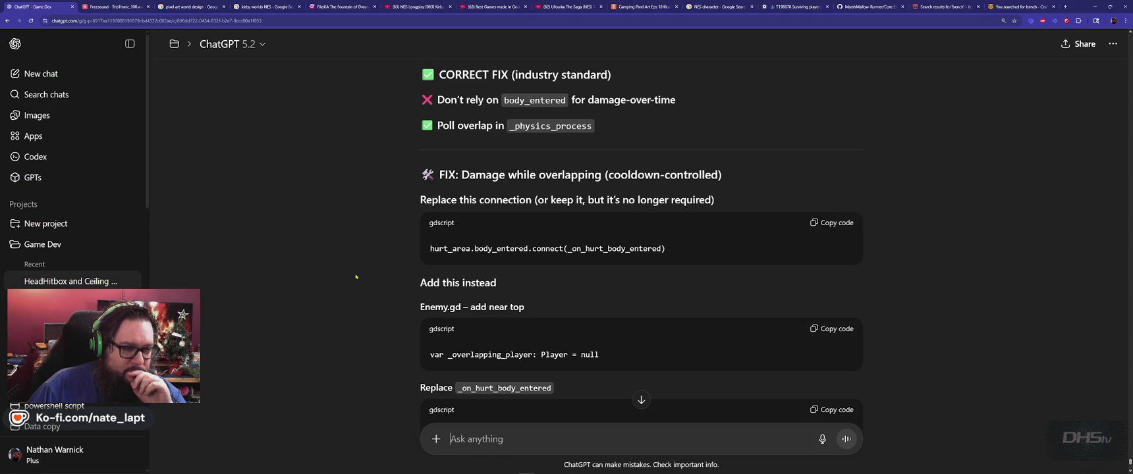
scroll(356, 278, down, 2)
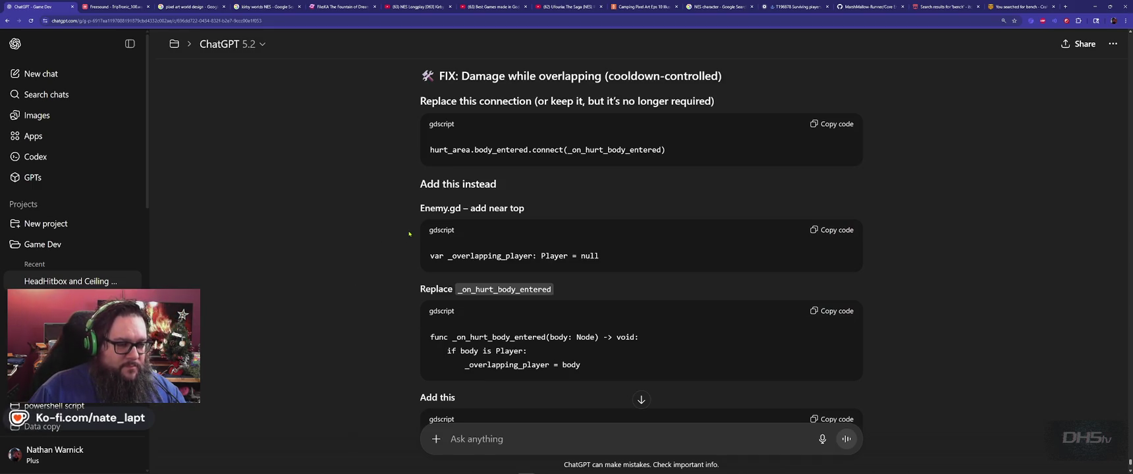
scroll(408, 233, down, 1)
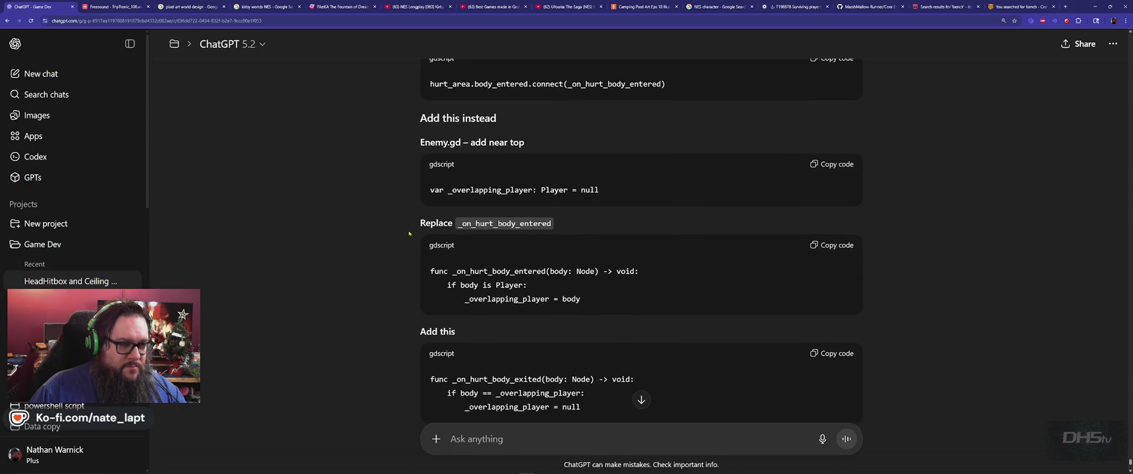
scroll(408, 233, down, 3)
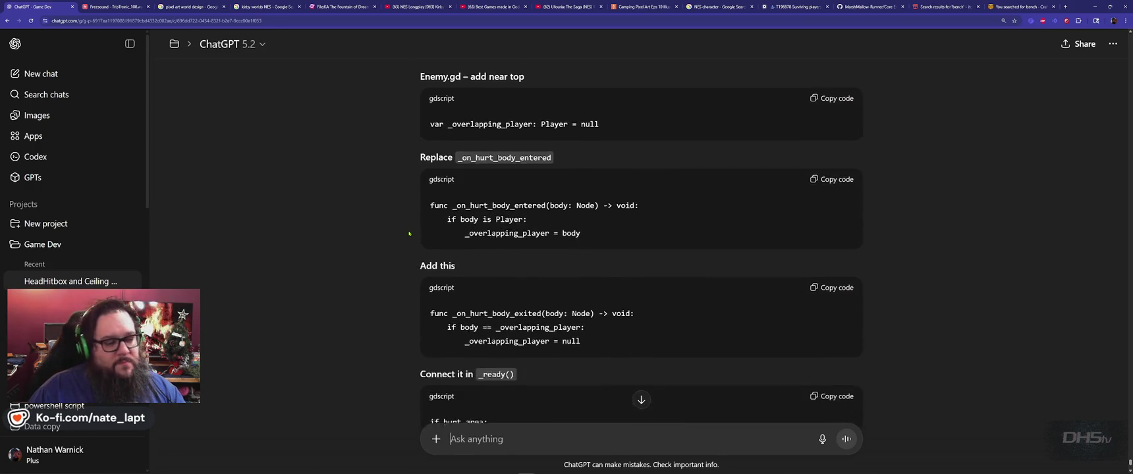
scroll(408, 234, down, 4)
Select the hurt_area.body_entered.connect line in the first code block of the fix.
scroll(387, 236, up, 5)
scroll(389, 237, up, 6)
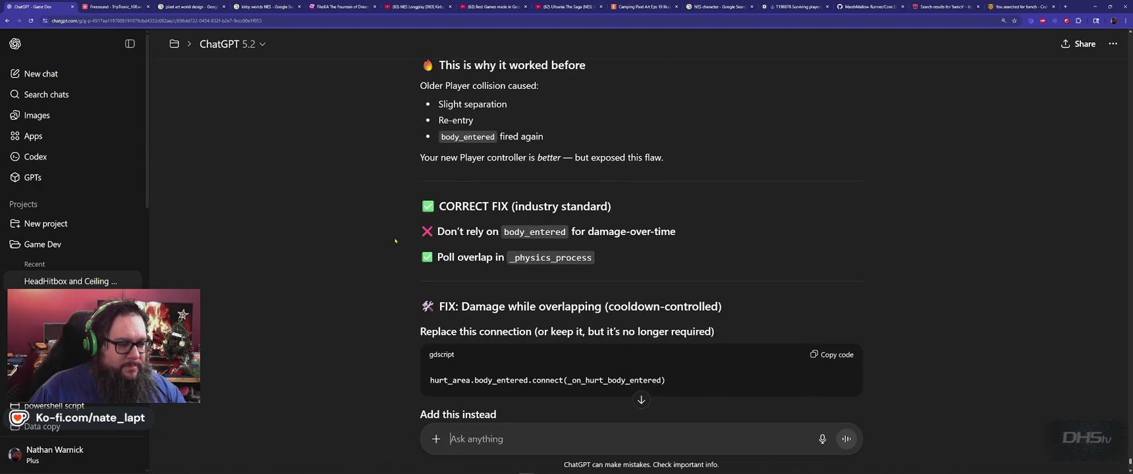
scroll(396, 242, down, 3)
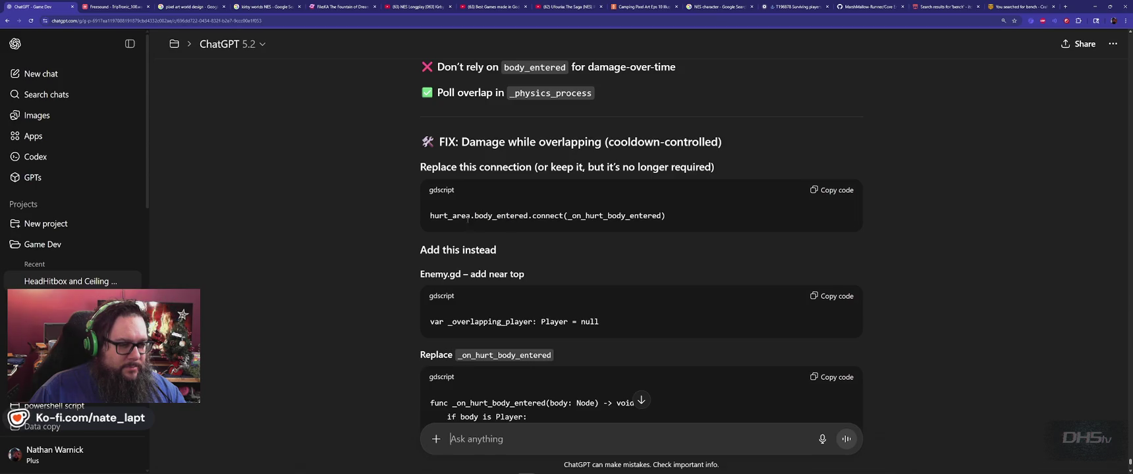
drag(430, 215, 564, 215)
key(ctrl+c)
key(alt+Tab)
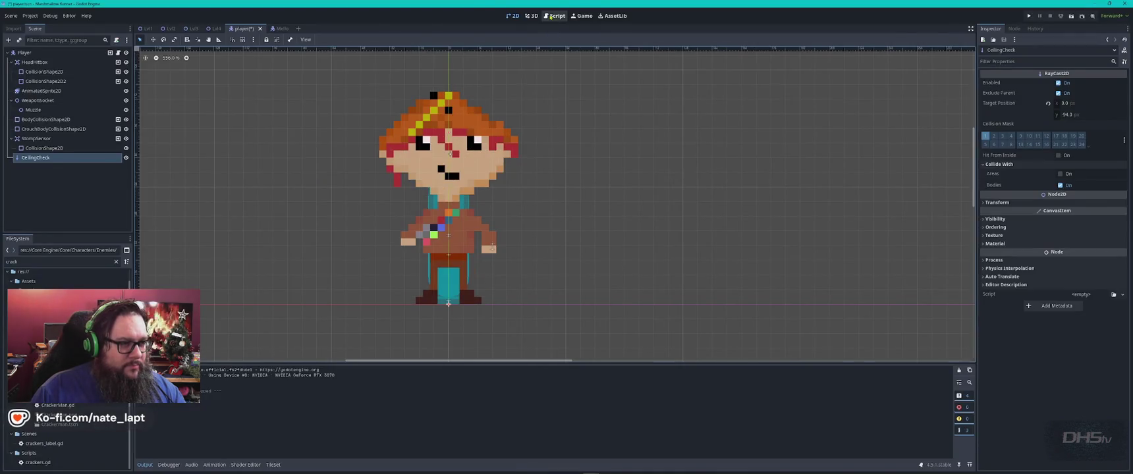
In enemies.gd, undo a stray paste and search for the existing hurt_area.body_entered.connect call.
click(552, 15)
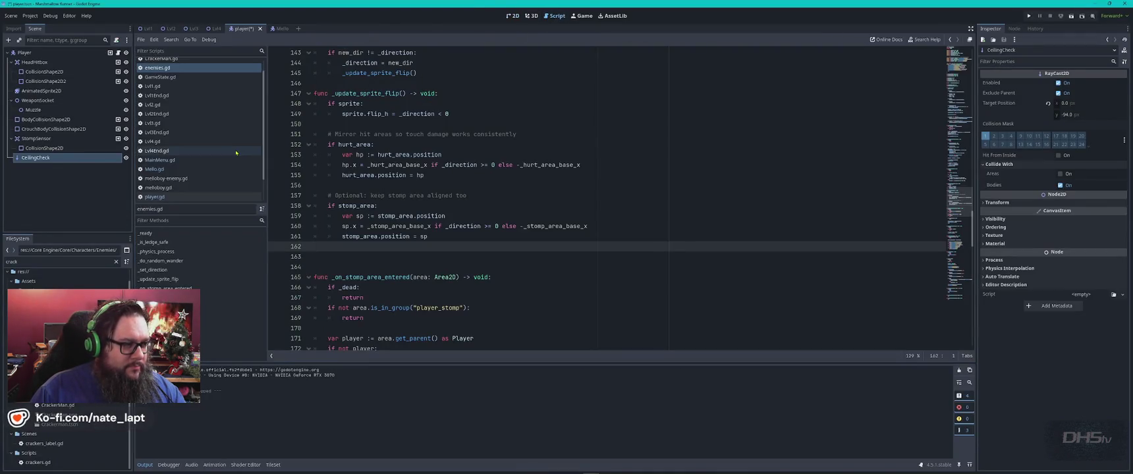
click(641, 155)
key(ctrl+v)
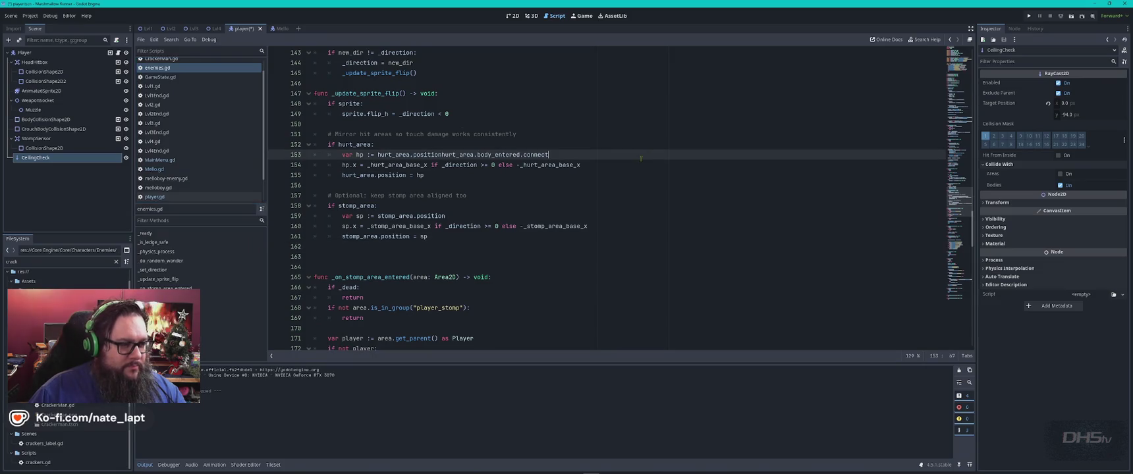
key(ctrl+z)
key(ctrl+f)
key(ctrl+v)
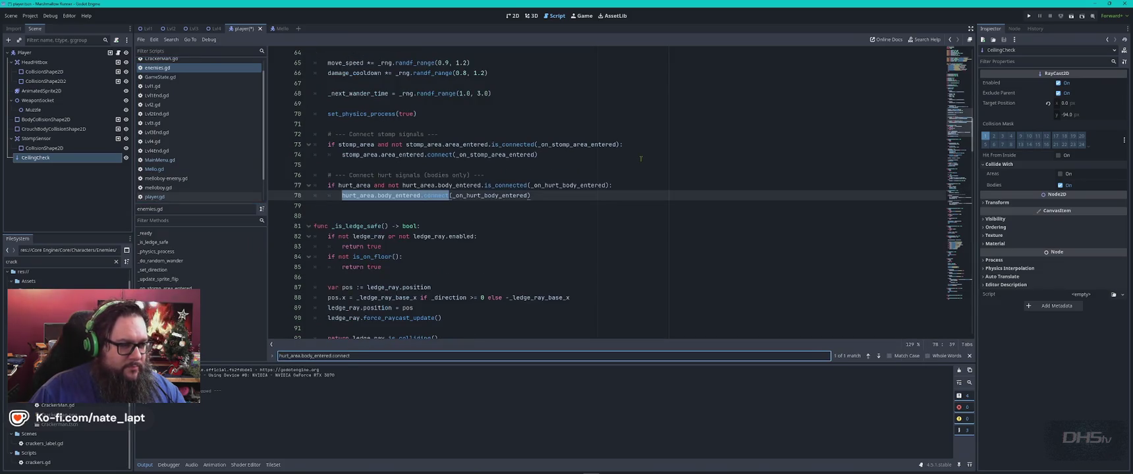
key(Escape)
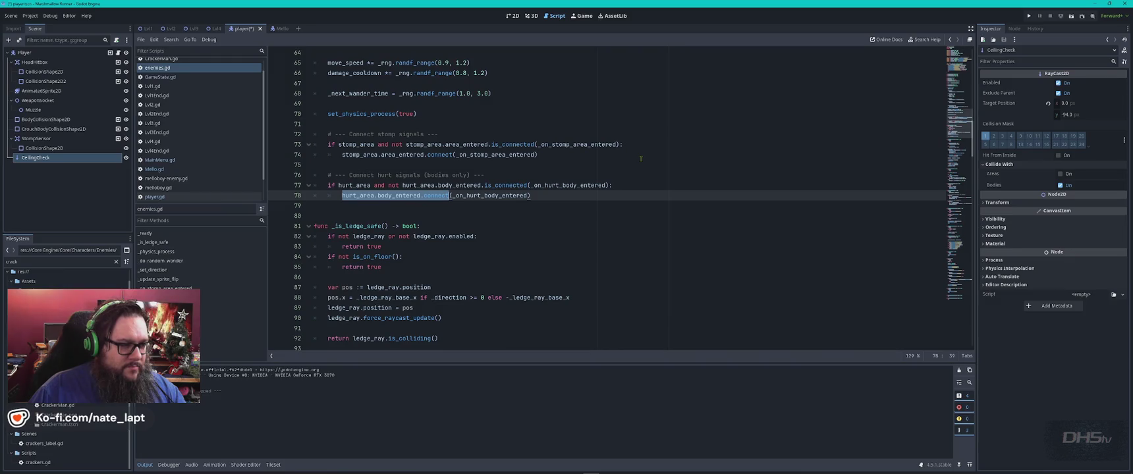
key(ctrl+f)
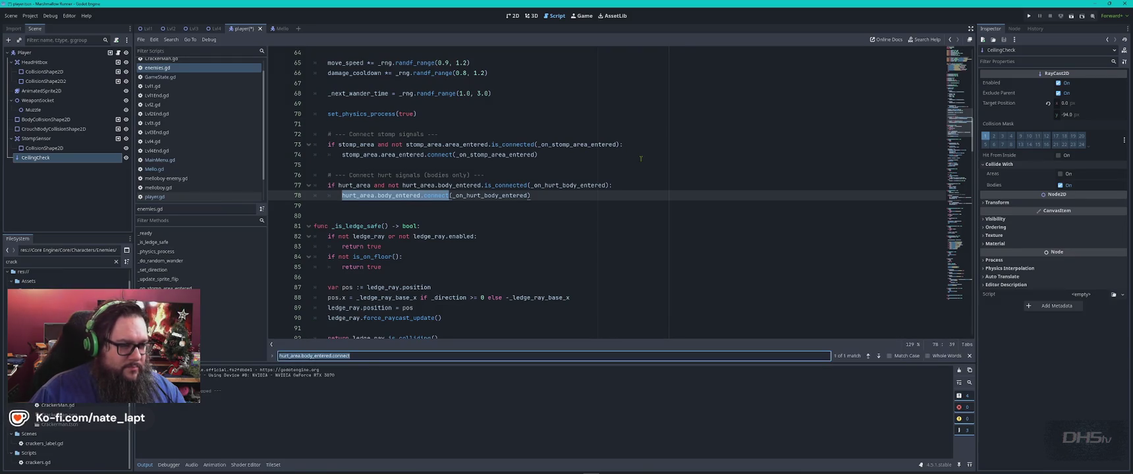
Copy ChatGPT's var _overlapping_player: Player = null line into enemies.gd near line 28, with a blank line above.
key(alt+Tab)
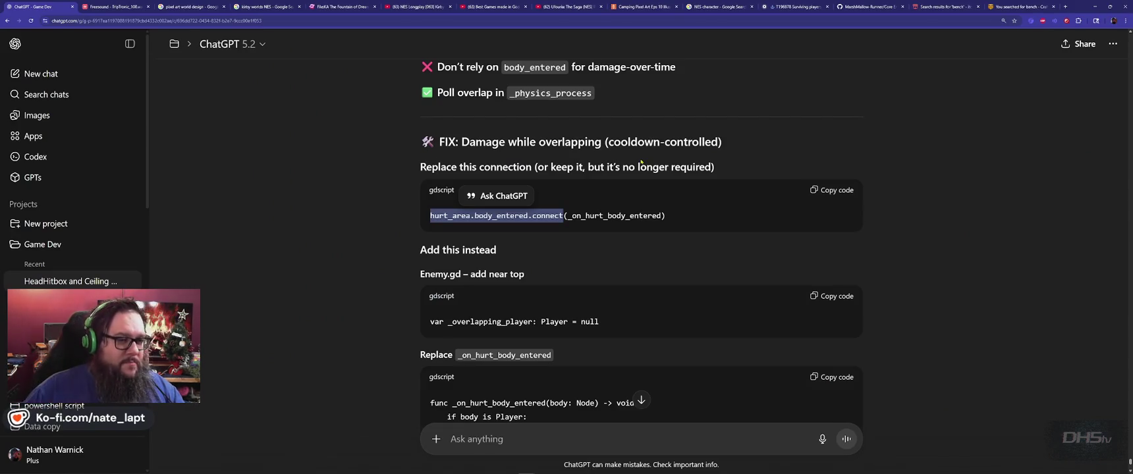
click(391, 211)
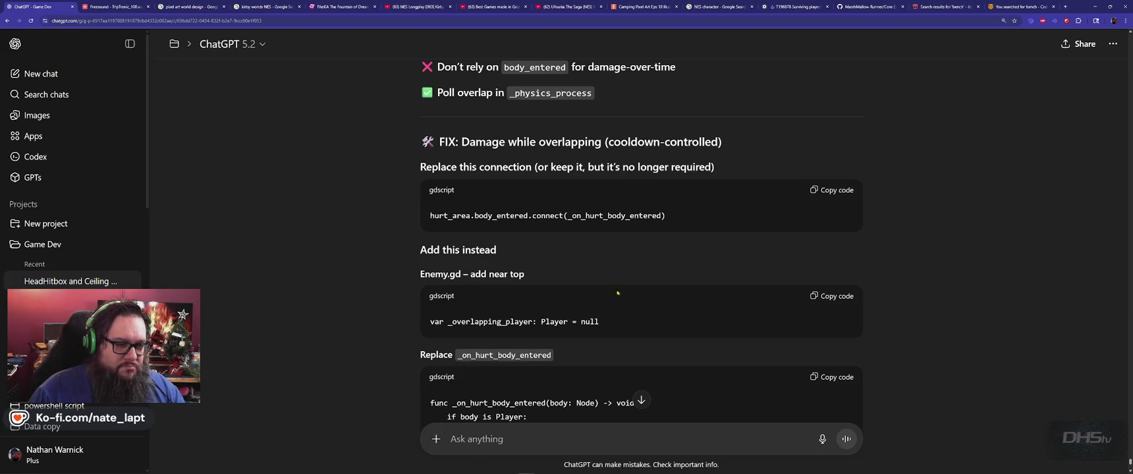
click(826, 297)
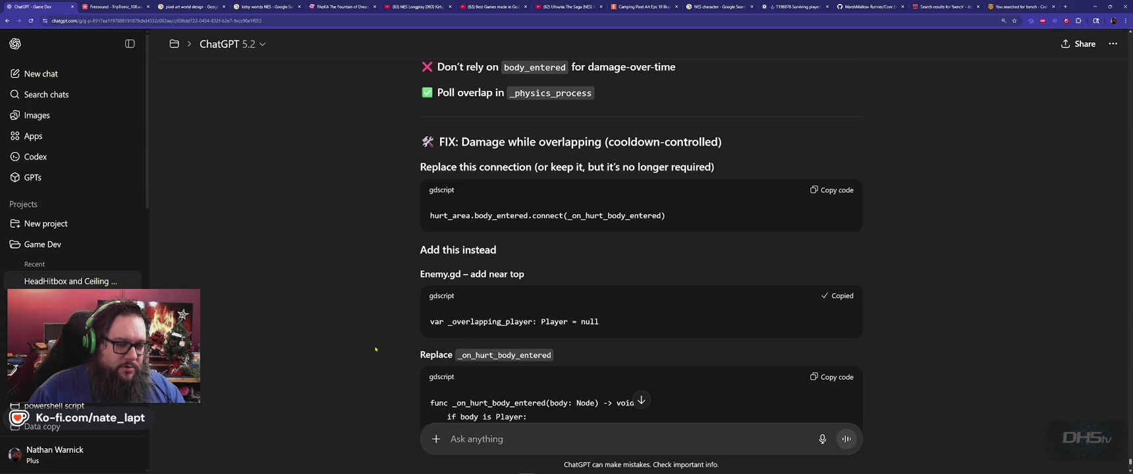
key(alt+Tab)
scroll(432, 251, up, 10)
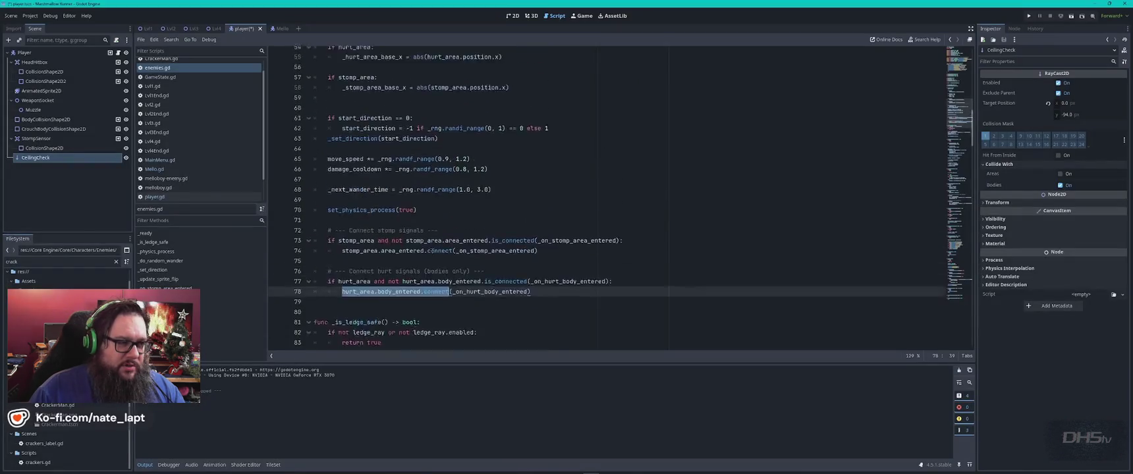
scroll(433, 251, up, 5)
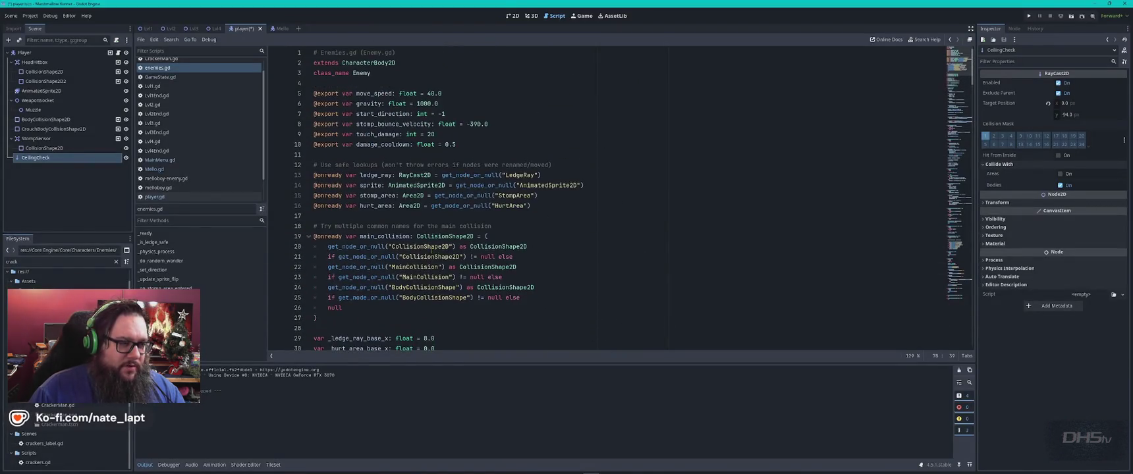
scroll(451, 266, down, 3)
click(425, 237)
text(var _overlapping_player: Player = null)
key(Up)
key(Return)
key(Down)
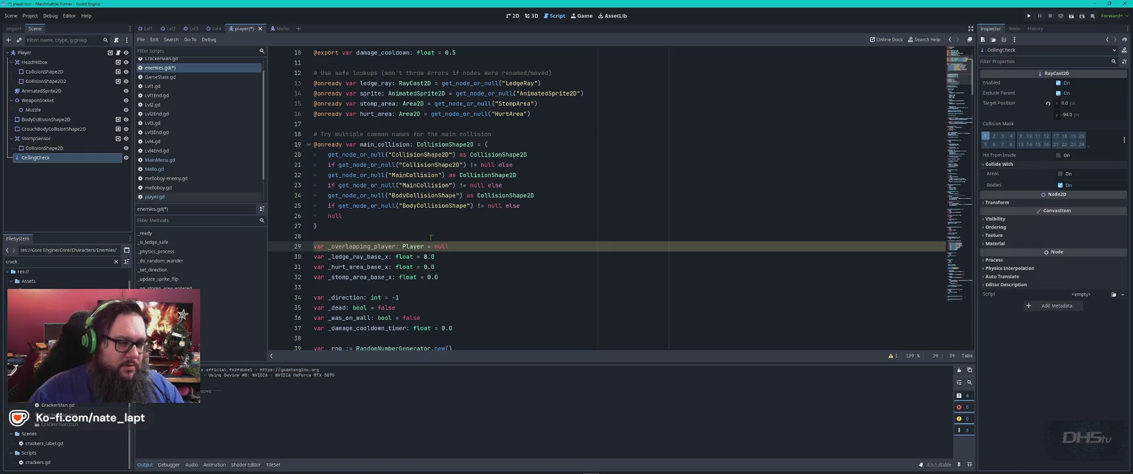
Select the _on_hurt_body_entered name in ChatGPT's replacement code.
key(alt+Tab)
scroll(434, 241, down, 2)
scroll(434, 240, down, 3)
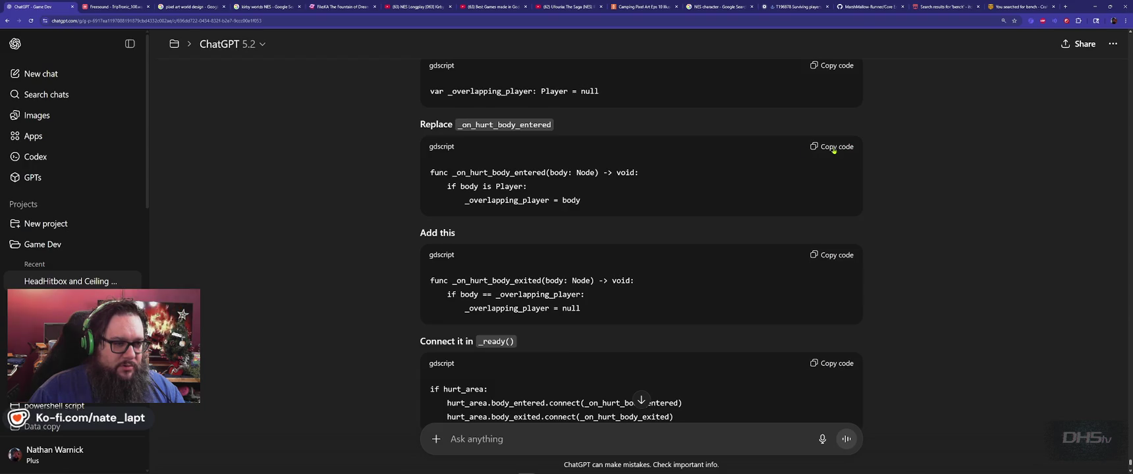
drag(460, 124, 578, 137)
Search enemies.gd for _on_hurt_body_entered to jump to its definition.
key(ctrl+c)
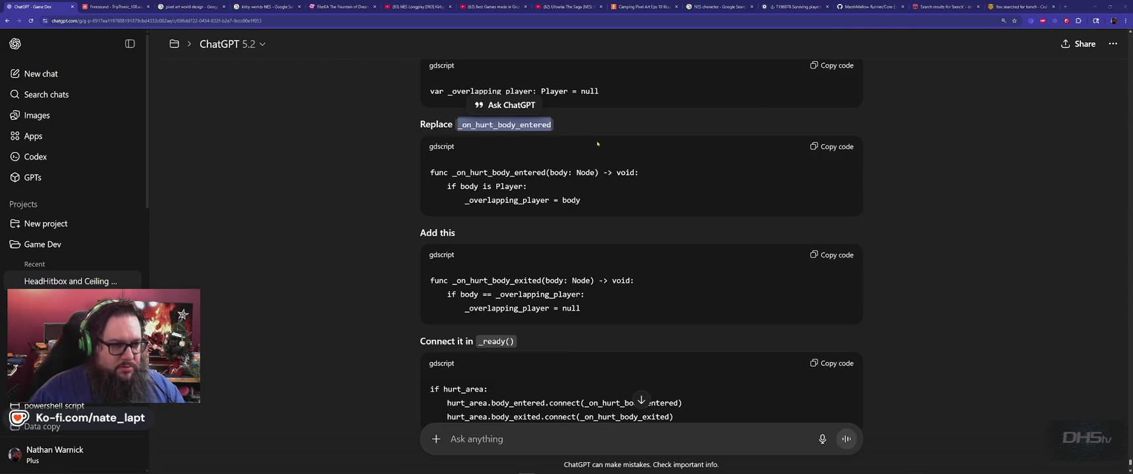
key(alt+Tab)
key(ctrl+f)
key(ctrl+v)
key(Return)
key(Escape)
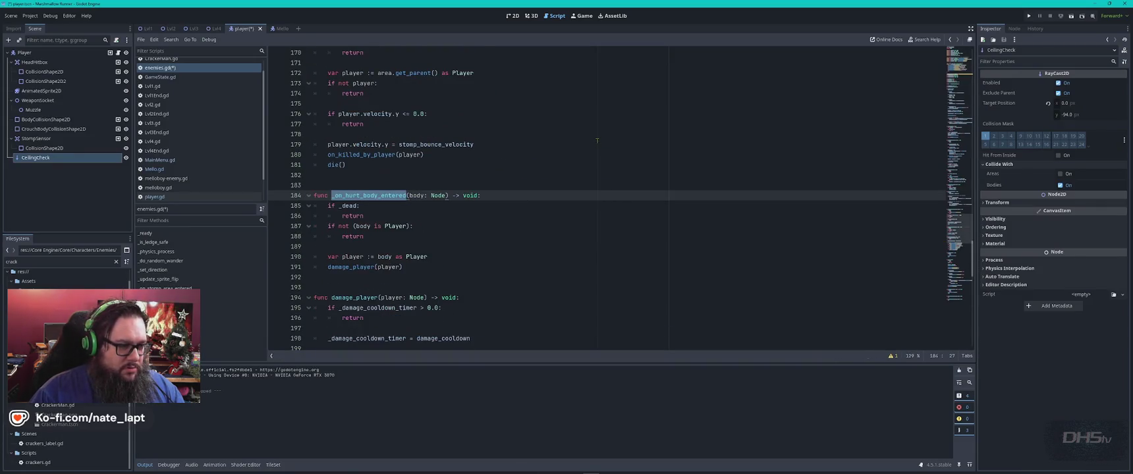
Paste ChatGPT's replacement _on_hurt_body_entered code over the function start, then undo it.
key(alt+Tab)
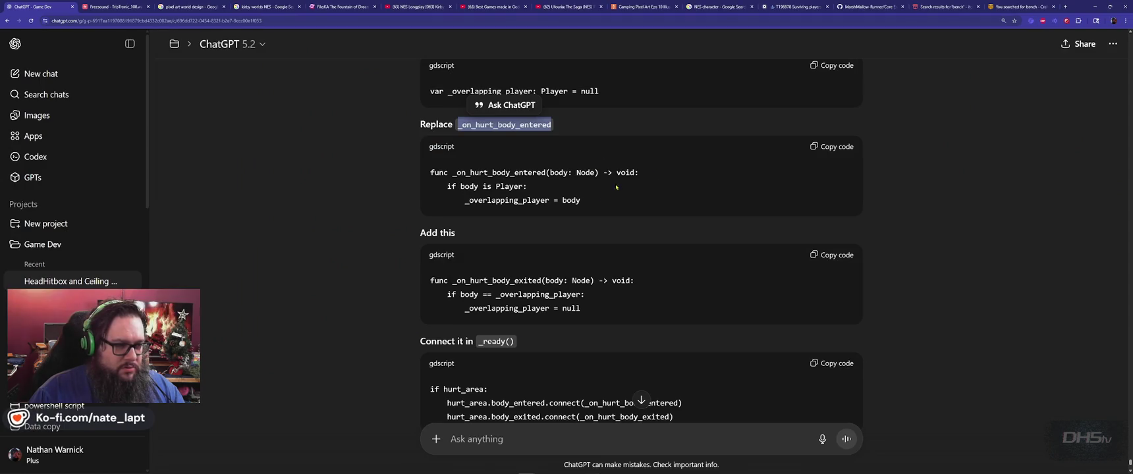
click(844, 146)
key(alt+Tab)
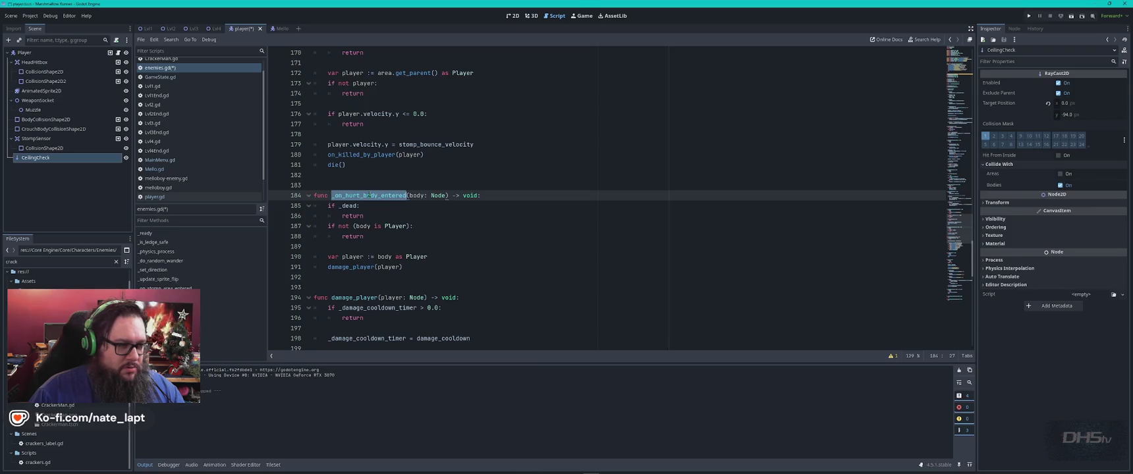
drag(314, 195, 428, 238)
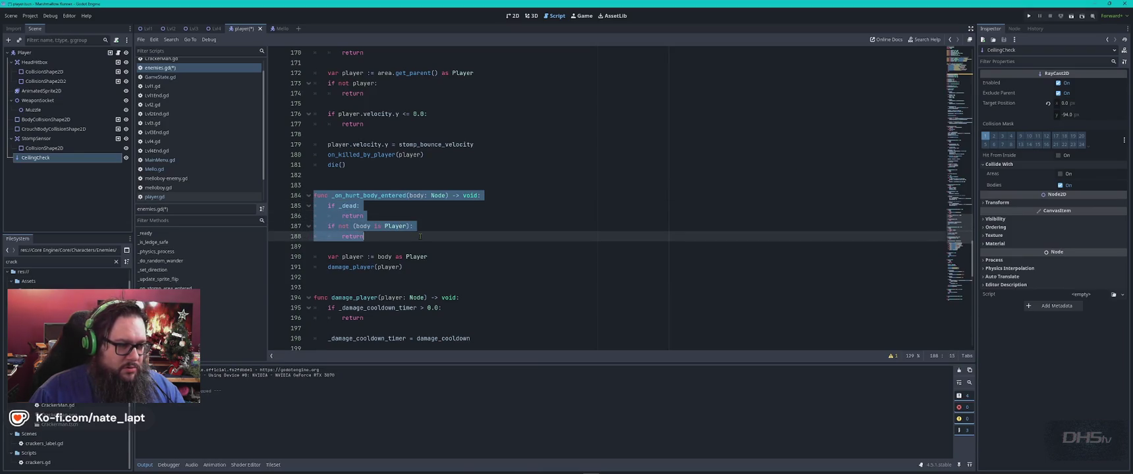
key(ctrl+v)
key(ctrl+z)
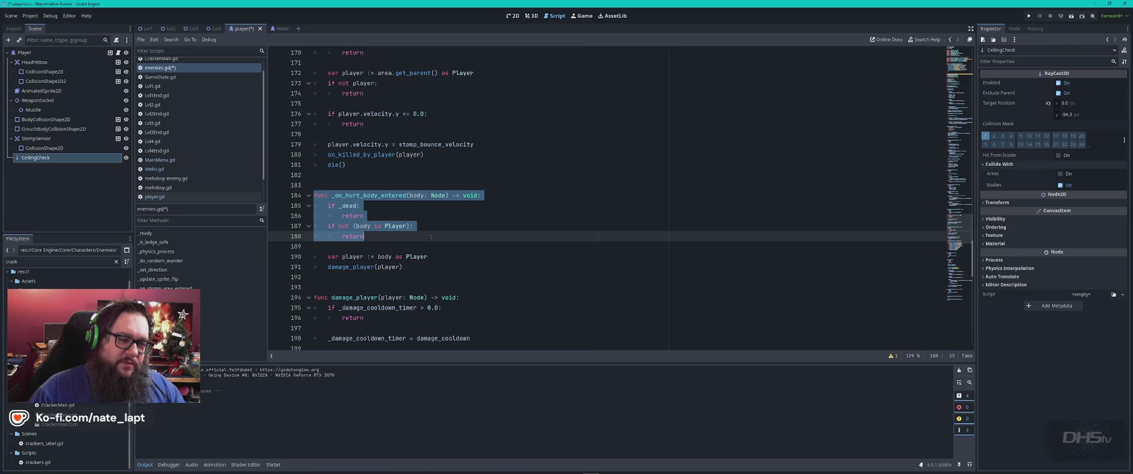
Step through every use of the _dead flag in enemies.gd.
double_click(348, 205)
key(ctrl+f)
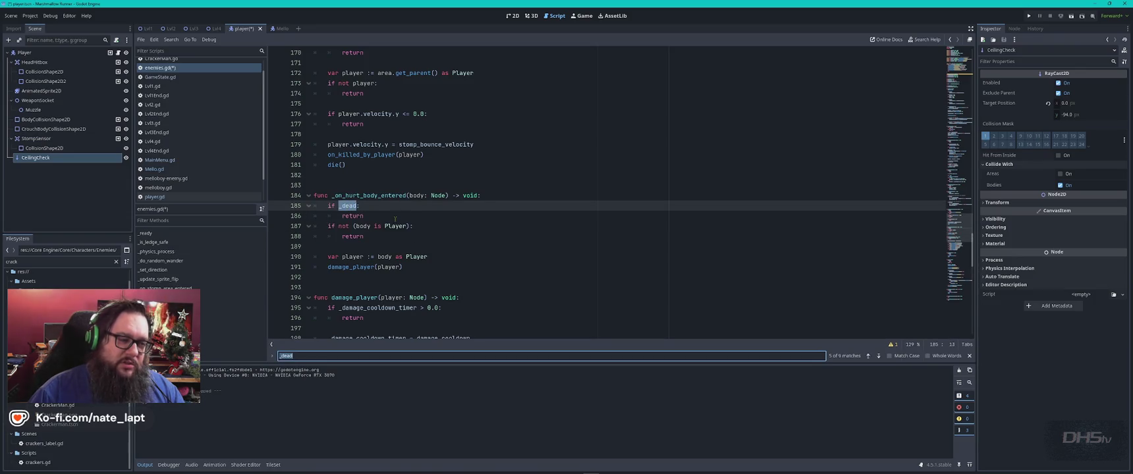
key(Return)
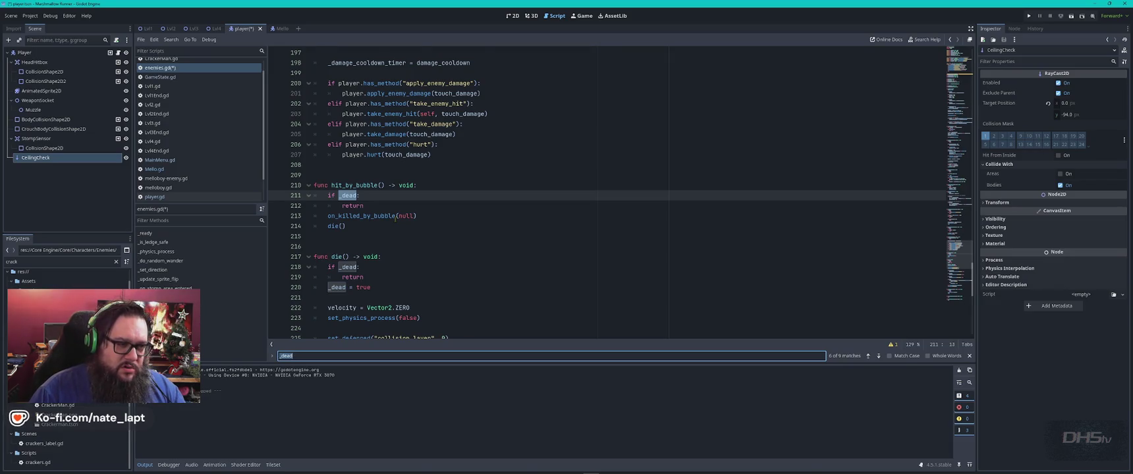
key(Return)
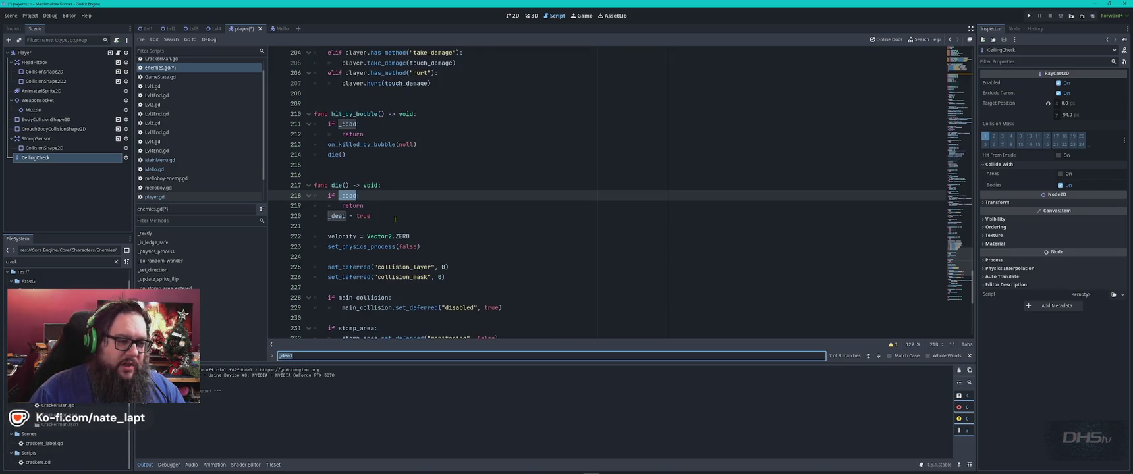
key(Return)
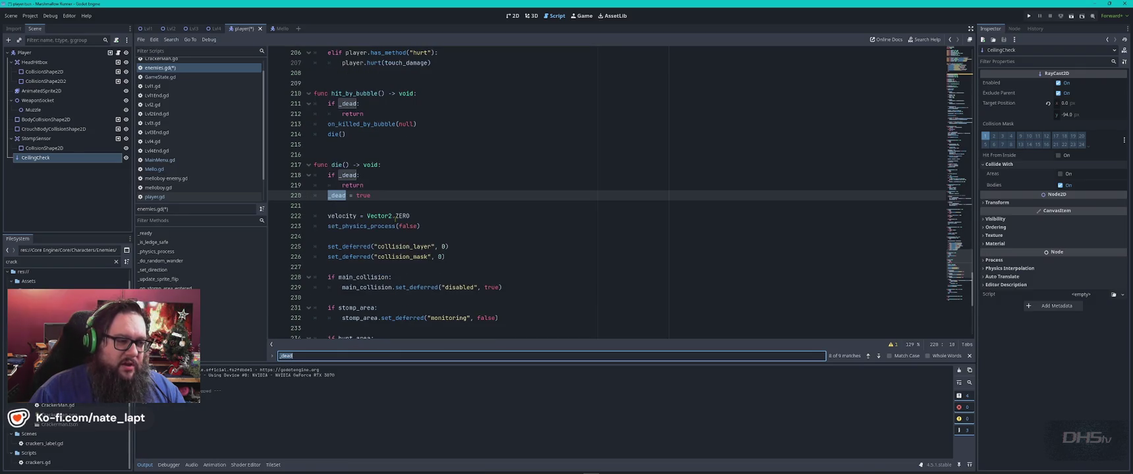
key(Return)
key(Return)
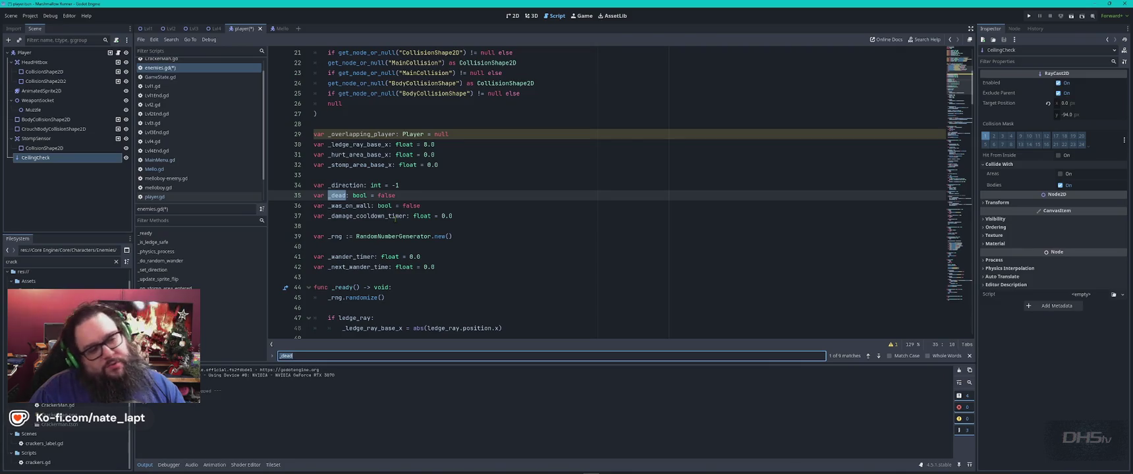
key(Return)
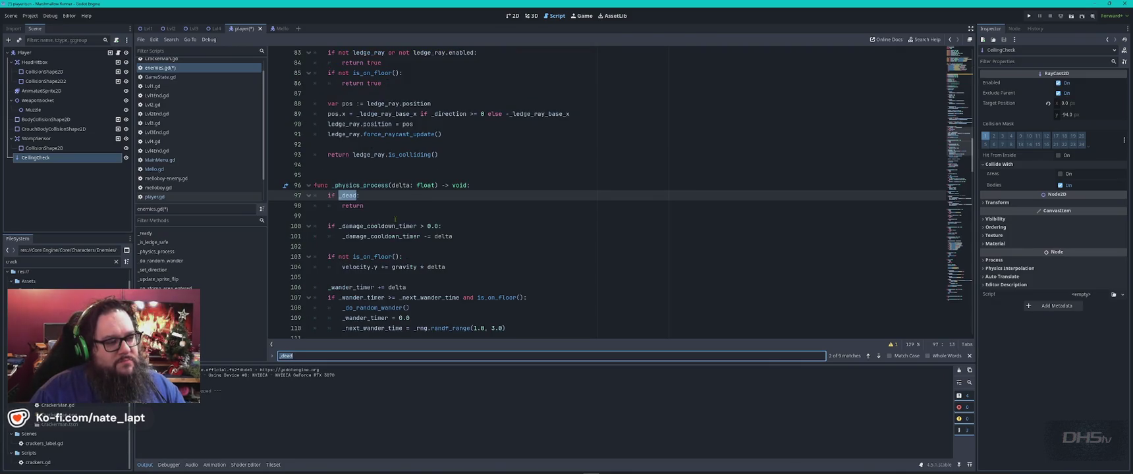
key(Return)
key(Return)
key(Return)
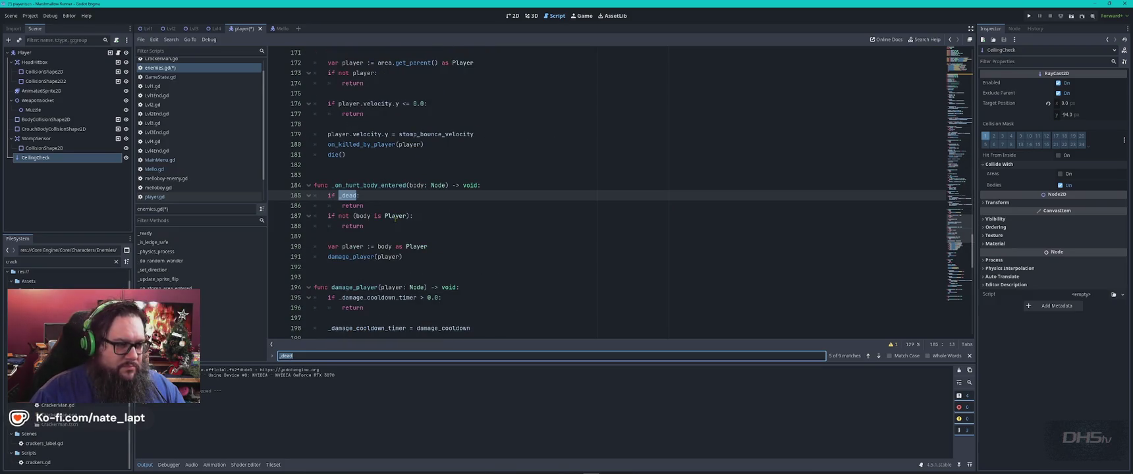
Replace the _dead and Player checks on lines 185–188 with the 'if body is Player' _overlapping_player assignment.
key(alt+Tab)
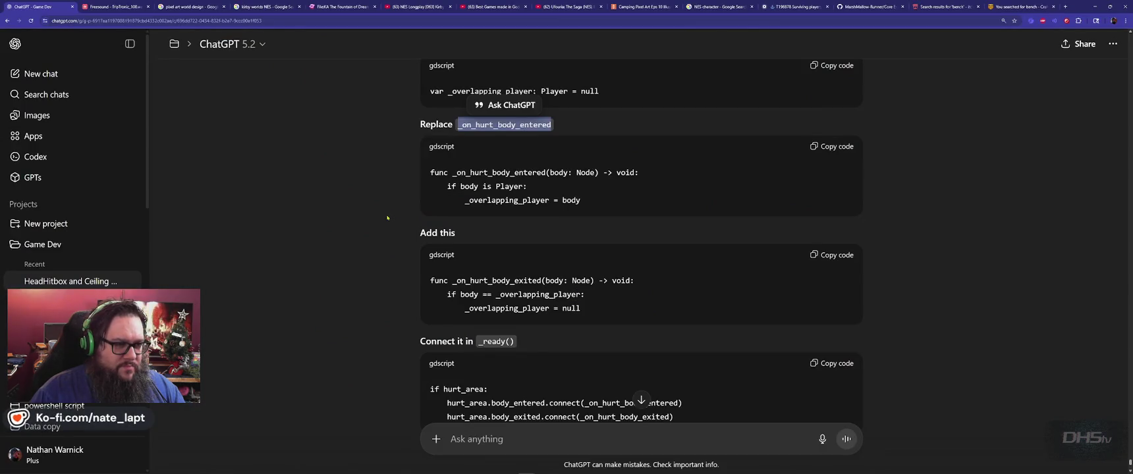
key(alt+Tab)
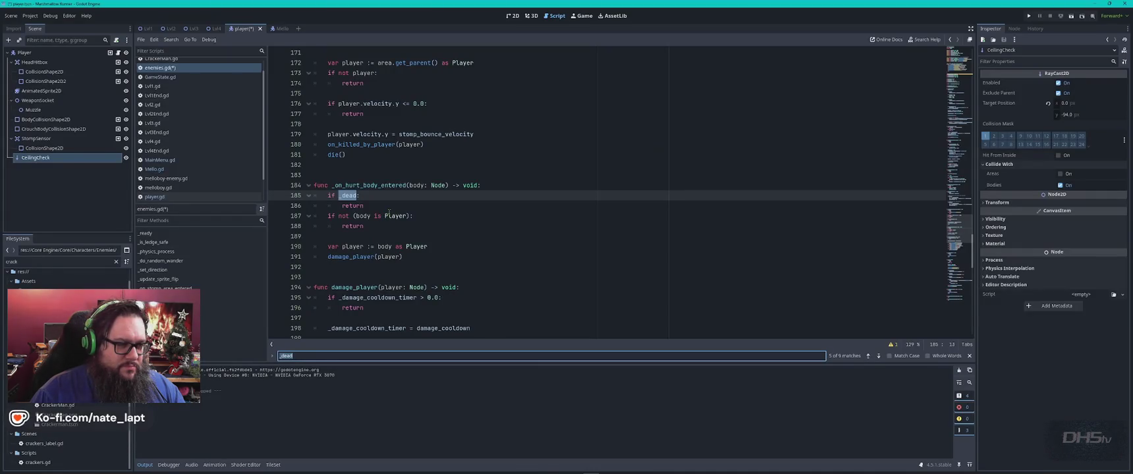
drag(376, 226, 316, 192)
key(ctrl+v)
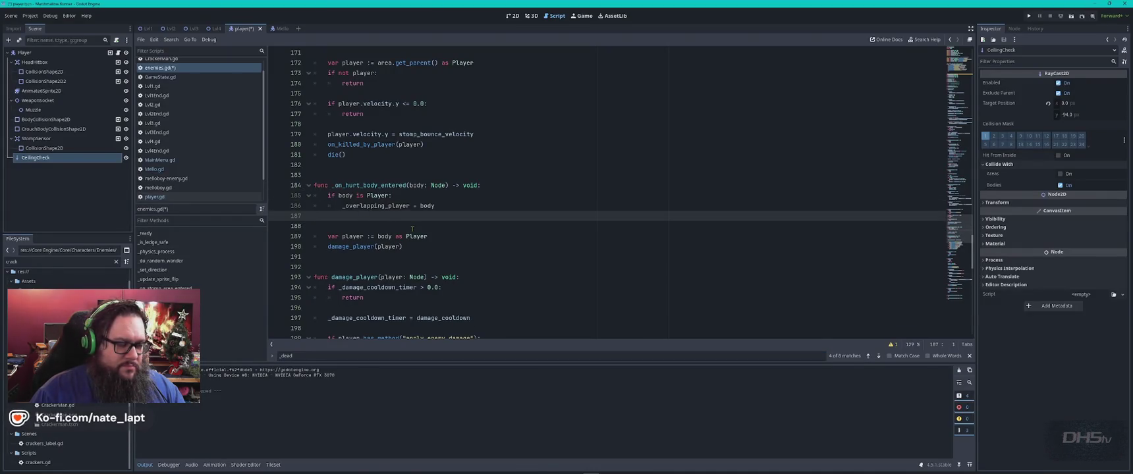
key(alt+Tab)
key(alt+Tab)
key(alt+Tab)
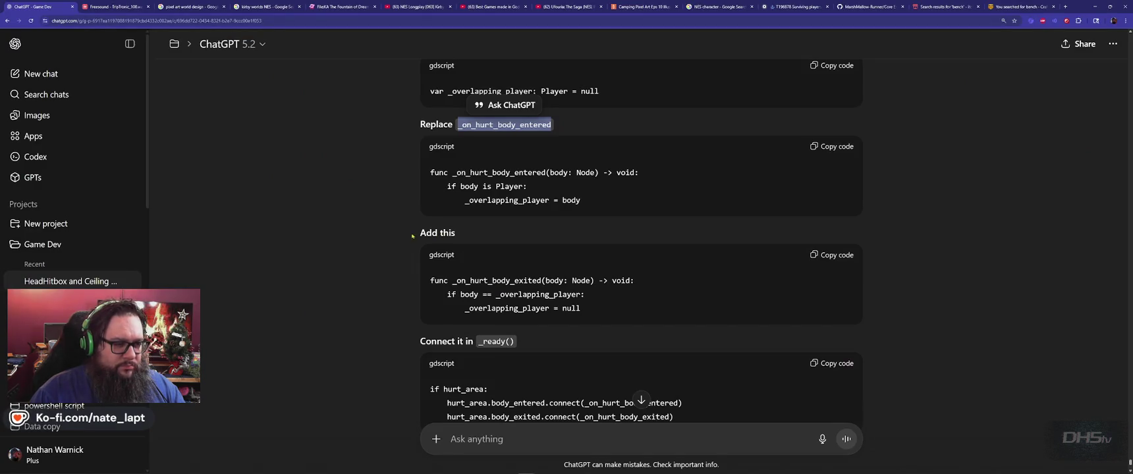
scroll(413, 235, down, 1)
scroll(402, 242, up, 1)
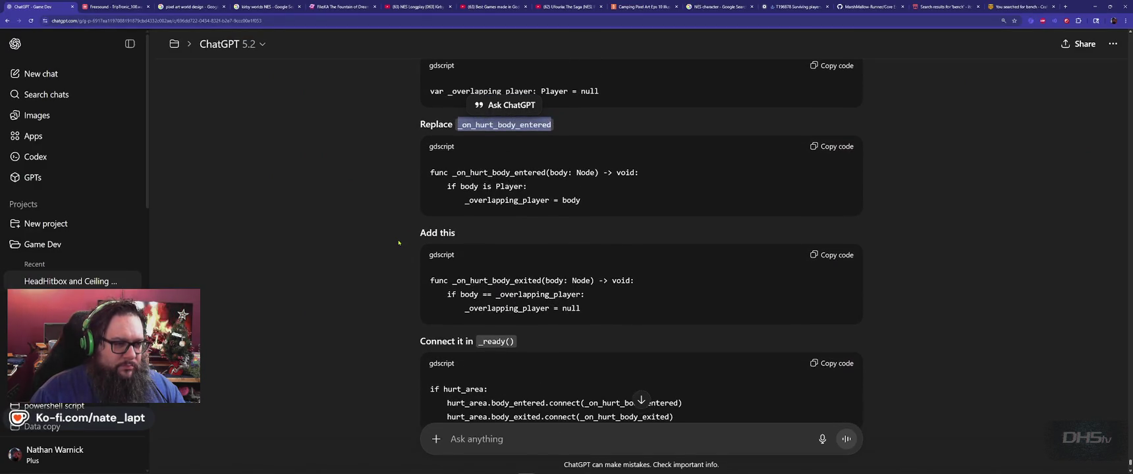
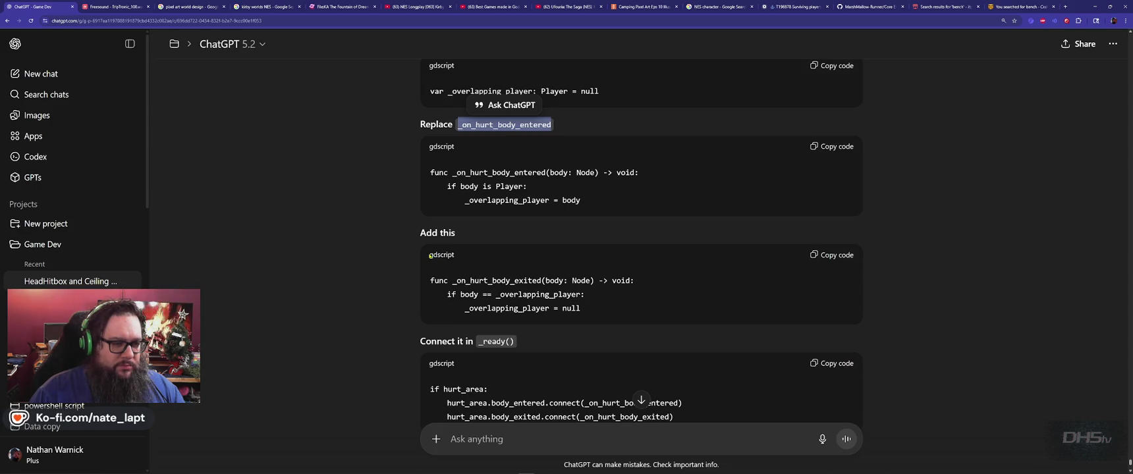
Copy _overlapping_player from ChatGPT's answer and search the enemy script for it.
key(alt+Tab)
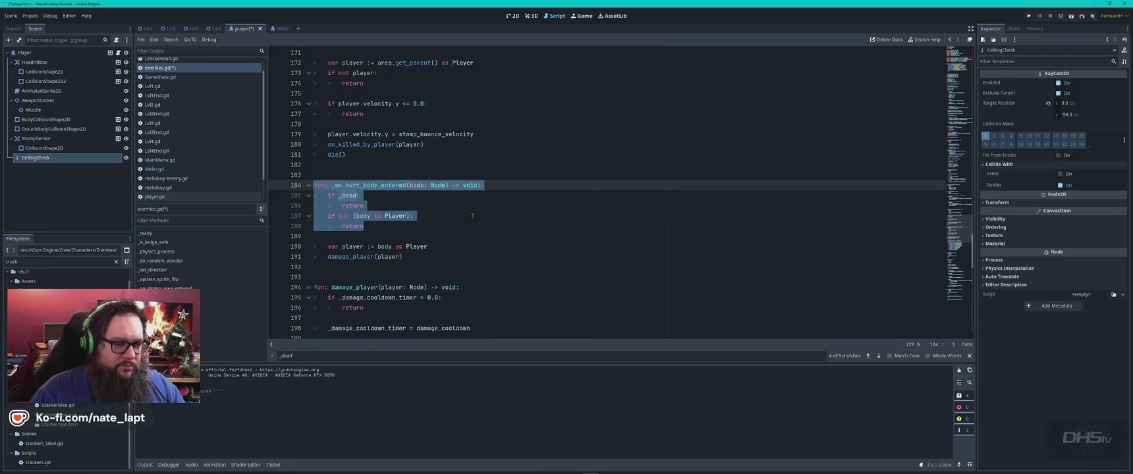
click(473, 216)
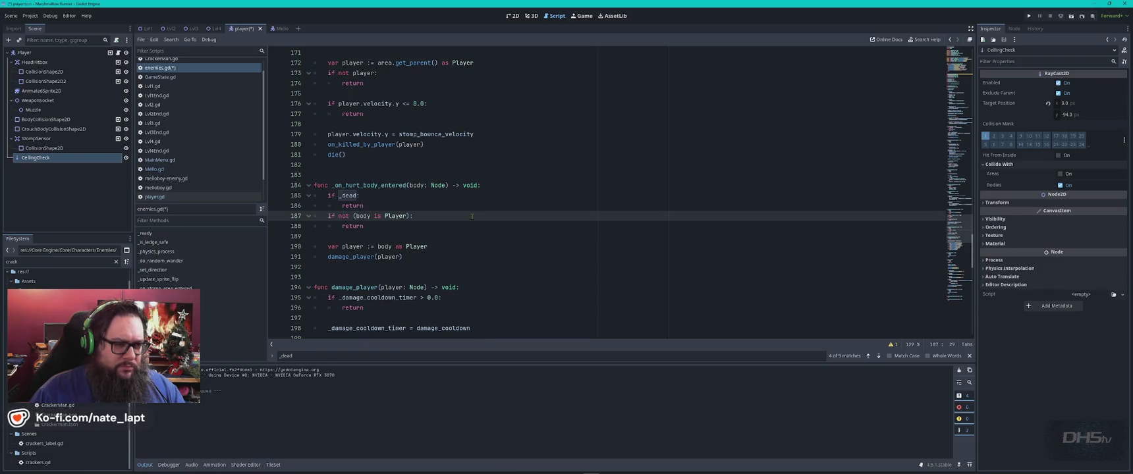
key(alt+Tab)
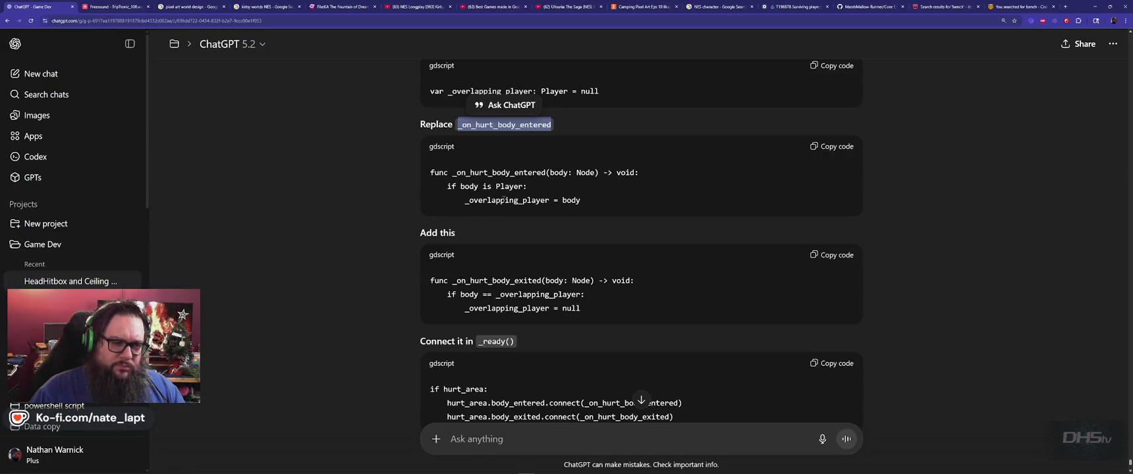
double_click(503, 201)
key(ctrl+c)
key(alt+Tab)
key(ctrl+f)
key(ctrl+v)
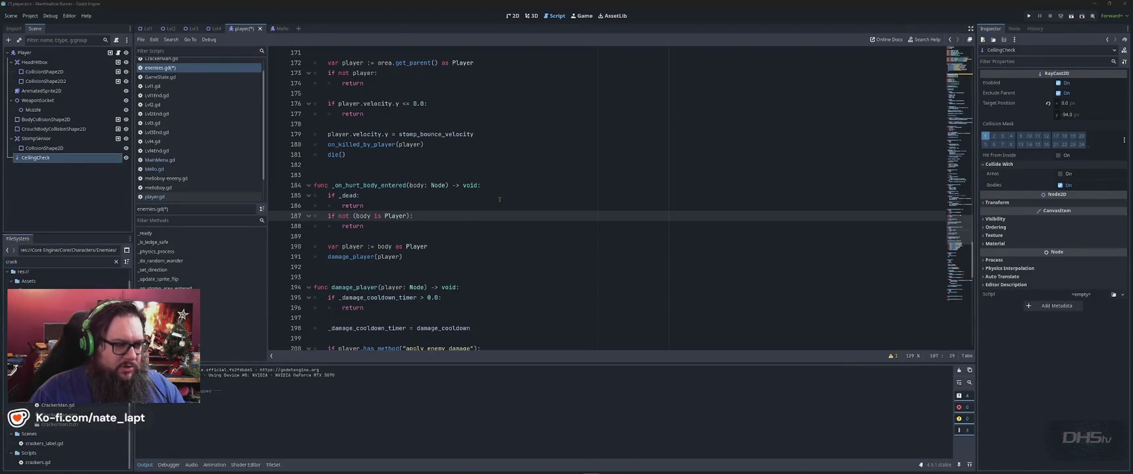
Replace the old _on_hurt_body_entered handler with ChatGPT's version storing the Player body.
key(alt+Tab)
click(385, 243)
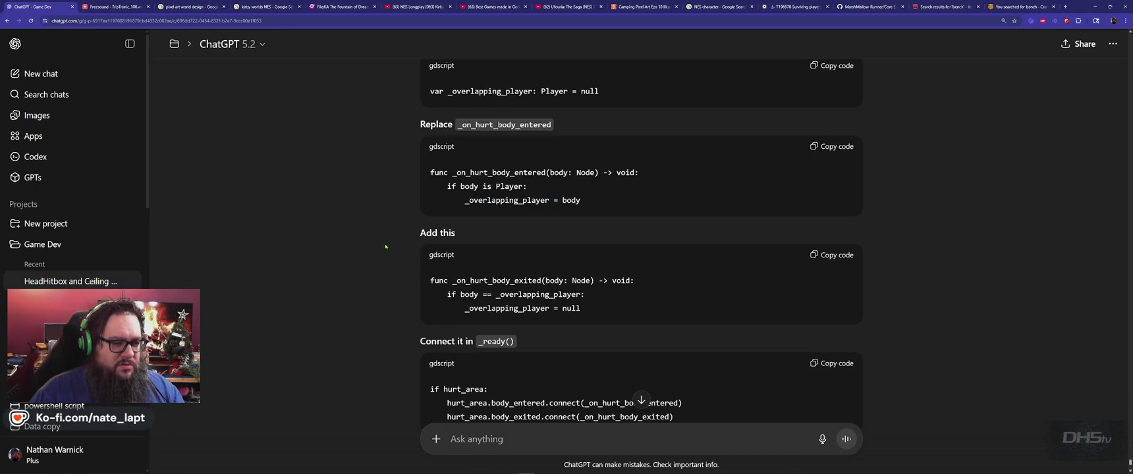
click(841, 148)
key(alt+Tab)
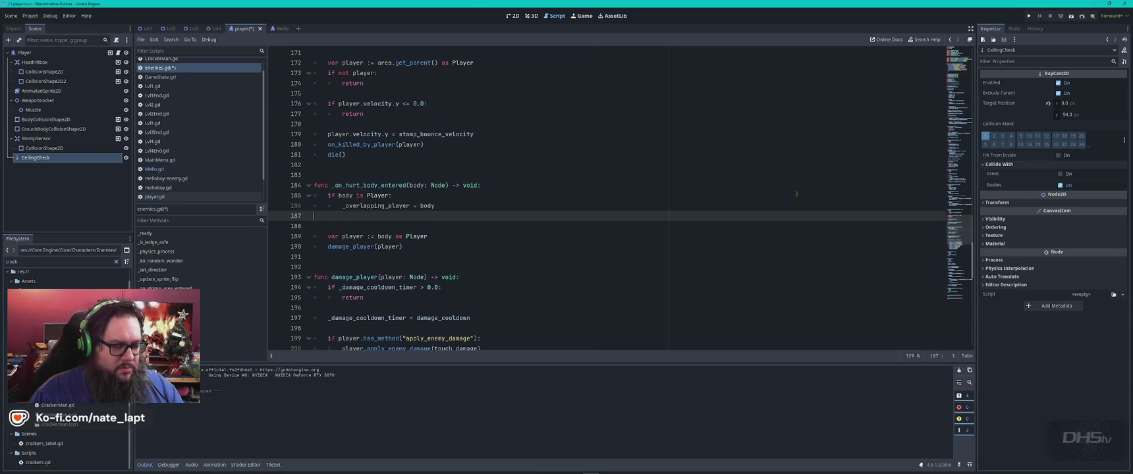
key(shift+Up)
key(shift+Up)
key(shift+Up)
key(ctrl+v)
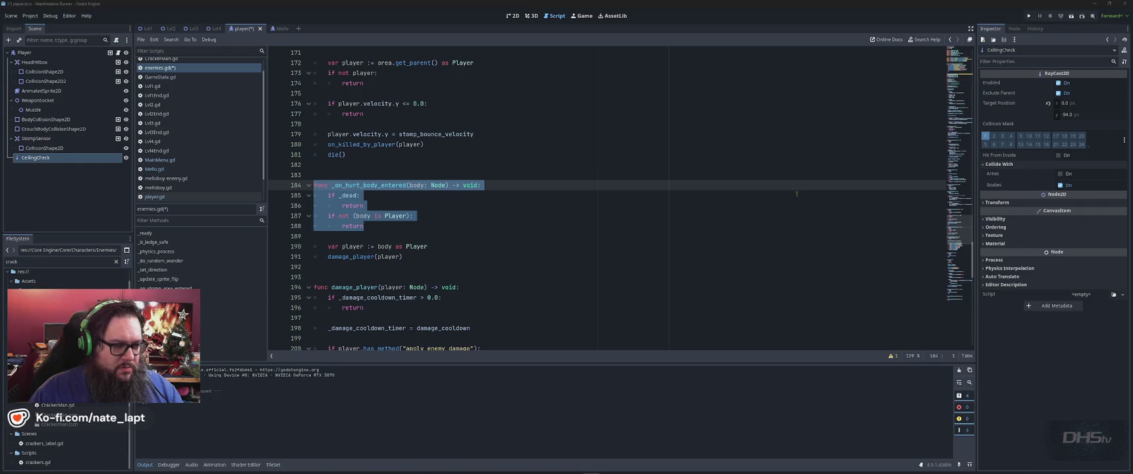
key(alt+Tab)
key(alt+Tab)
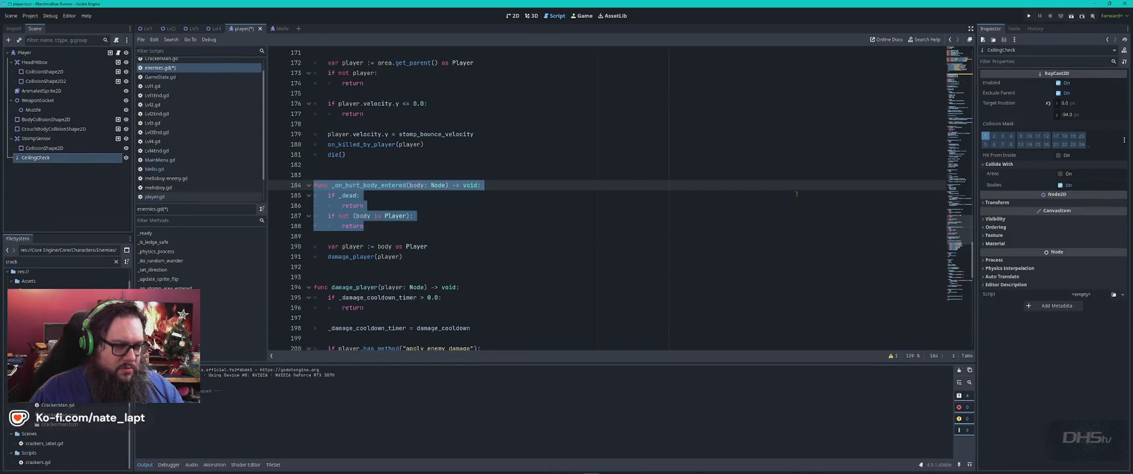
key(ctrl+v)
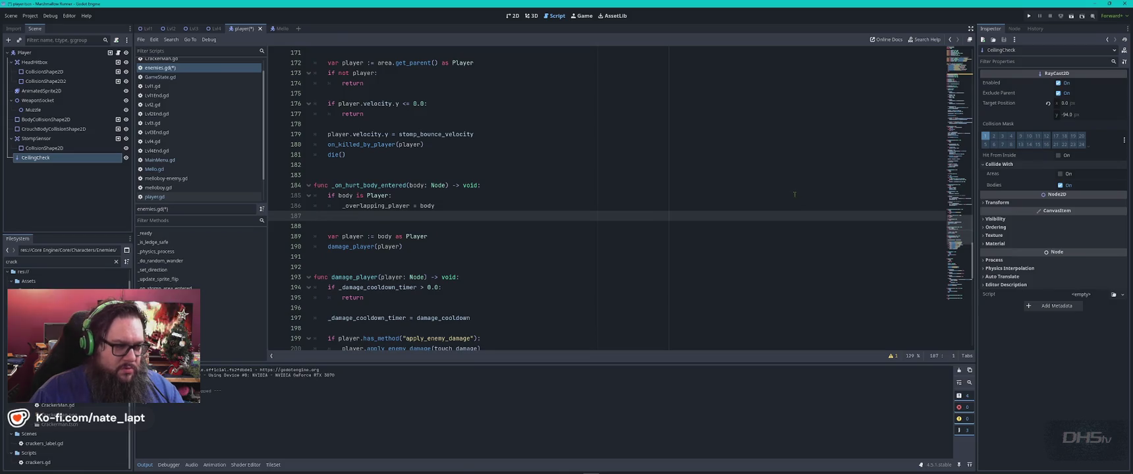
Paste the new _on_hurt_body_exited function at line 192, resetting _overlapping_player to null.
key(alt+Tab)
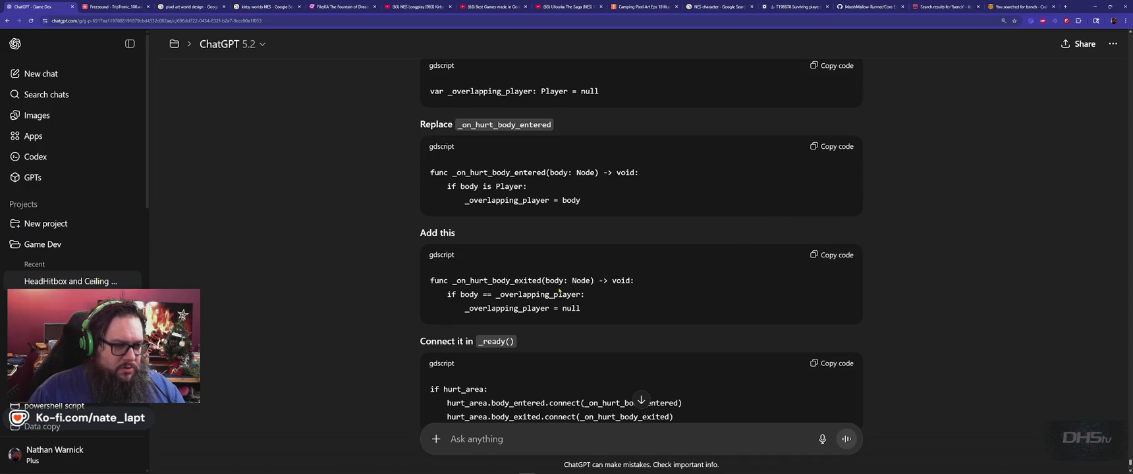
double_click(499, 280)
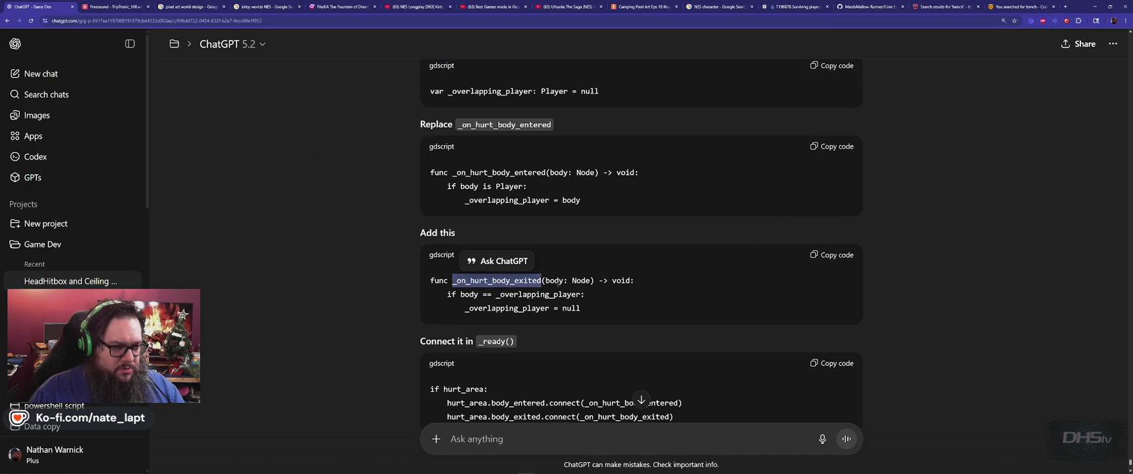
key(alt+Tab)
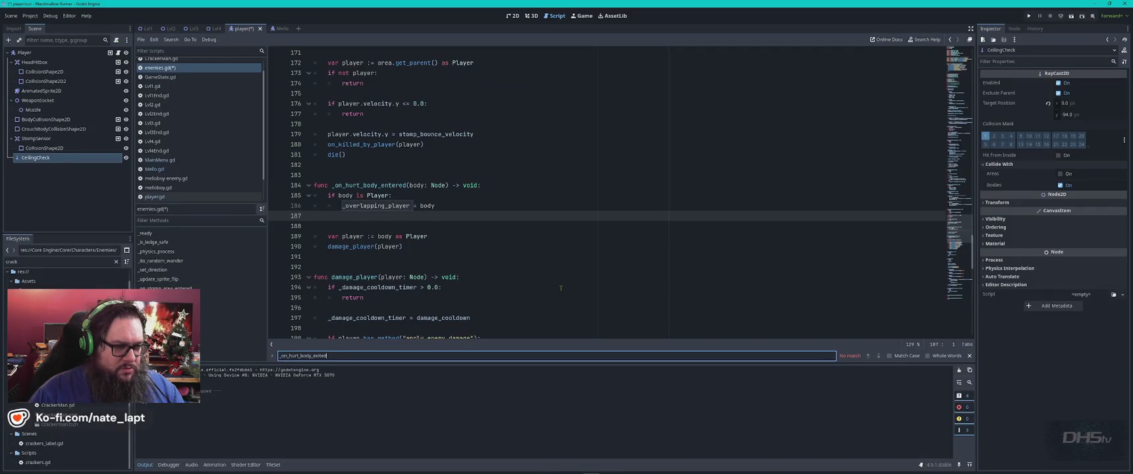
key(alt+Tab)
click(831, 257)
key(alt+Tab)
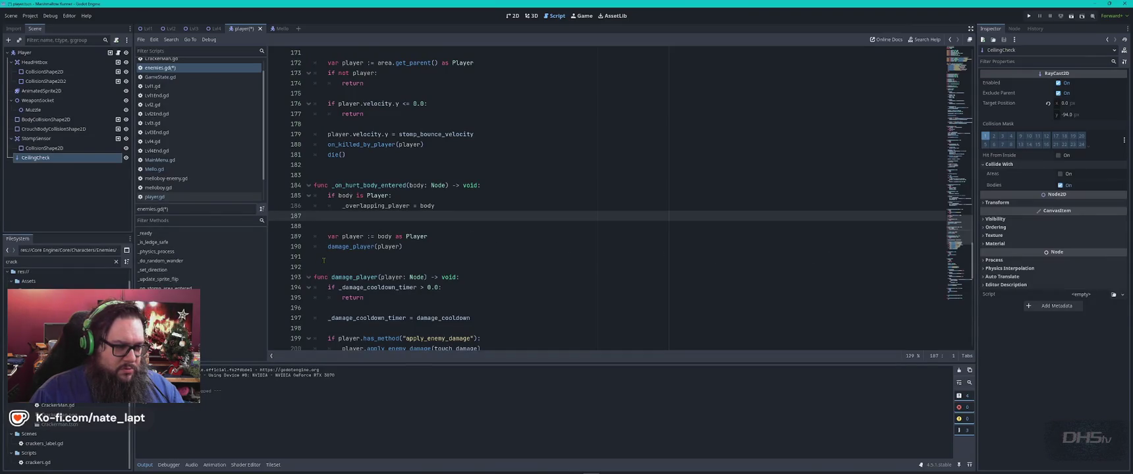
click(323, 261)
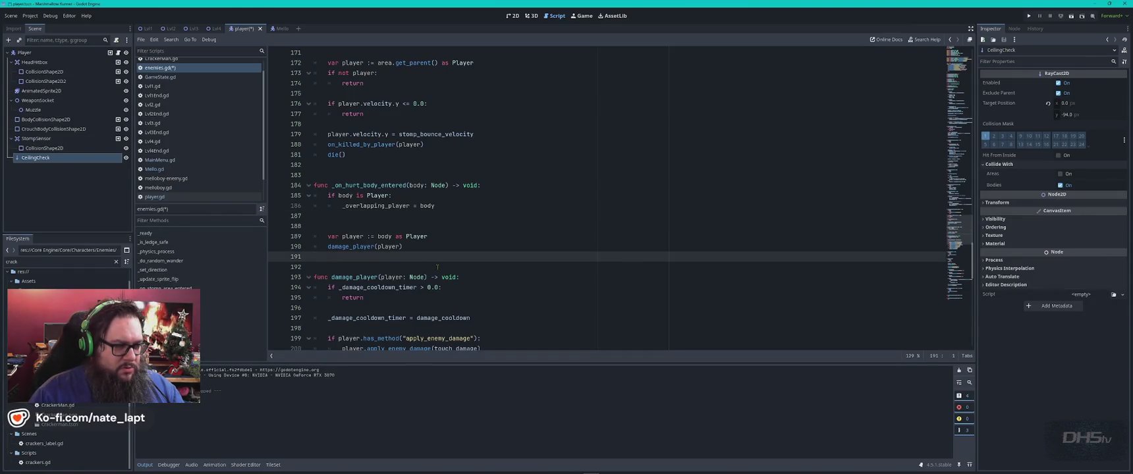
click(437, 266)
key(ctrl+v)
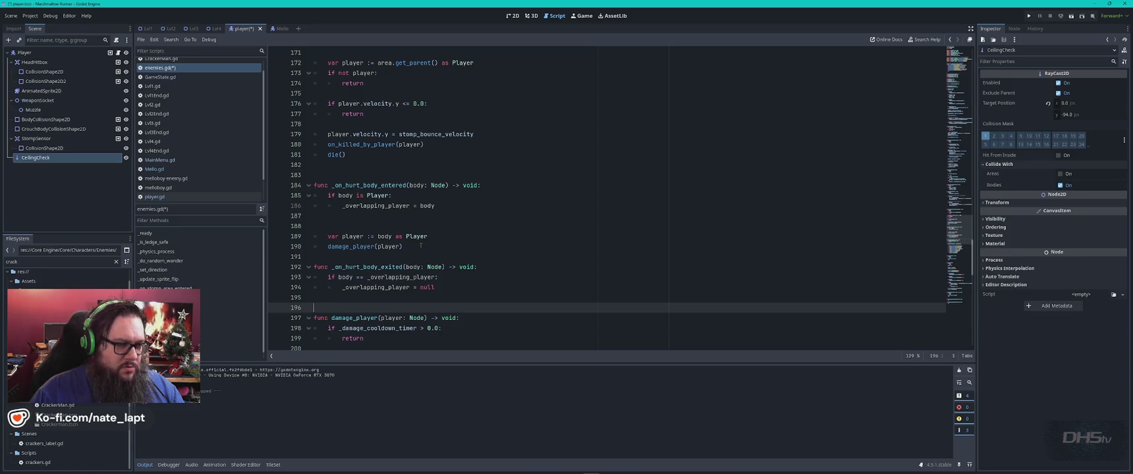
key(alt+Tab)
scroll(508, 254, down, 3)
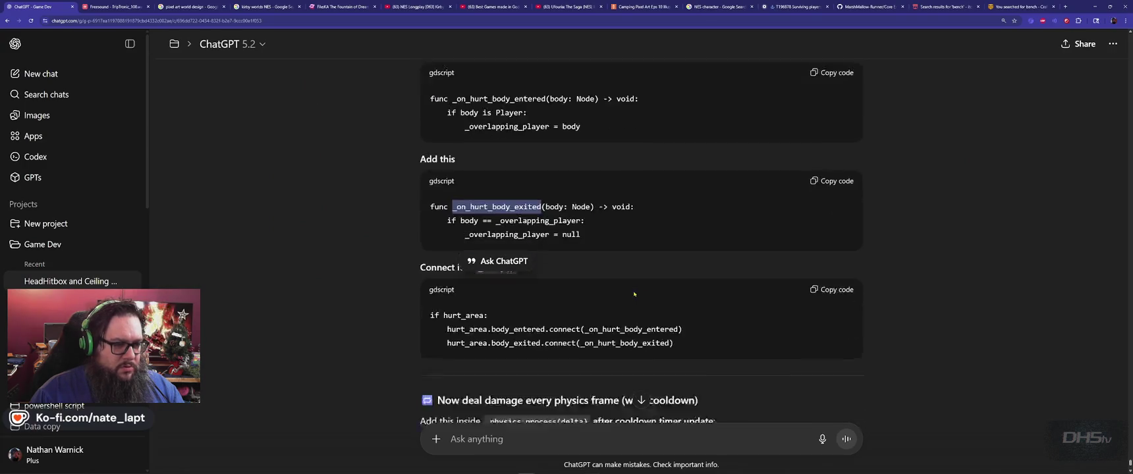
Copy _ready from ChatGPT and search for it to jump to the _ready function.
drag(479, 176, 506, 177)
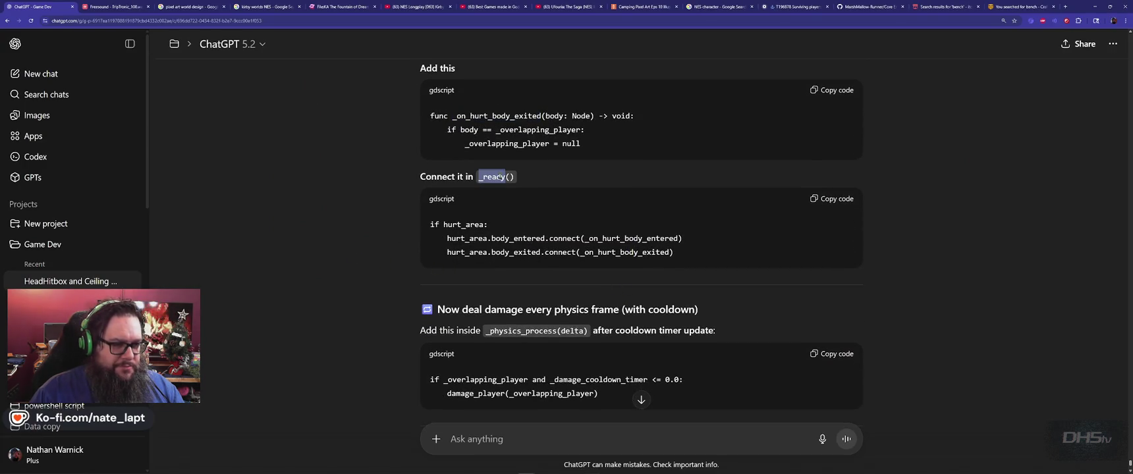
key(ctrl+c)
key(alt+Tab)
key(ctrl+f)
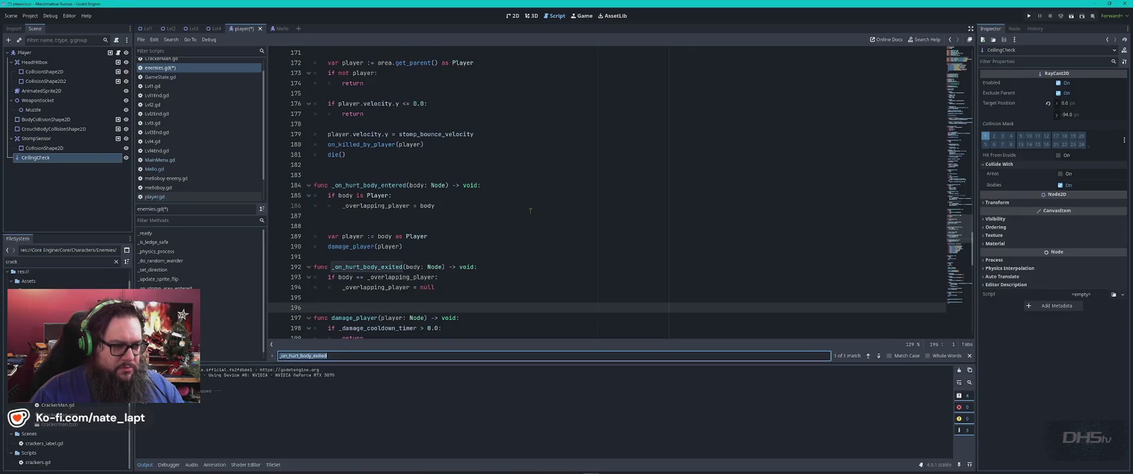
key(ctrl+v)
key(Escape)
scroll(530, 211, down, 2)
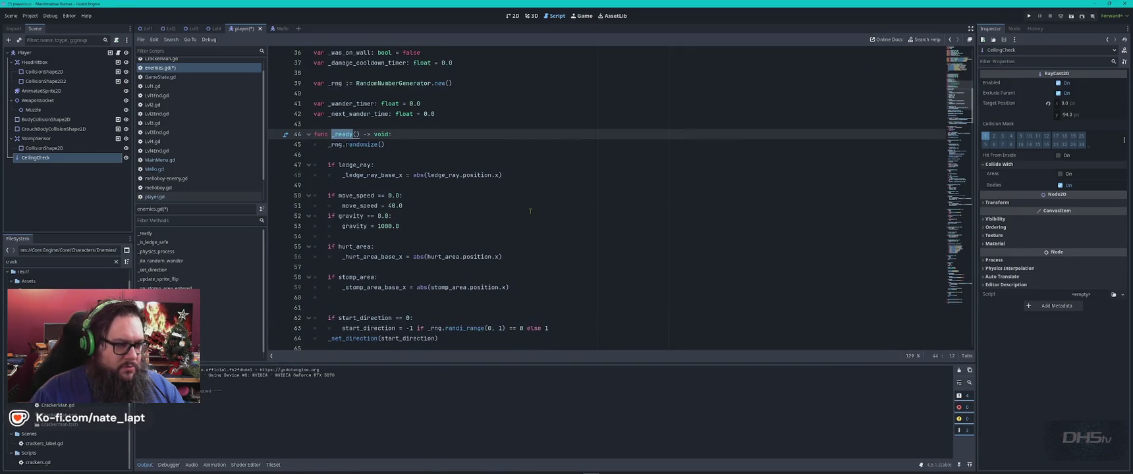
Search the script for the hurt_area.body_entered.connect call, found at line 79.
key(alt+Tab)
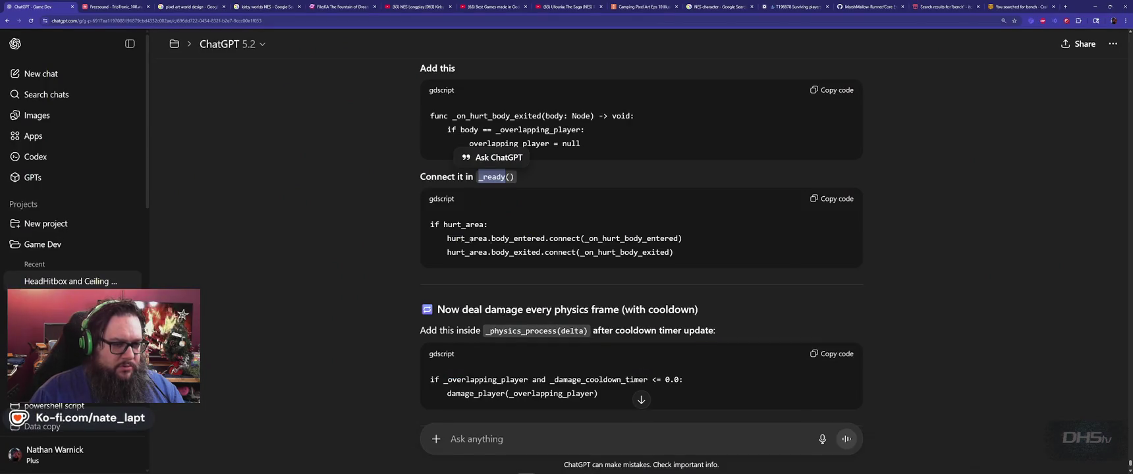
click(834, 198)
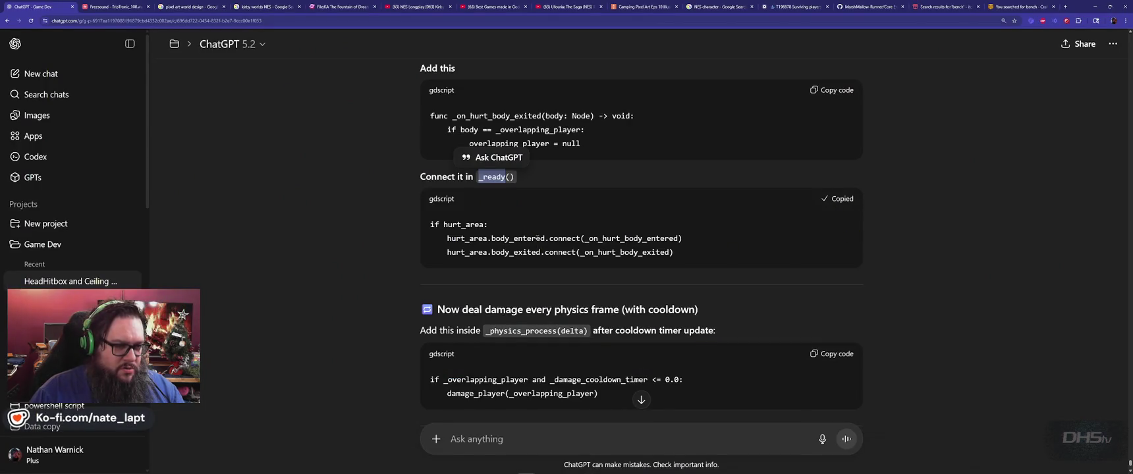
drag(580, 239, 456, 246)
key(ctrl+c)
key(alt+Tab)
key(ctrl+f)
key(ctrl+v)
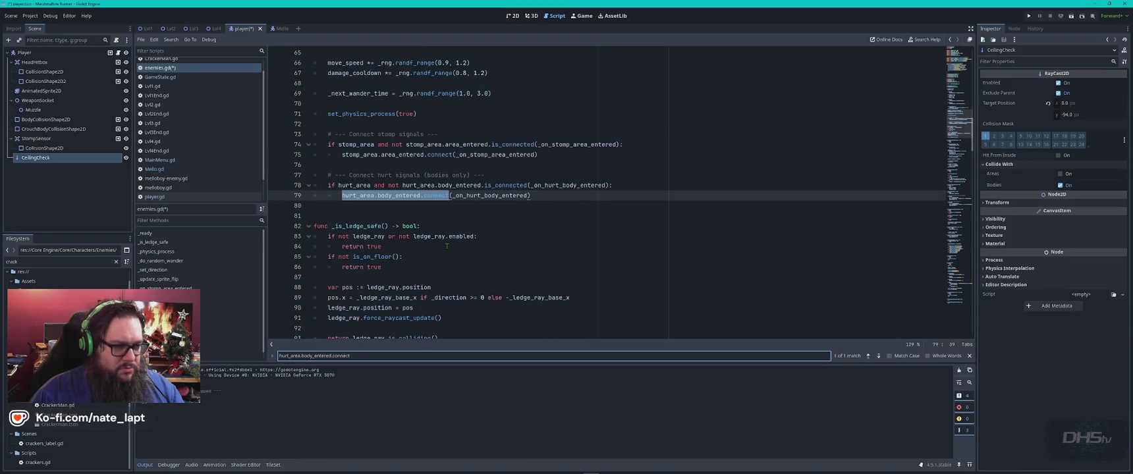
scroll(461, 248, up, 1)
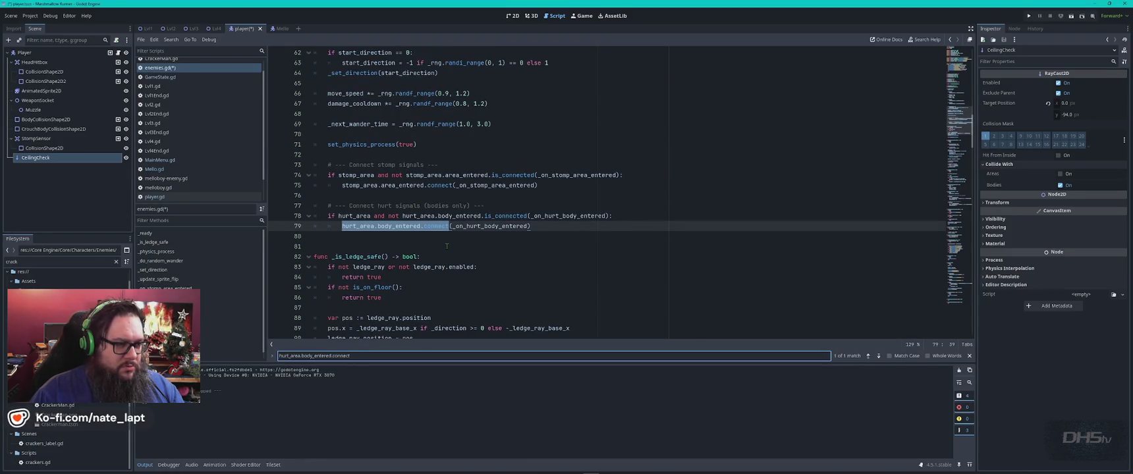
scroll(478, 247, up, 8)
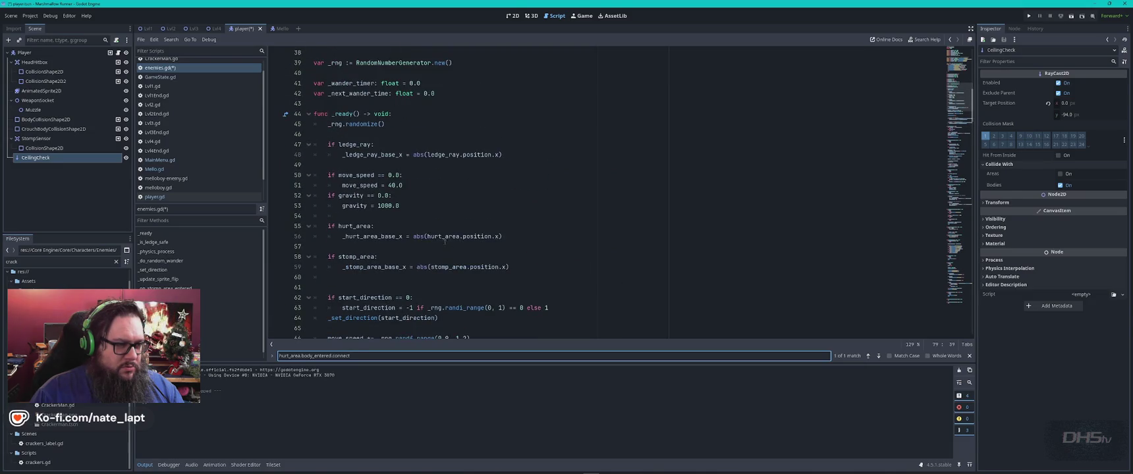
scroll(396, 158, down, 7)
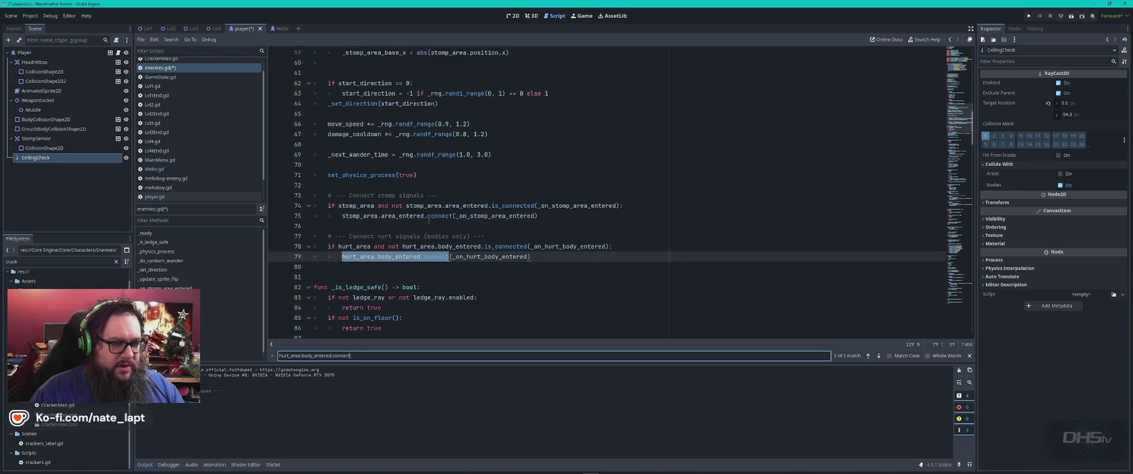
Paste ChatGPT's 'if hurt_area:' connect block over the old connect lines 78–79.
key(alt+Tab)
click(429, 222)
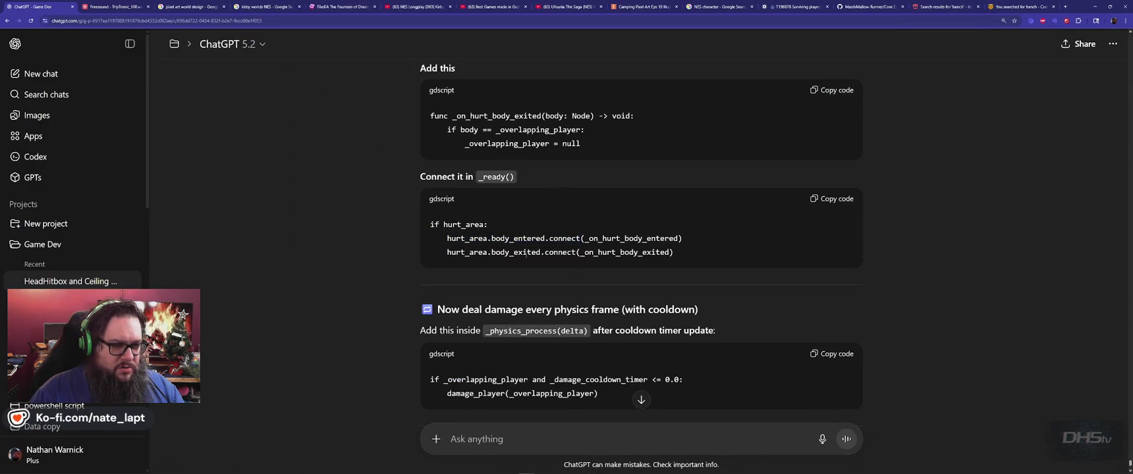
key(alt+Tab)
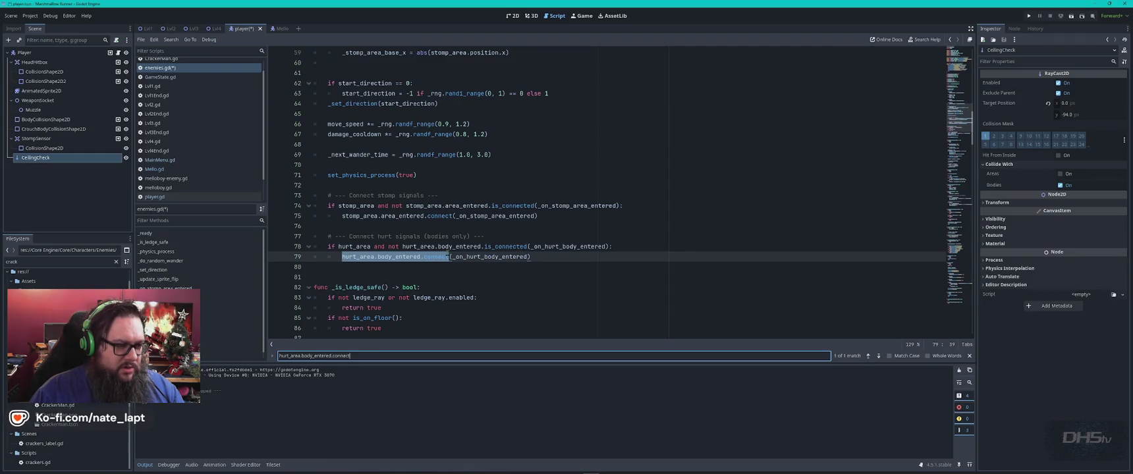
mouse_move(449, 257)
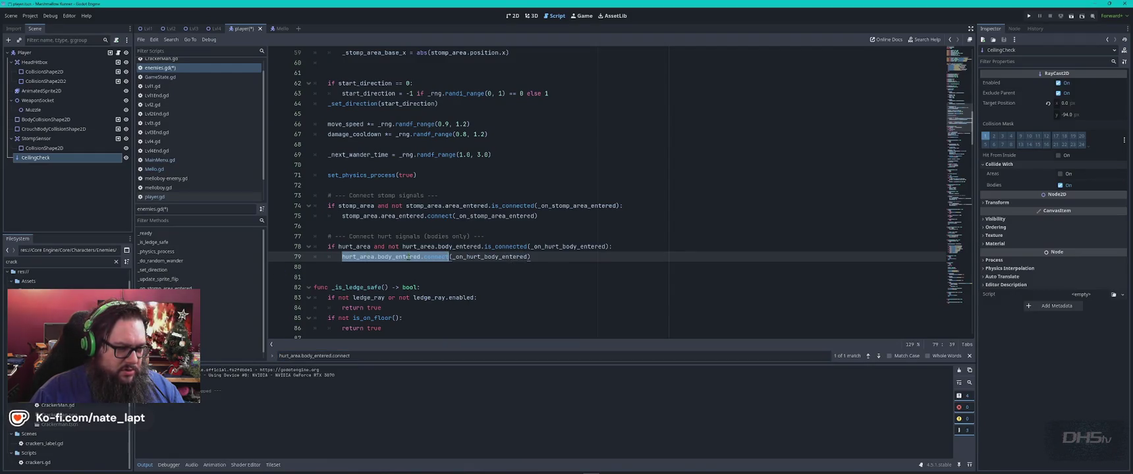
key(alt+Tab)
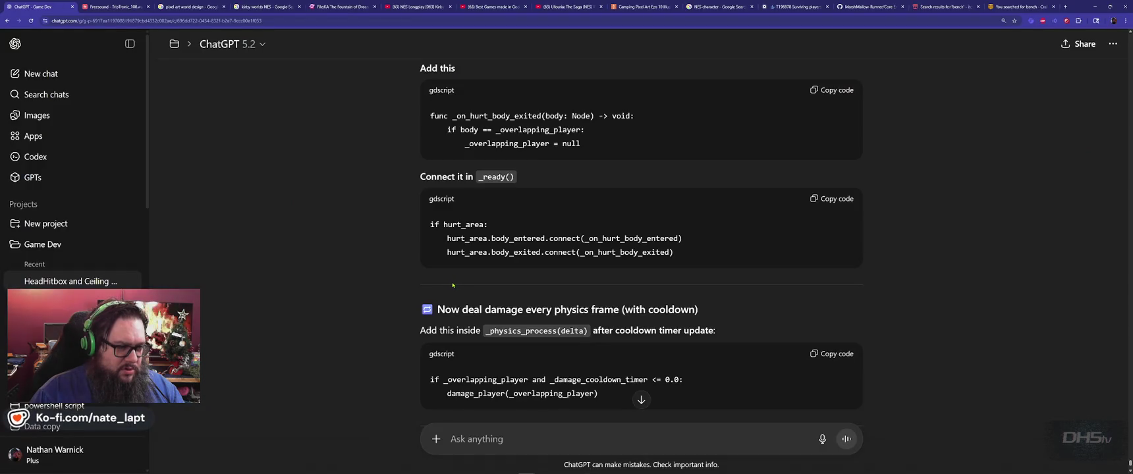
key(alt+Tab)
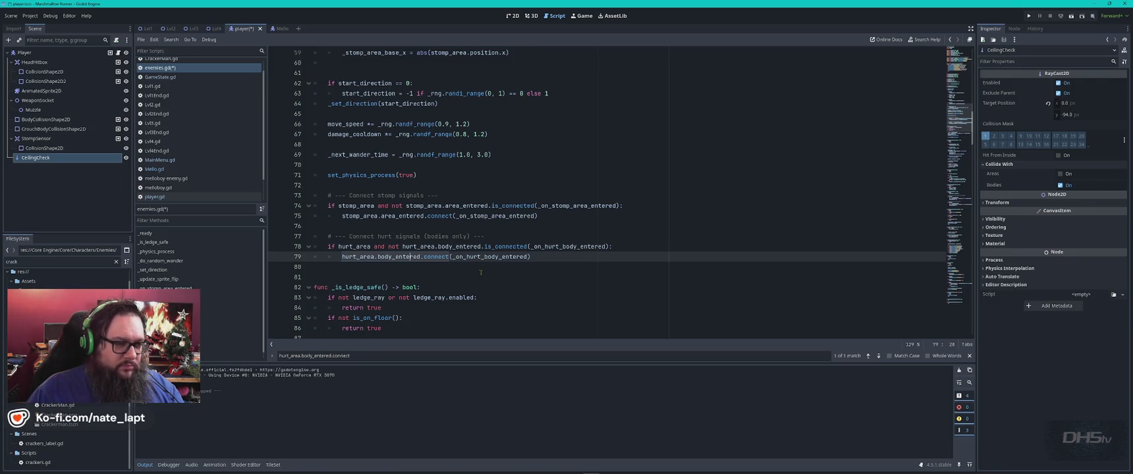
key(alt+Tab)
click(838, 200)
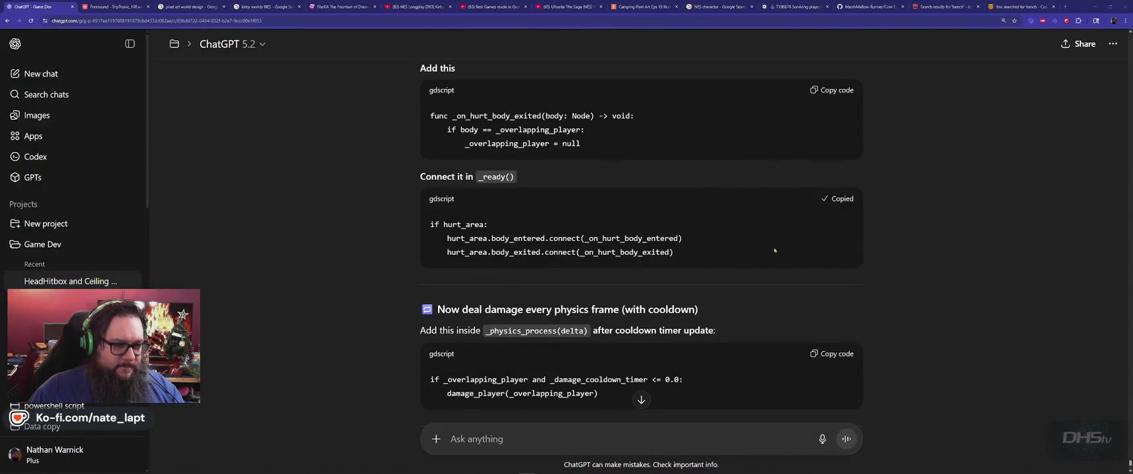
key(alt+Tab)
key(alt+Tab)
click(832, 198)
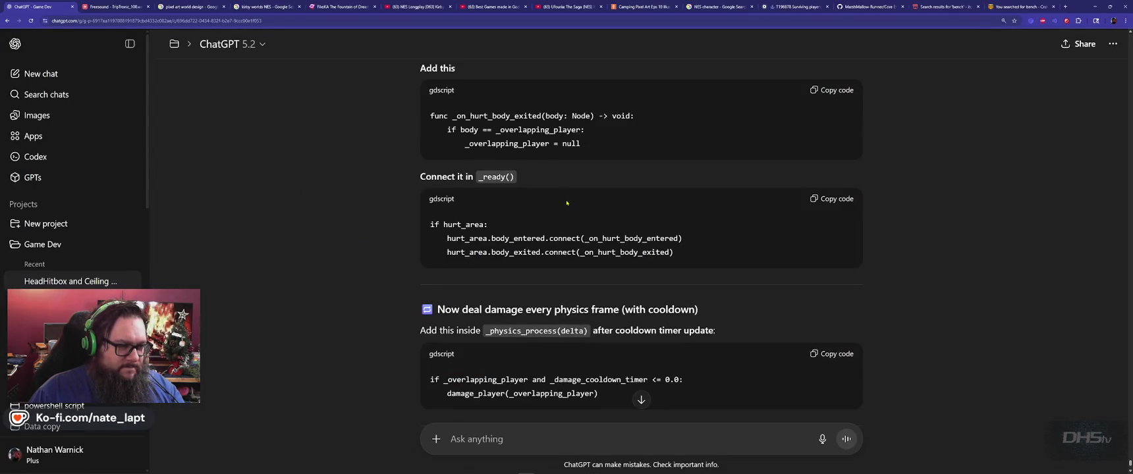
key(alt+Tab)
drag(328, 246, 554, 257)
key(ctrl+v)
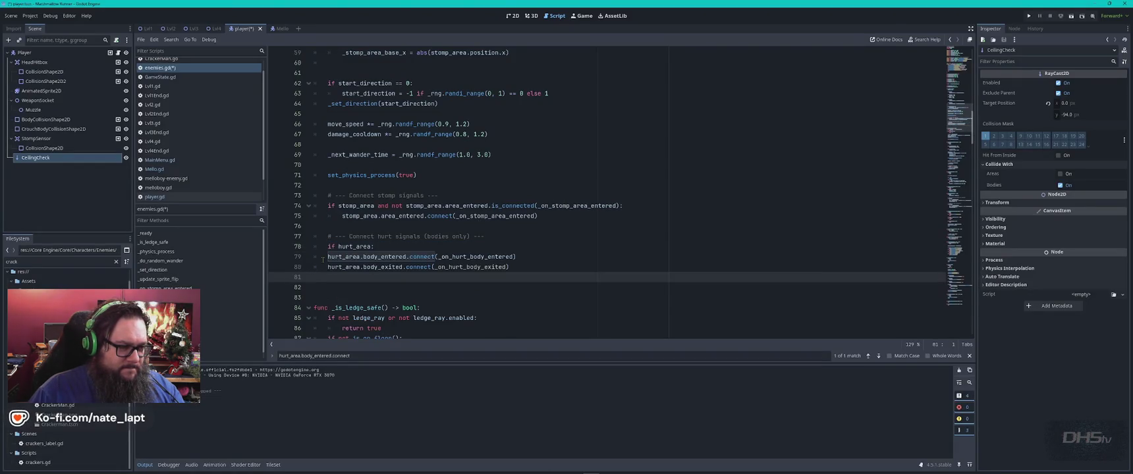
Indent both body_entered and body_exited connect calls under the if hurt_area check.
click(326, 257)
key(Tab)
click(328, 267)
key(Tab)
click(482, 273)
key(alt+Tab)
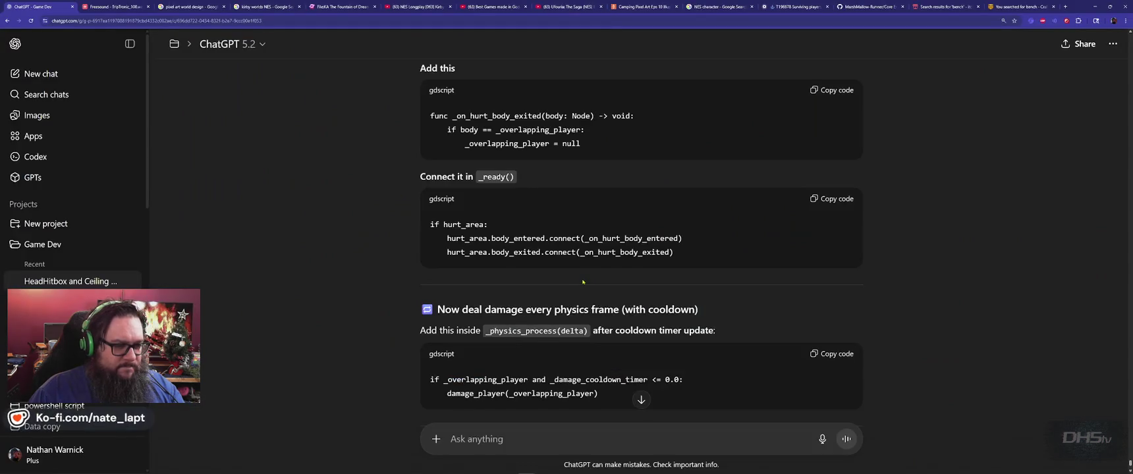
scroll(583, 282, down, 3)
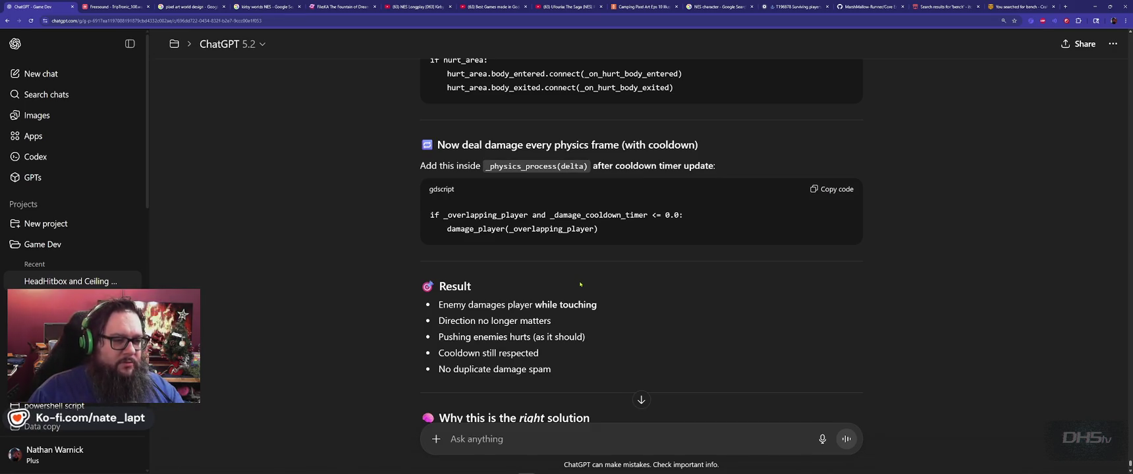
Copy _physics_process from ChatGPT and search the script to locate that function.
double_click(523, 166)
key(ctrl+c)
key(alt+Tab)
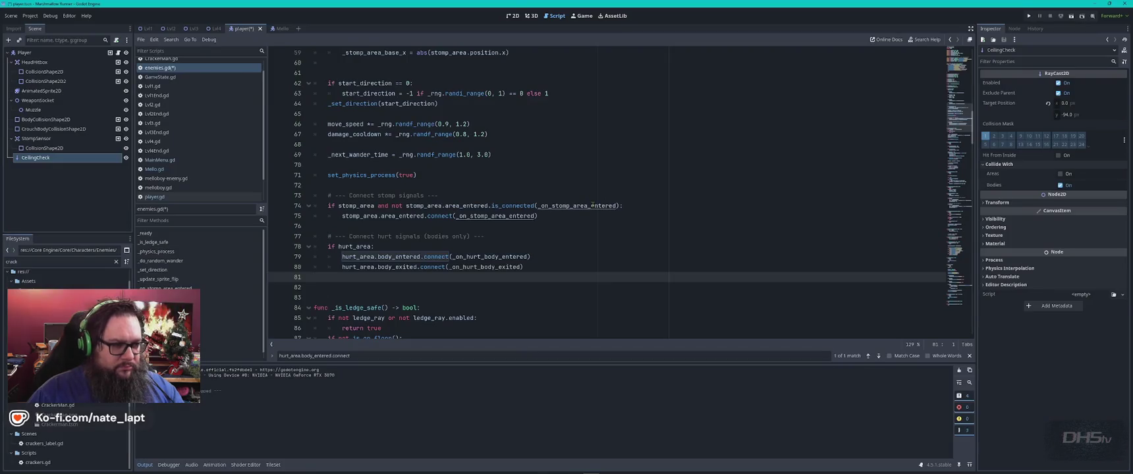
key(ctrl+f)
key(ctrl+v)
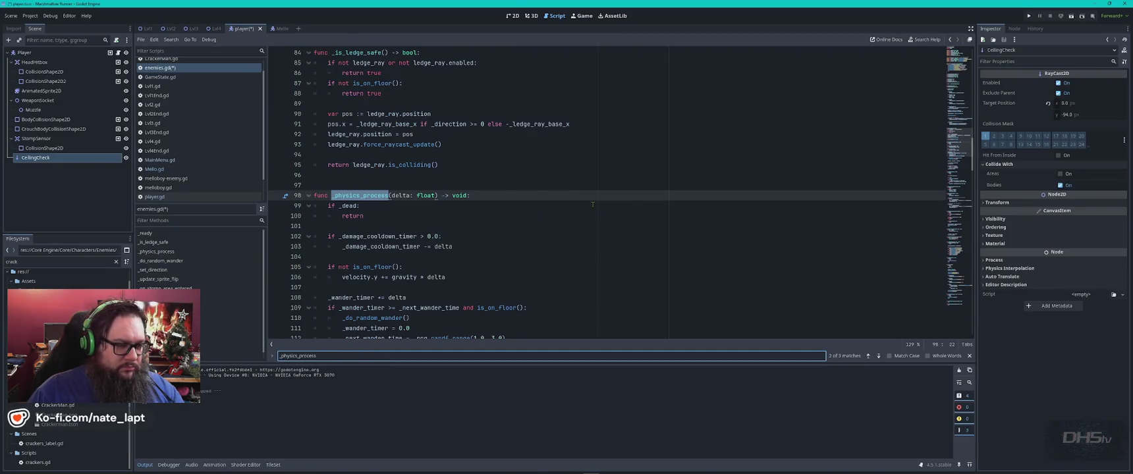
key(Escape)
key(alt+Tab)
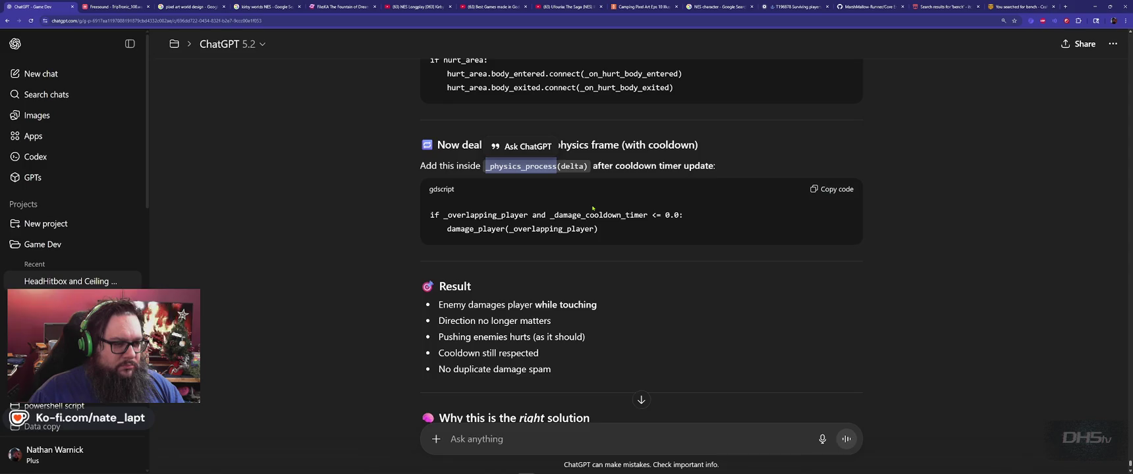
key(alt+Tab)
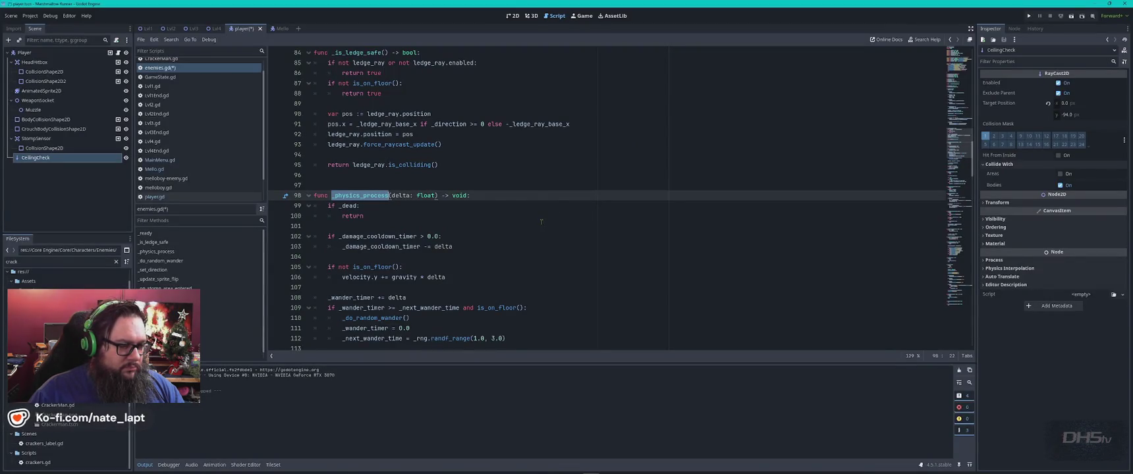
scroll(514, 239, down, 4)
scroll(515, 239, down, 2)
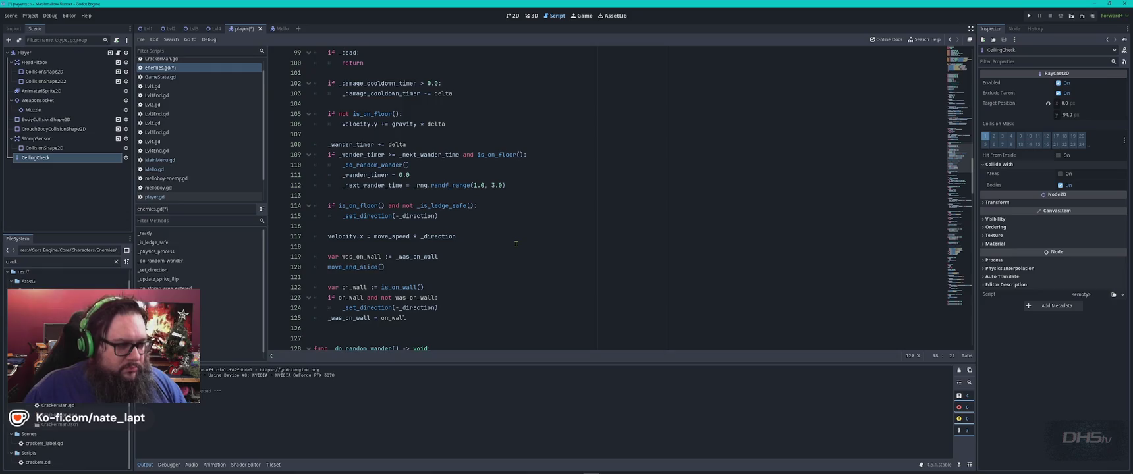
scroll(515, 243, down, 2)
Paste ChatGPT's _overlapping_player damage_player check at the end of _physics_process and indent it.
key(alt+Tab)
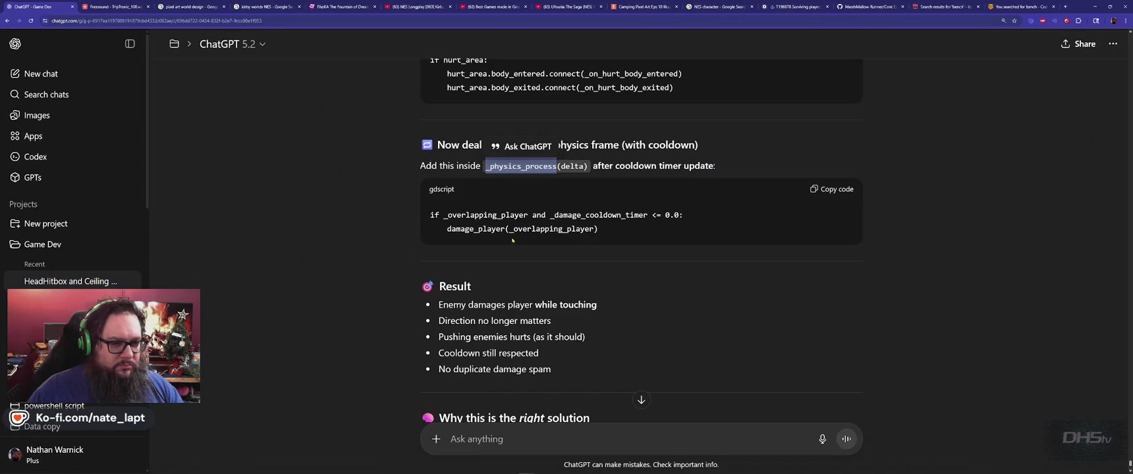
click(833, 191)
key(alt+Tab)
click(350, 273)
key(ctrl+v)
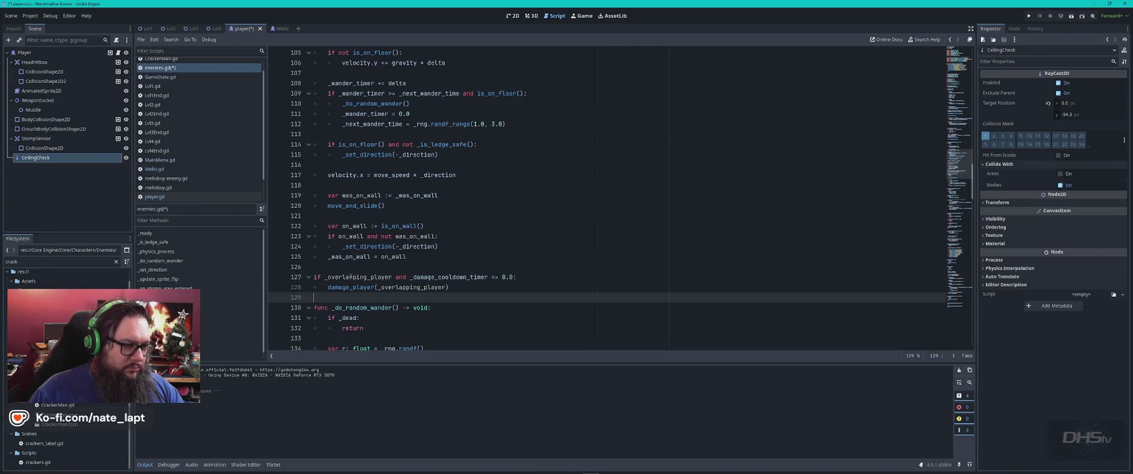
drag(319, 279, 450, 288)
key(Tab)
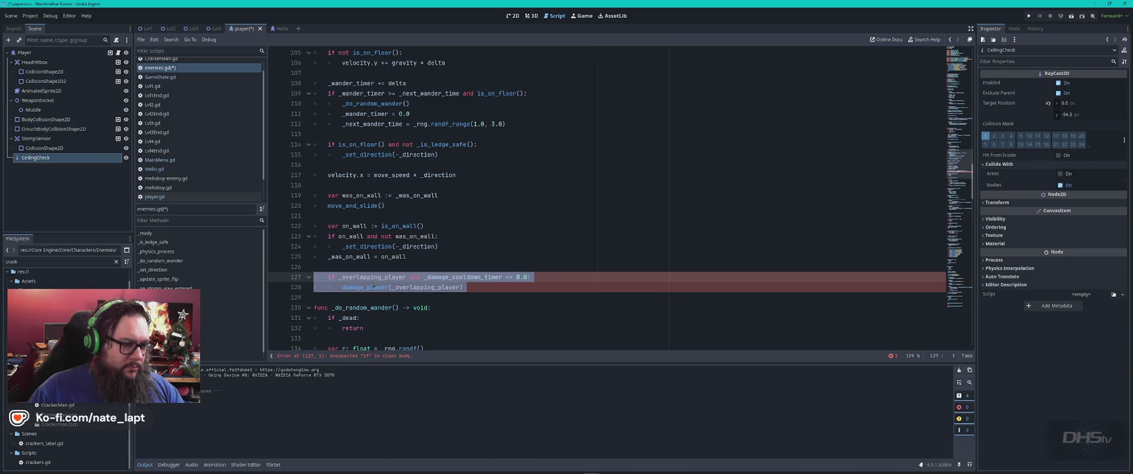
click(608, 280)
scroll(608, 280, up, 6)
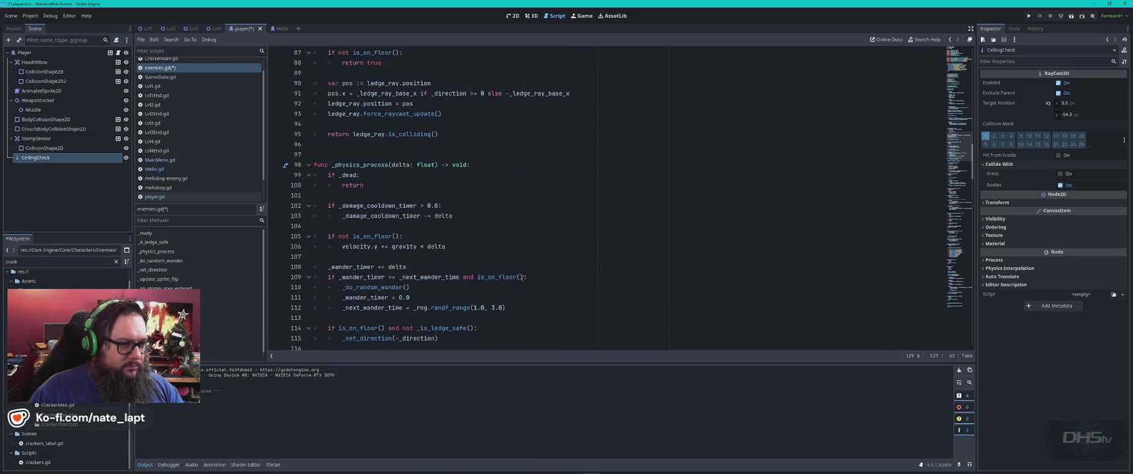
scroll(515, 266, up, 1)
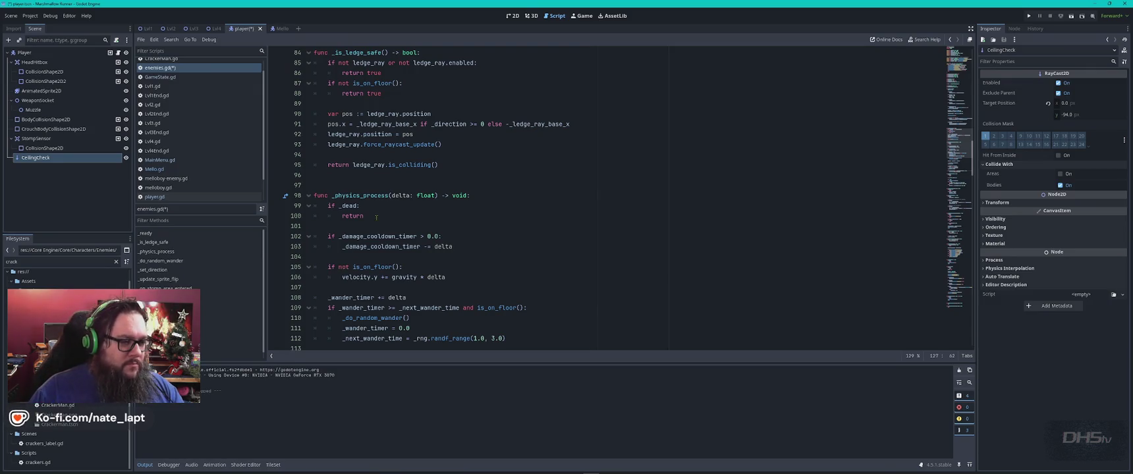
drag(469, 196, 315, 196)
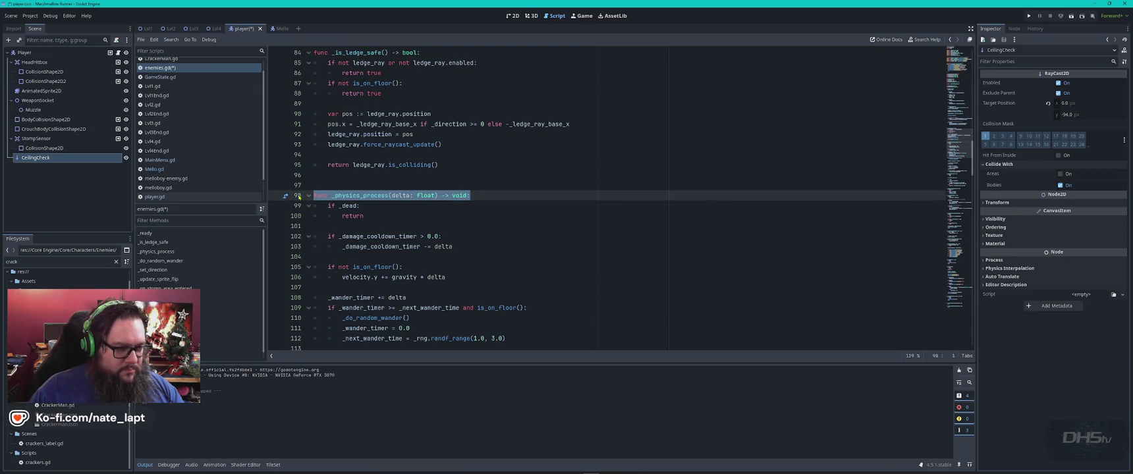
Ask ChatGPT 'is this part correct?' with the pasted func _physics_process header line.
key(alt+Tab)
scroll(592, 288, down, 5)
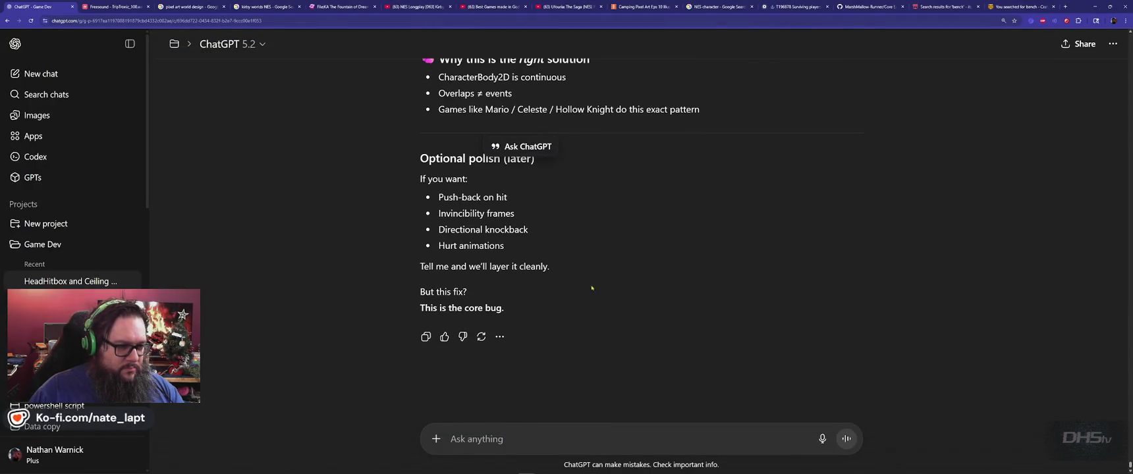
click(543, 436)
text(is this part corre)
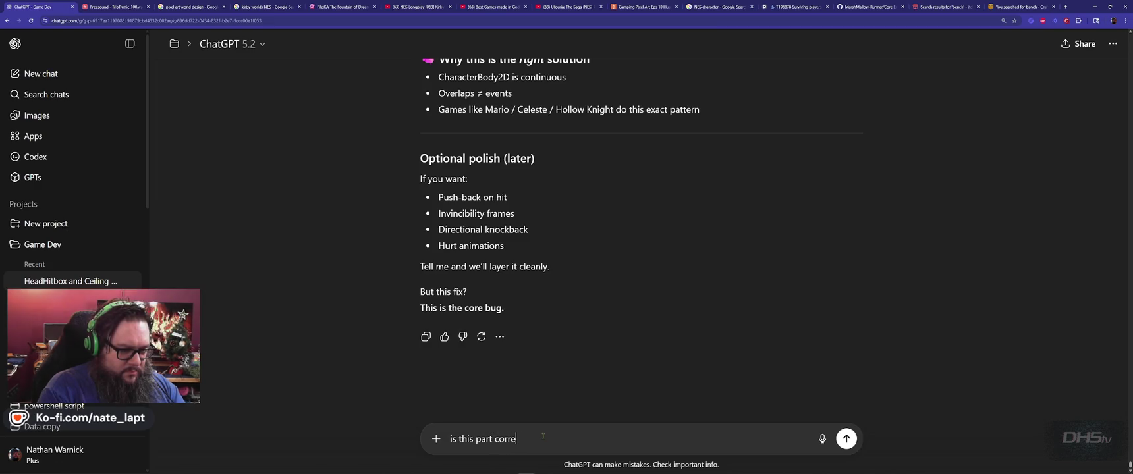
key(shift+Return)
key(shift+Return)
key(ctrl+v)
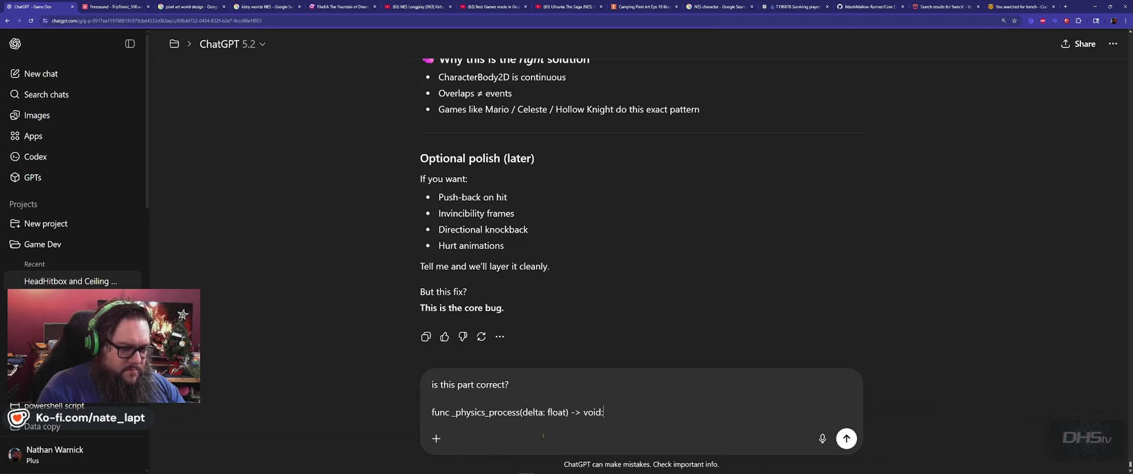
key(Return)
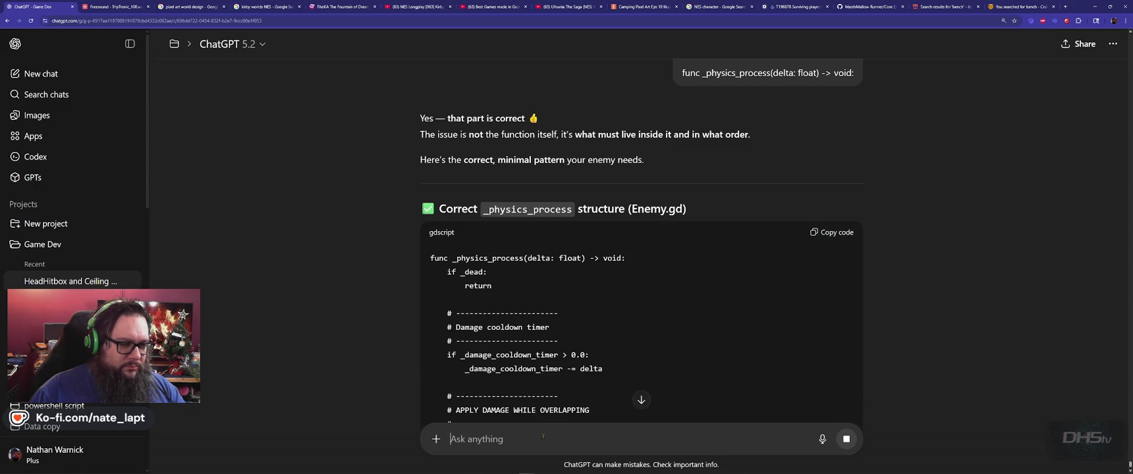
scroll(432, 304, down, 2)
key(alt+Tab)
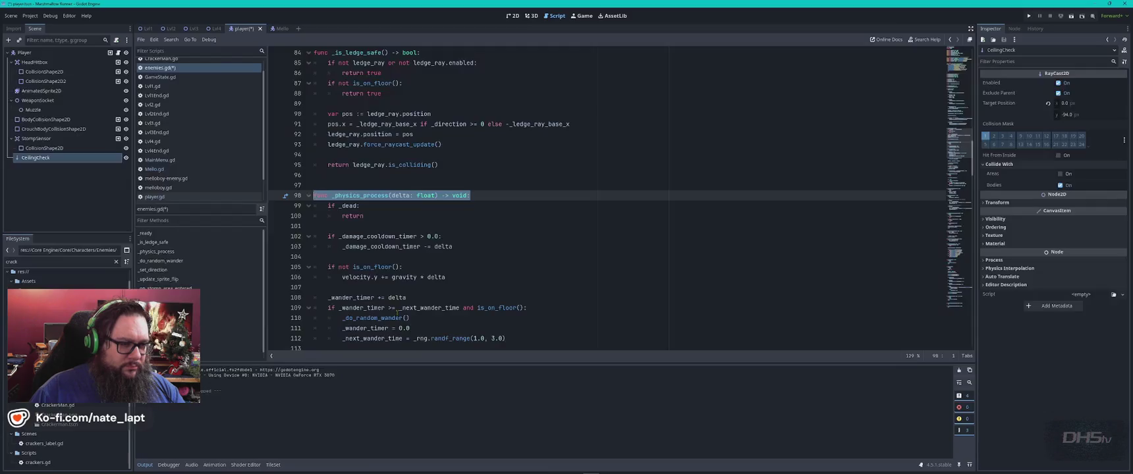
Run the game with F5 and view the debugger error at line 207 in damage_player.
scroll(397, 313, up, 5)
key(F5)
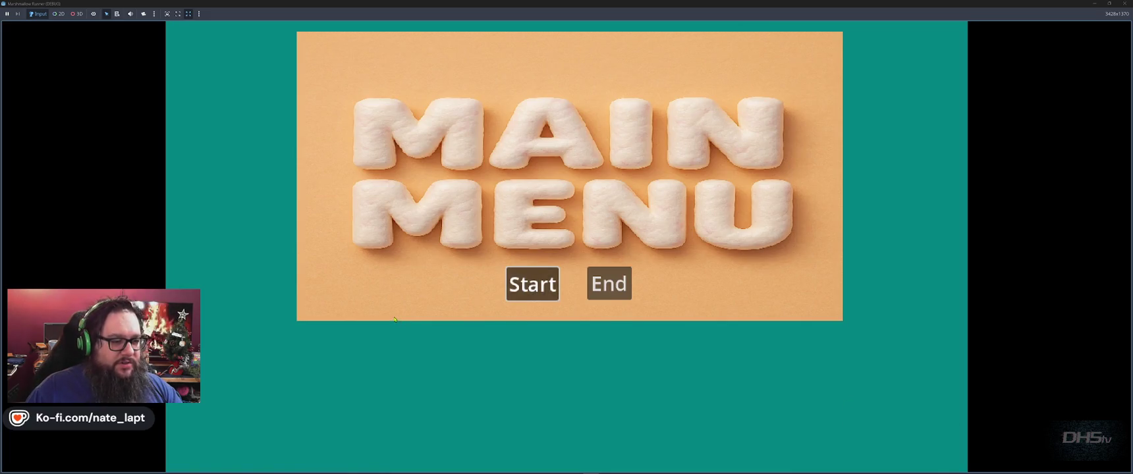
click(531, 283)
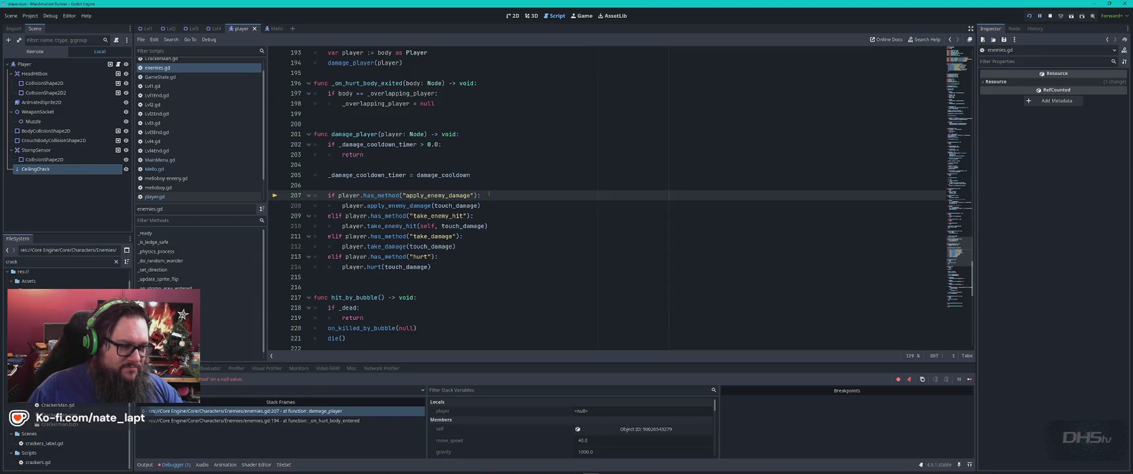
click(181, 368)
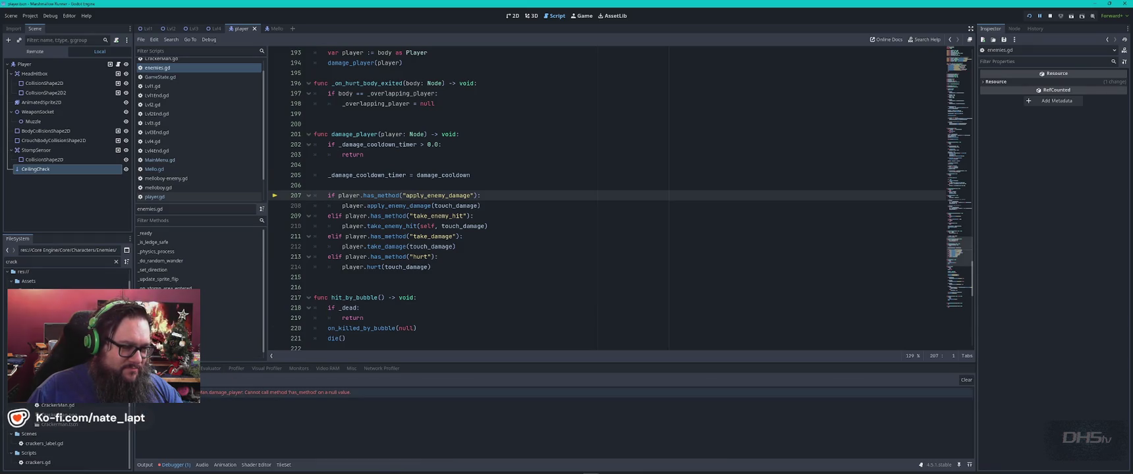
Expand the debugger error and capture it with the Snipping Tool.
double_click(493, 393)
key(super)
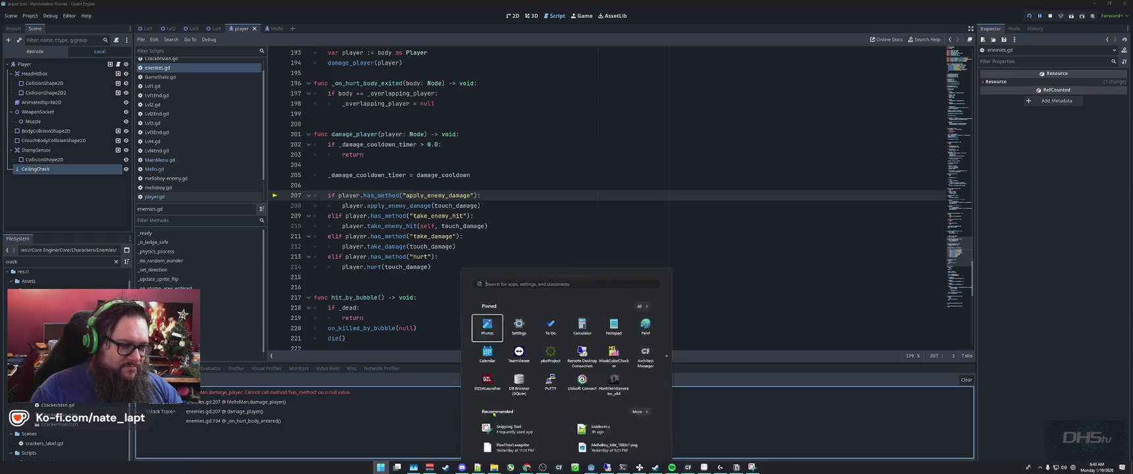
text(snip)
key(Return)
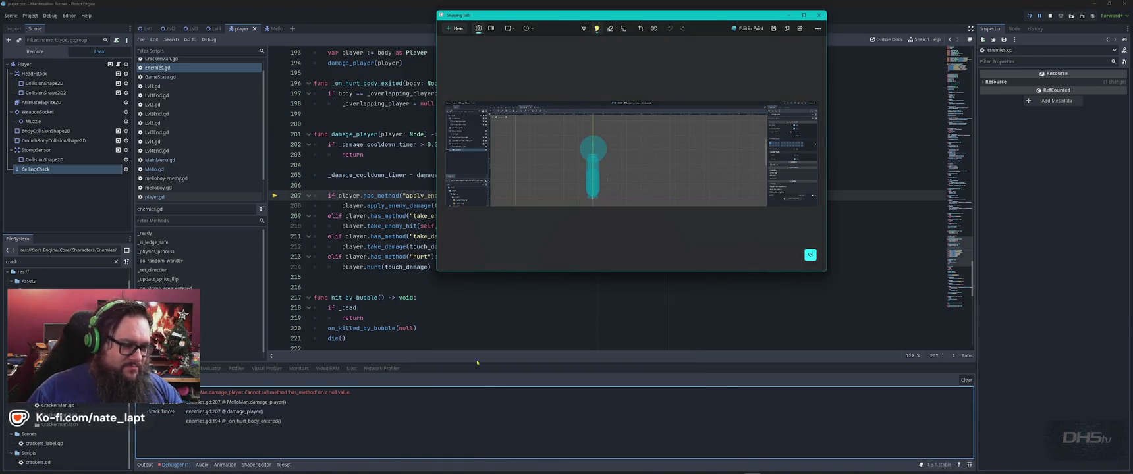
key(ctrl+n)
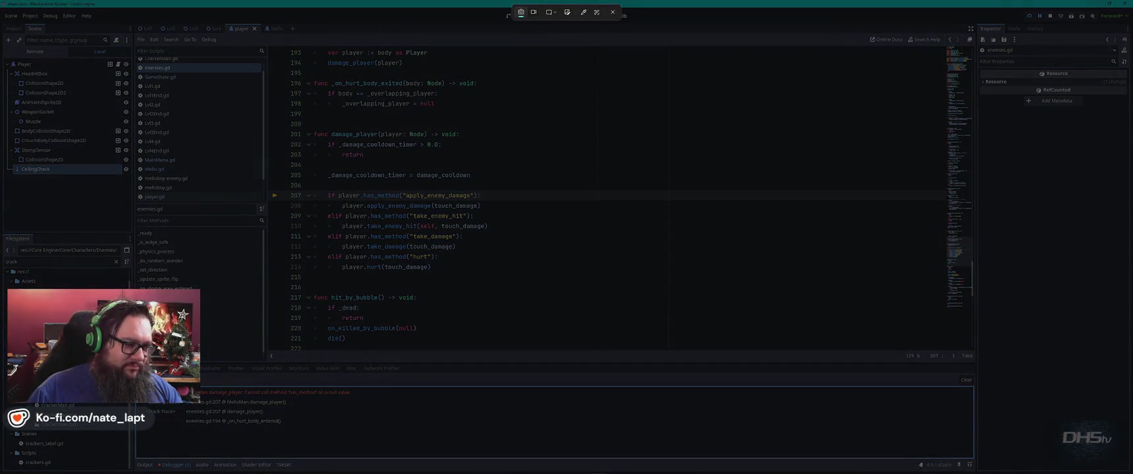
mouse_move(136, 360)
mouse_down()
mouse_move(368, 418)
mouse_move(389, 440)
mouse_up()
Paste the error screenshot into the ChatGPT Game Dev chat's message box.
key(alt+Tab)
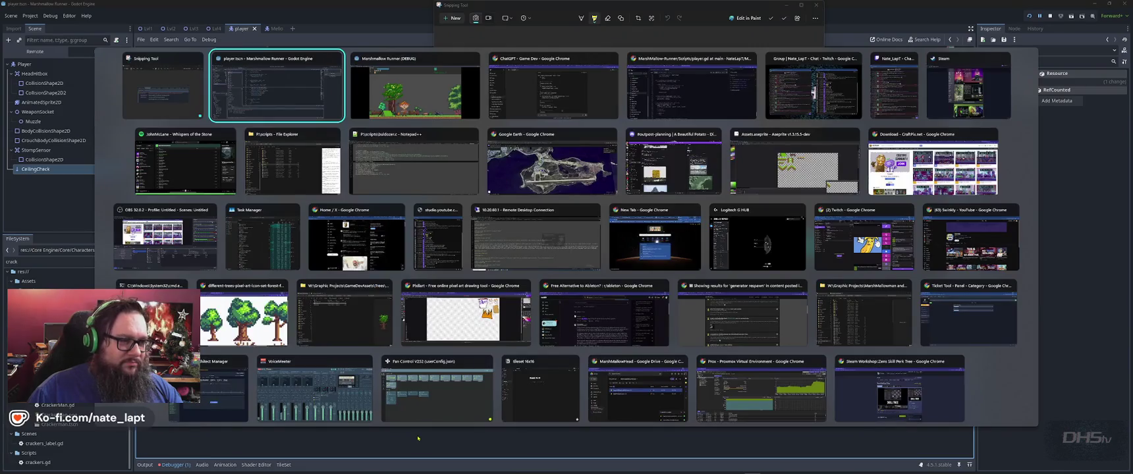
key(alt+shift+Tab)
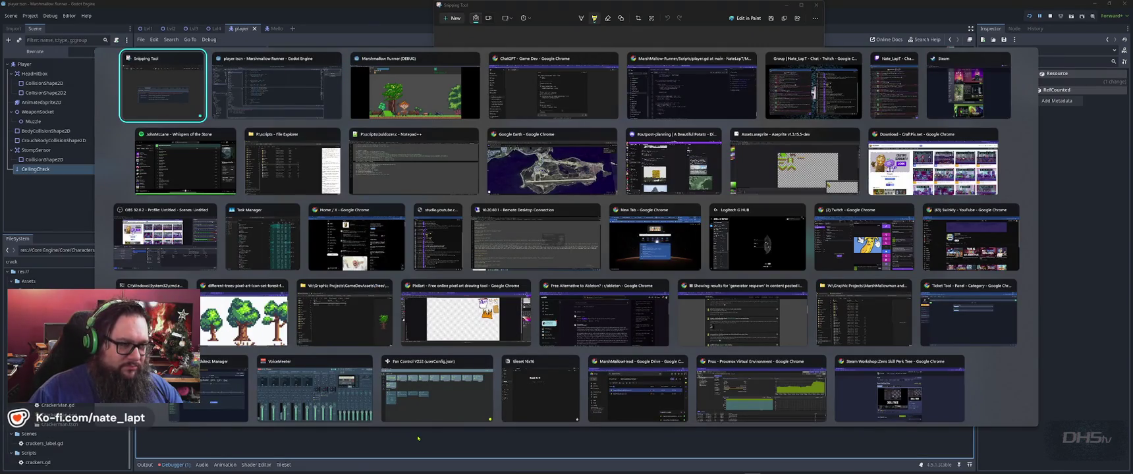
key(Tab)
key(Tab)
key(alt+Tab)
key(Tab)
key(alt+Tab)
key(Tab)
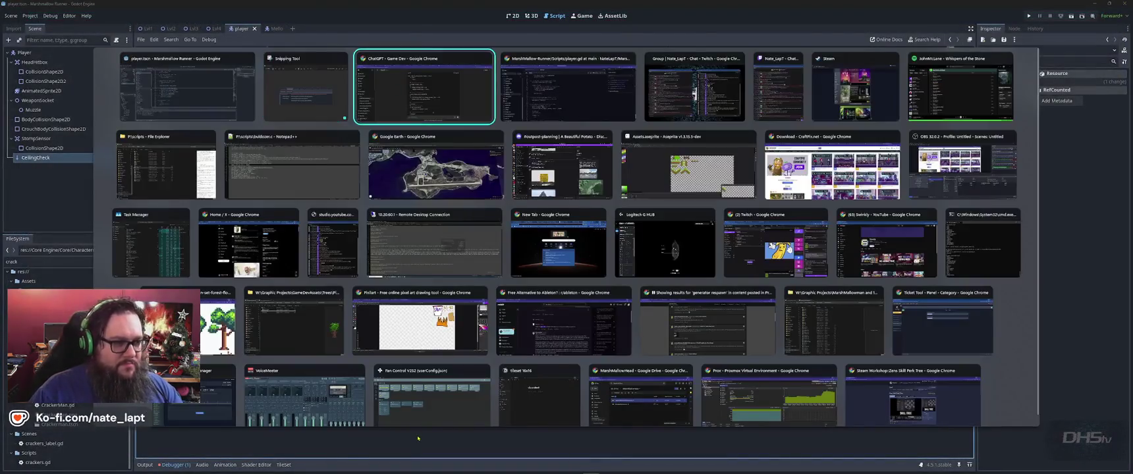
key(ctrl+v)
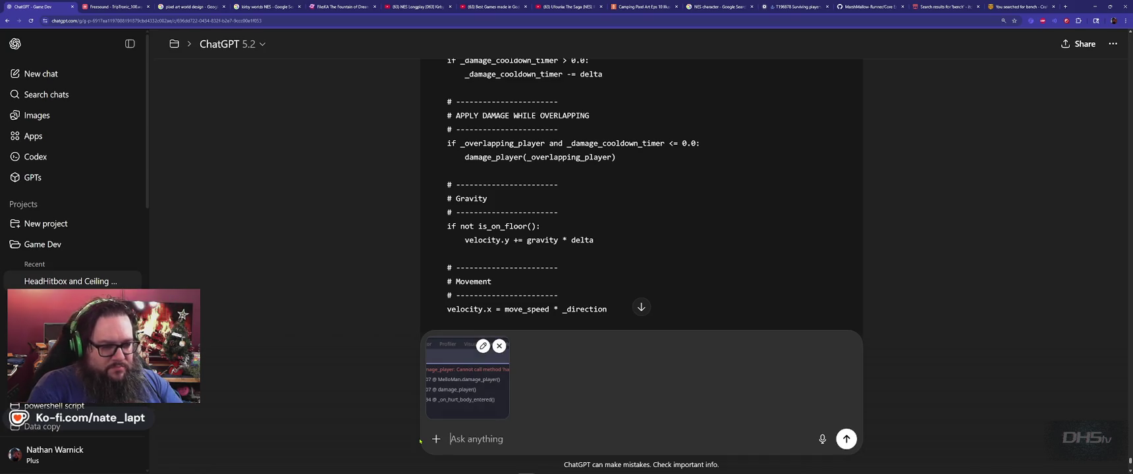
Send the error screenshot and read ChatGPT's null-safe handler and damage-check code.
key(Return)
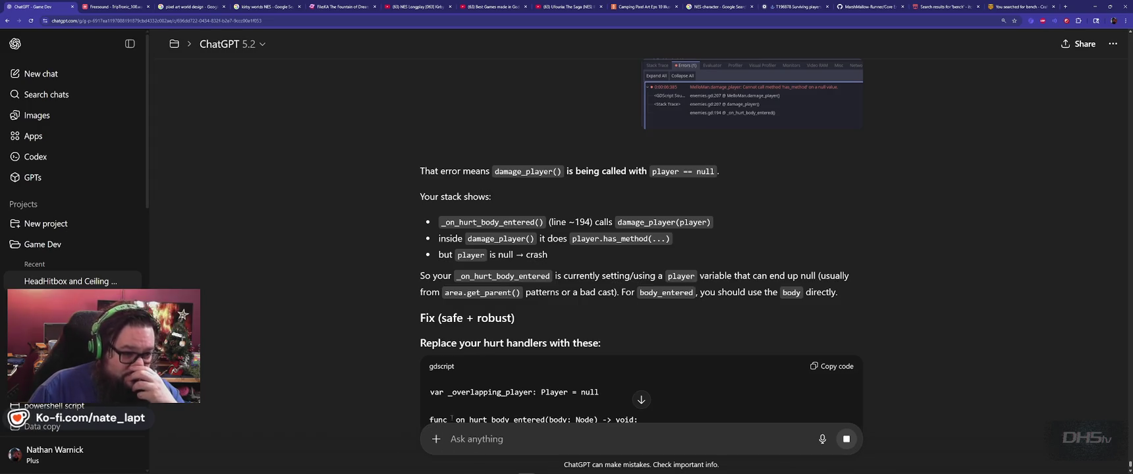
scroll(390, 300, down, 1)
scroll(391, 301, down, 1)
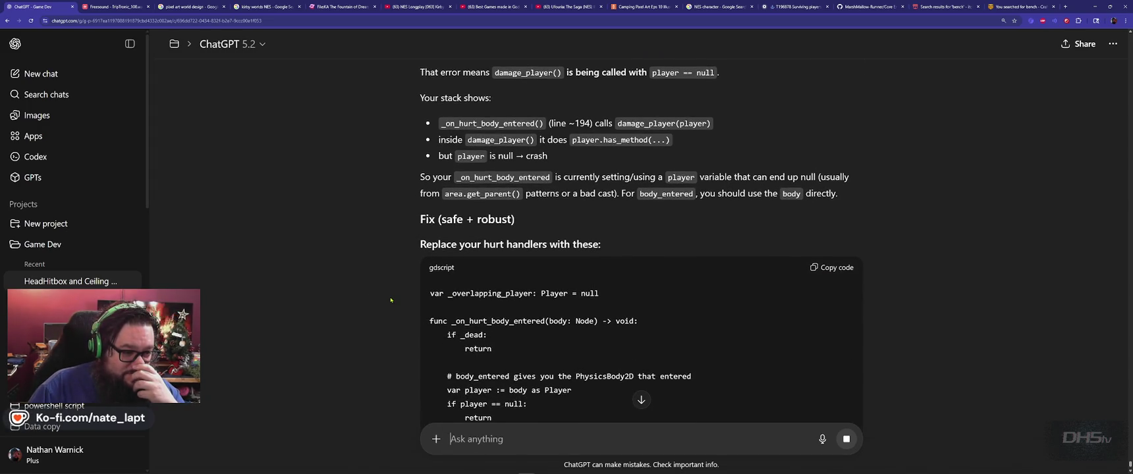
scroll(391, 300, down, 1)
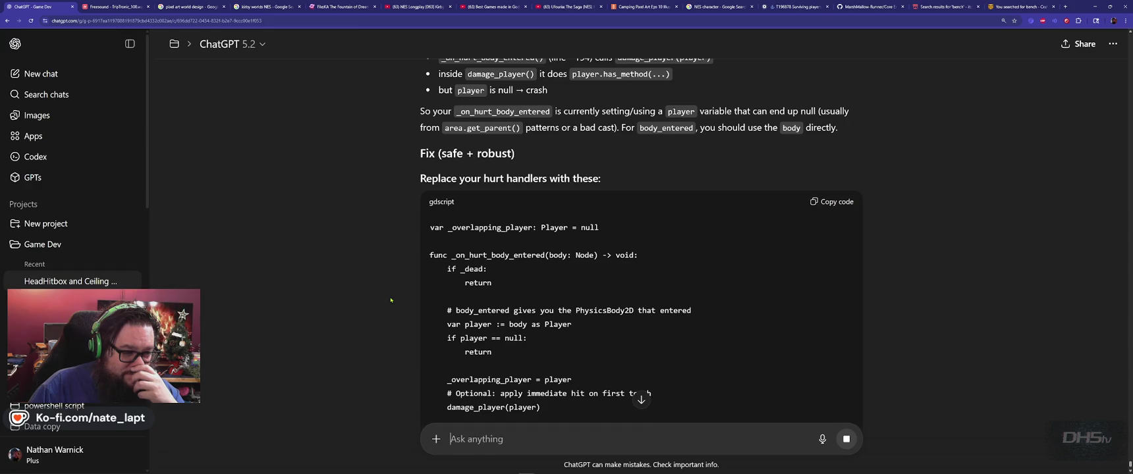
scroll(391, 300, down, 2)
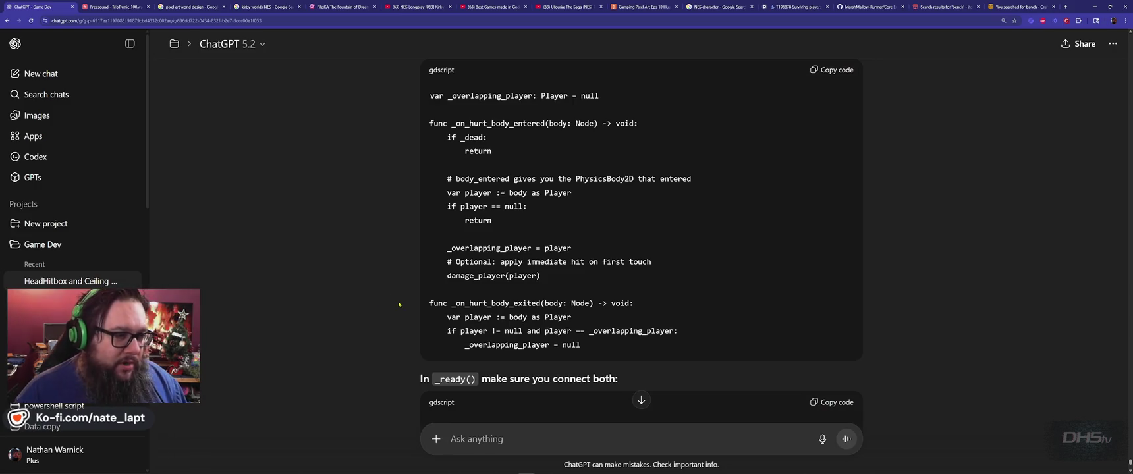
scroll(400, 301, up, 1)
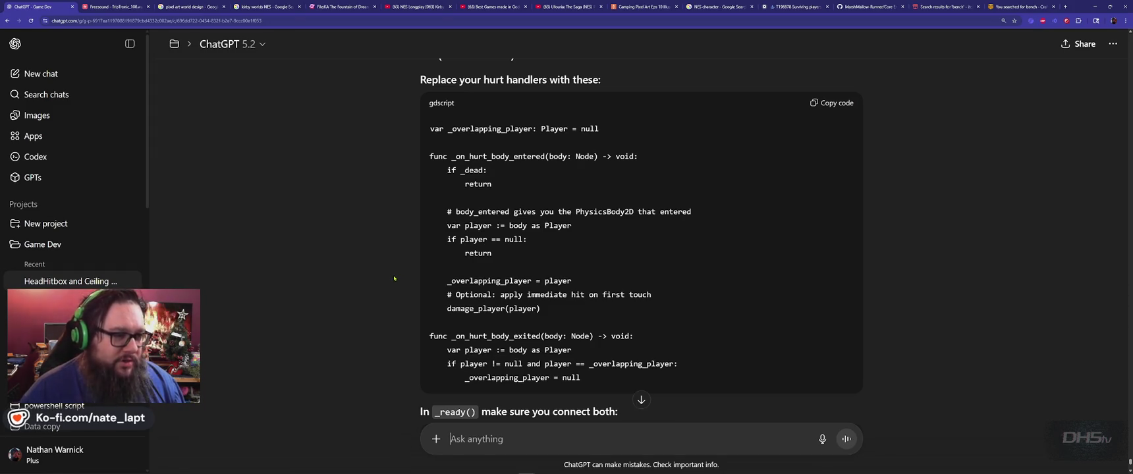
scroll(396, 279, down, 8)
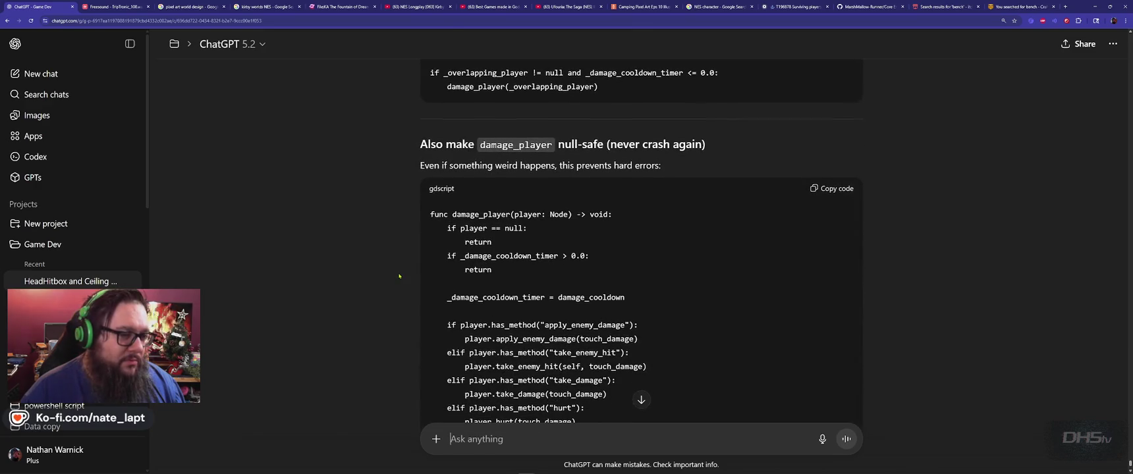
scroll(400, 276, up, 8)
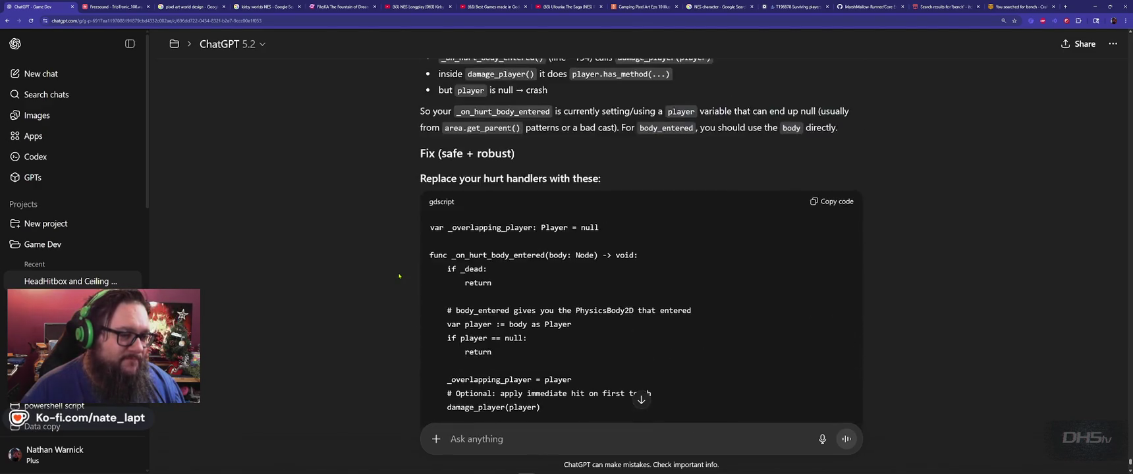
scroll(399, 276, up, 3)
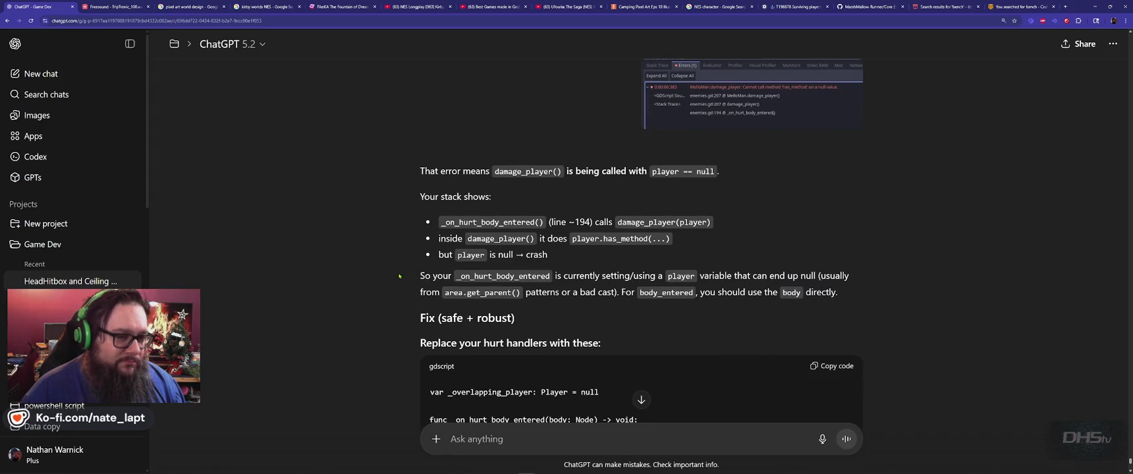
scroll(399, 276, down, 2)
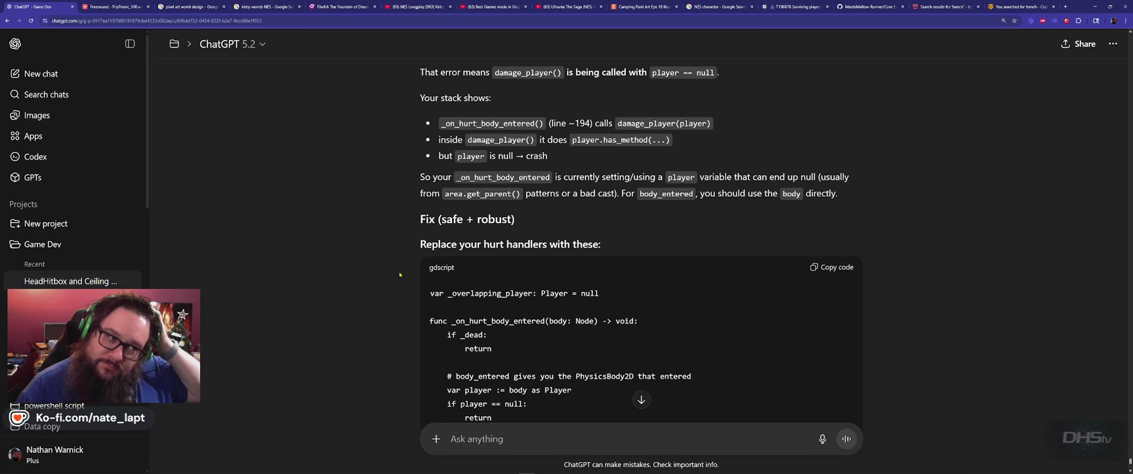
scroll(400, 276, down, 2)
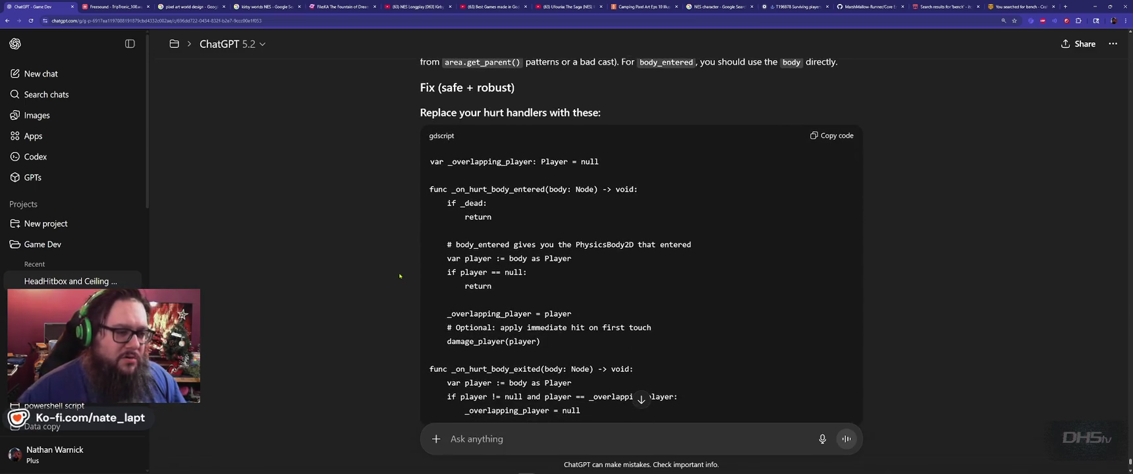
scroll(400, 276, down, 5)
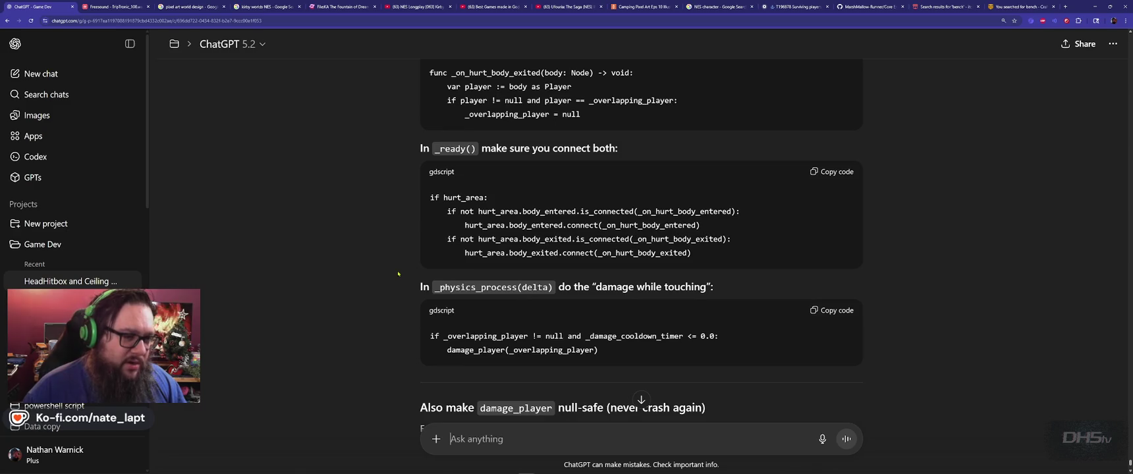
Copy hurt_area from ChatGPT's code and search player.gd for it.
key(alt+Tab)
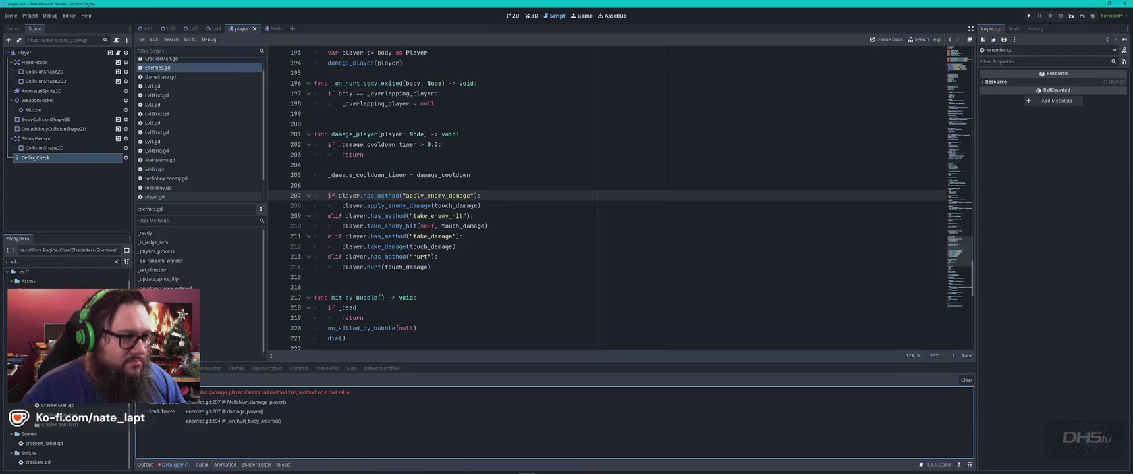
click(155, 196)
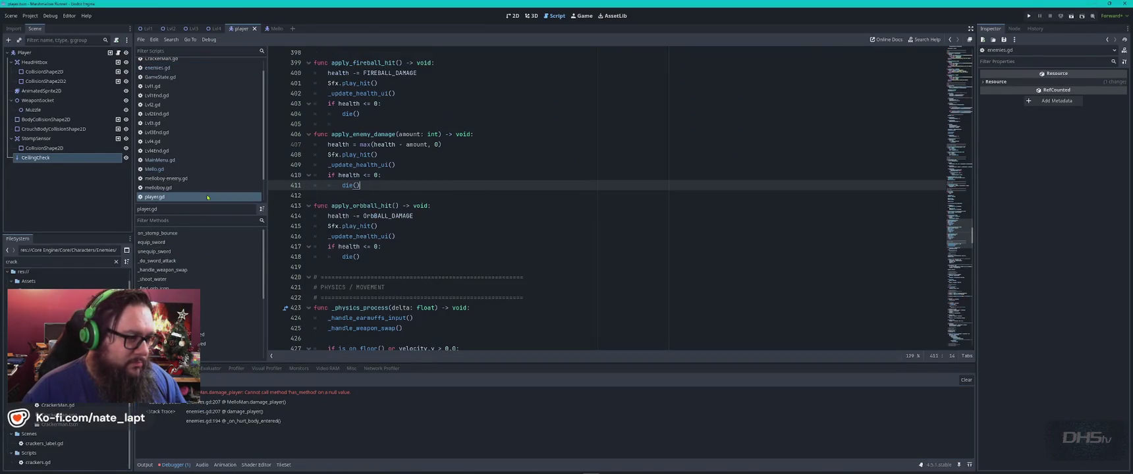
key(alt+Tab)
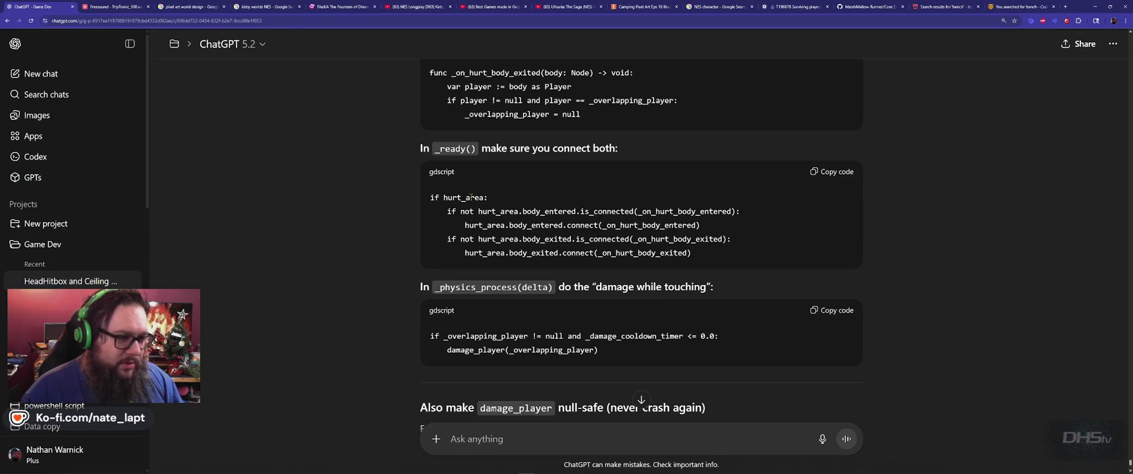
double_click(471, 197)
key(ctrl+c)
key(alt+Tab)
key(ctrl+f)
key(ctrl+v)
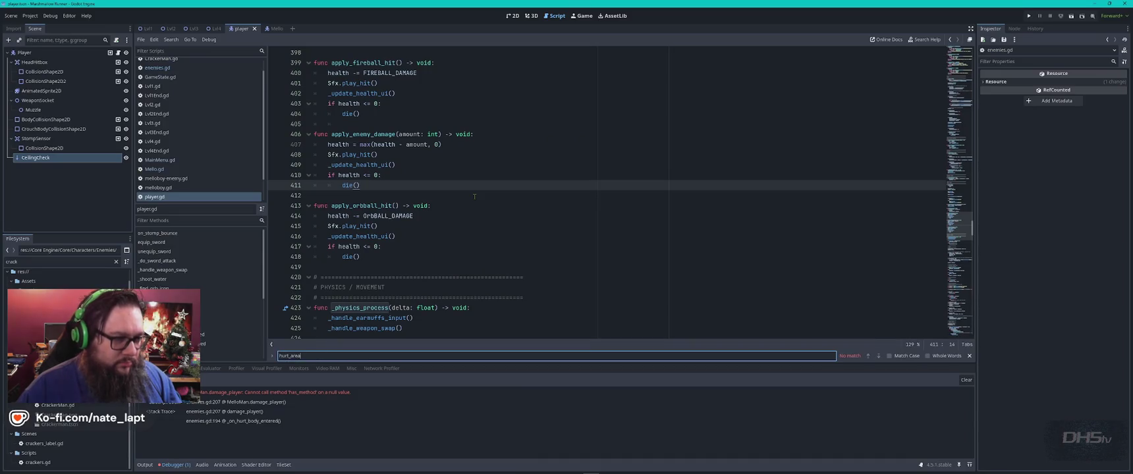
key(Escape)
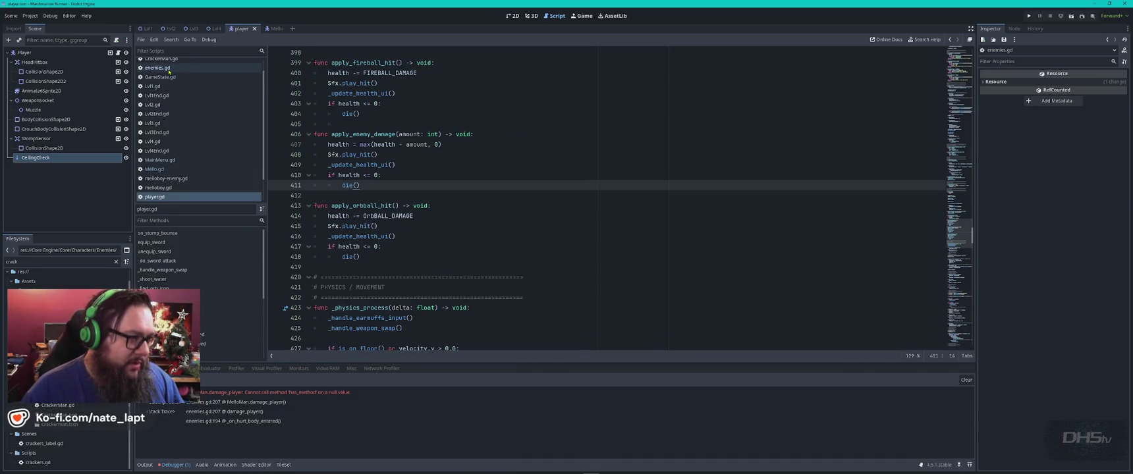
Search enemies.gd for hurt_area, reaching the match at line 242, then return to ChatGPT.
click(157, 68)
key(ctrl+f)
text(hurt_area)
key(Return)
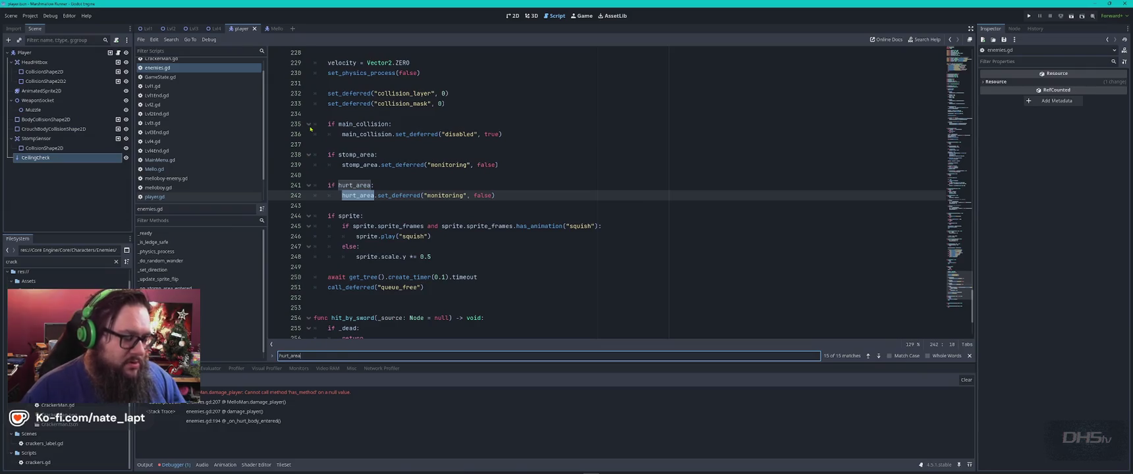
key(alt+Tab)
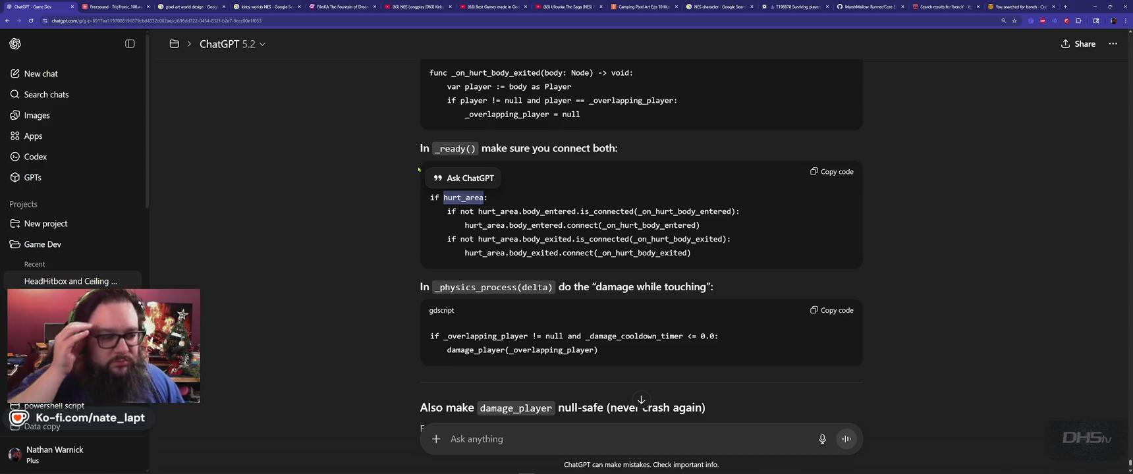
Scroll to ChatGPT's null-safe damage_player block, then return to enemies.gd in Godot.
scroll(419, 169, down, 3)
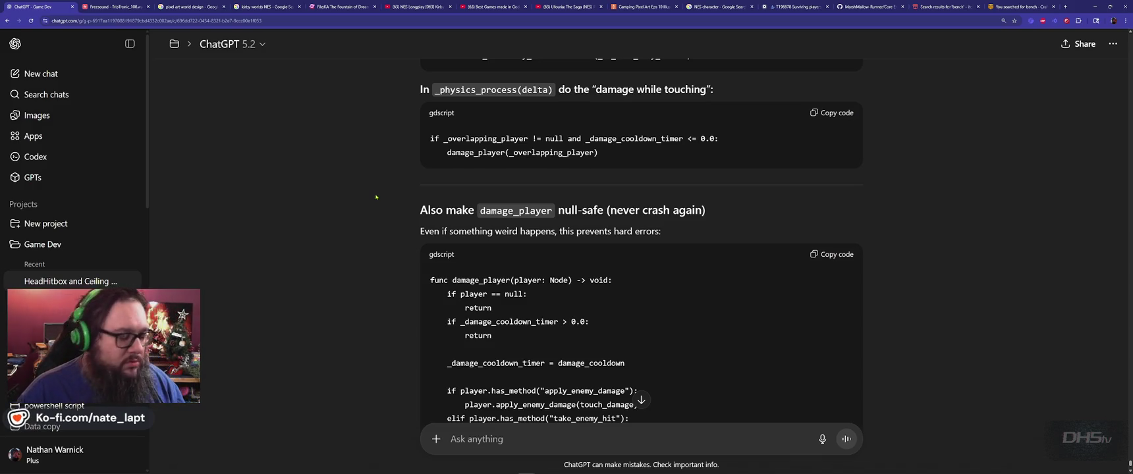
key(alt+Tab)
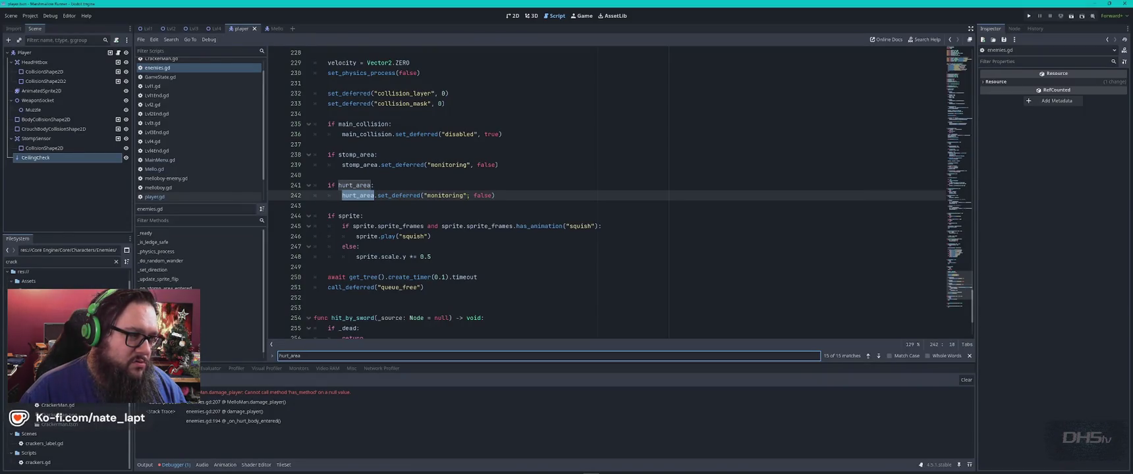
Move the caret to line 245 and roll the scene's undo history back to an earlier Toggle Visible edit.
click(213, 68)
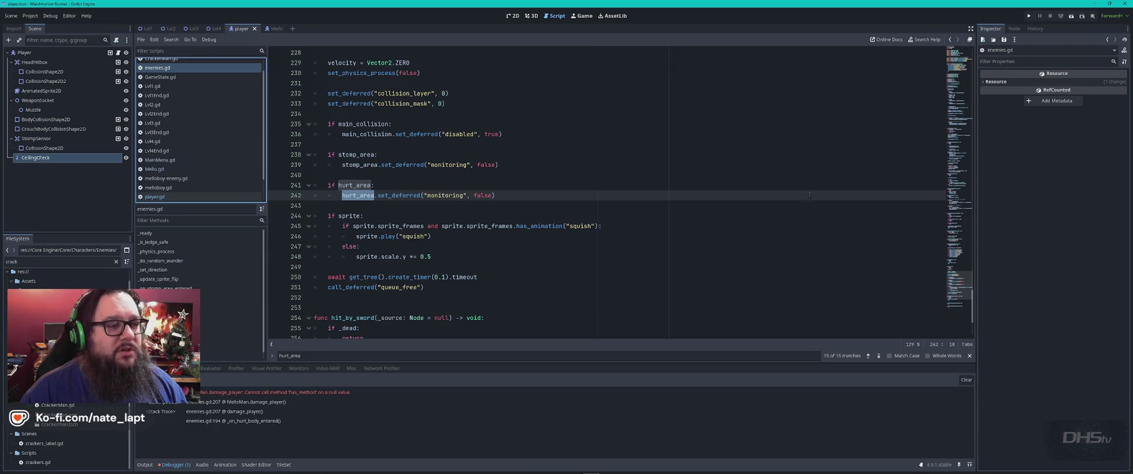
click(706, 225)
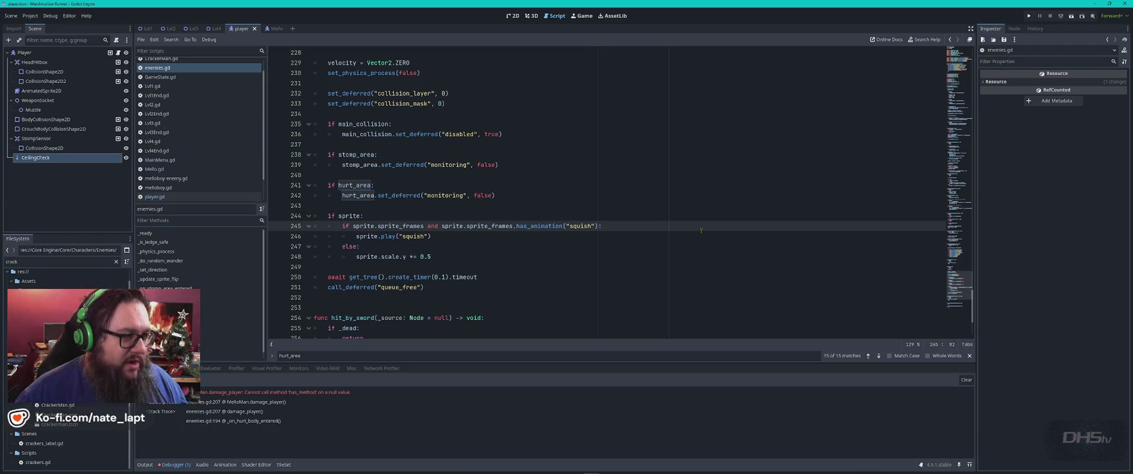
click(1035, 28)
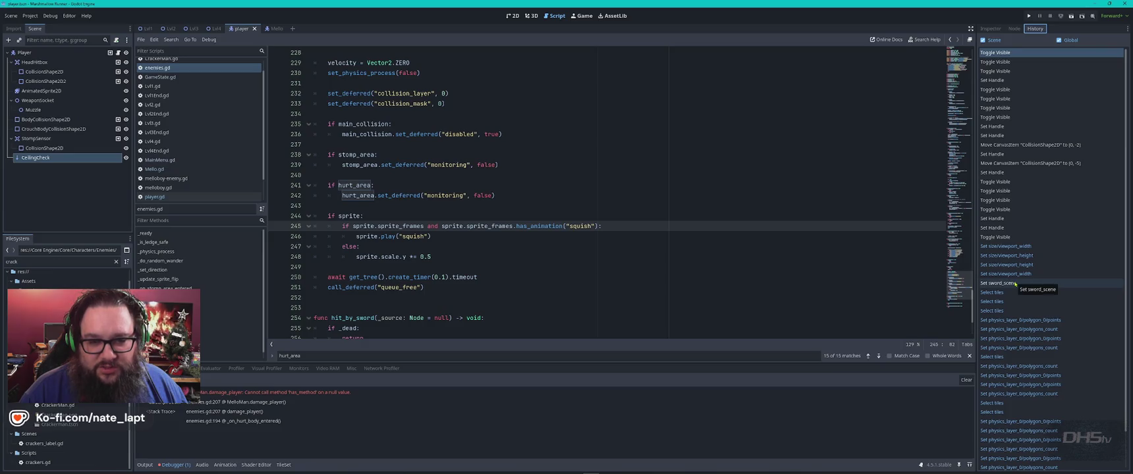
scroll(1016, 284, down, 2)
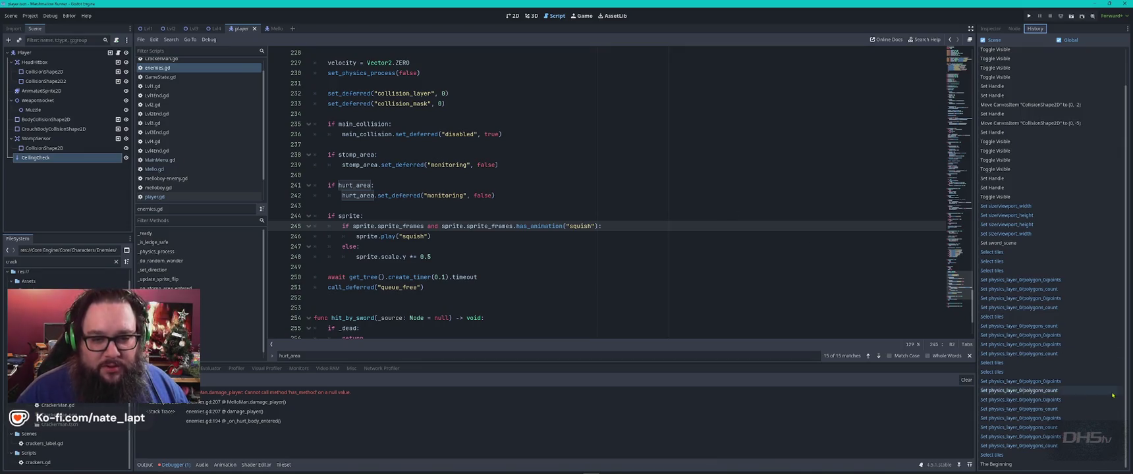
click(1018, 338)
click(1020, 345)
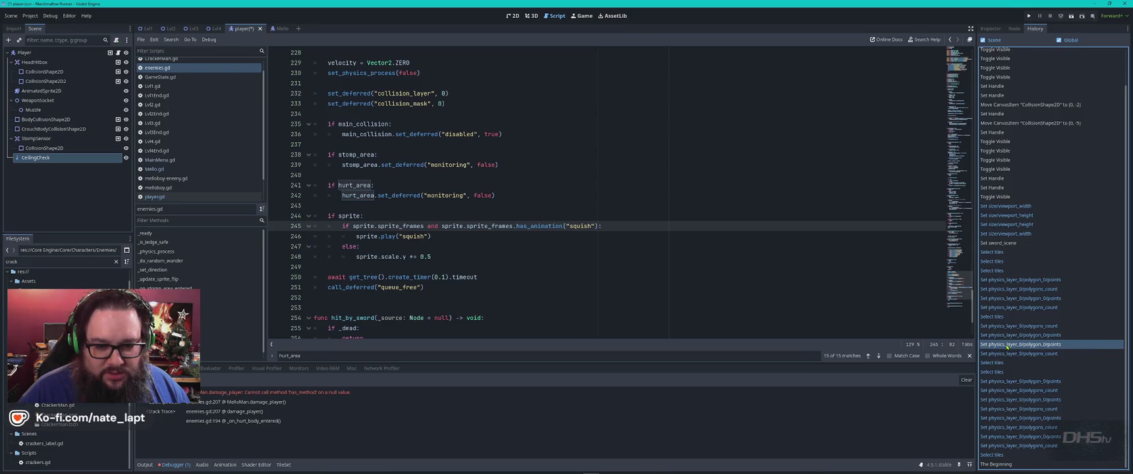
click(1042, 336)
click(999, 169)
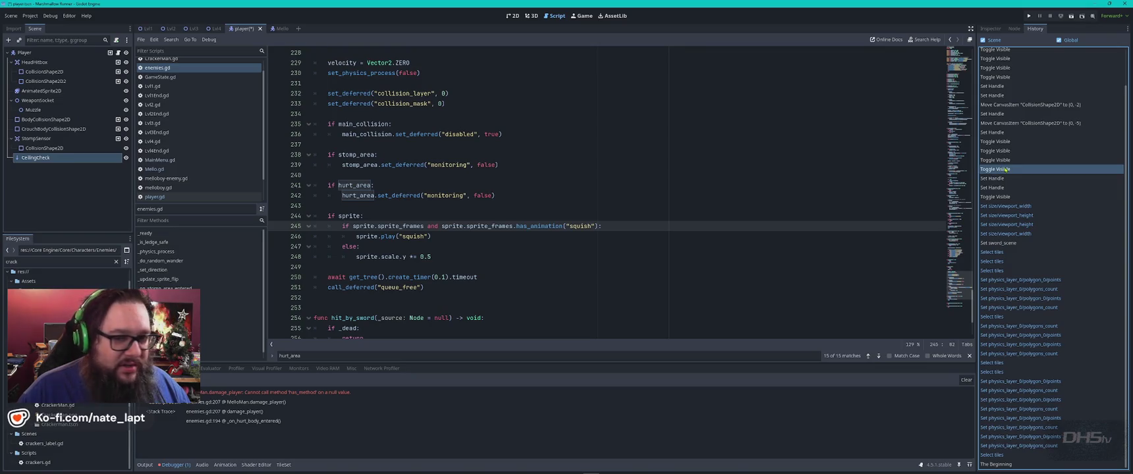
Show the enemies.gd resource properties, check Video RAM, then return to the has_method stack trace.
click(1014, 29)
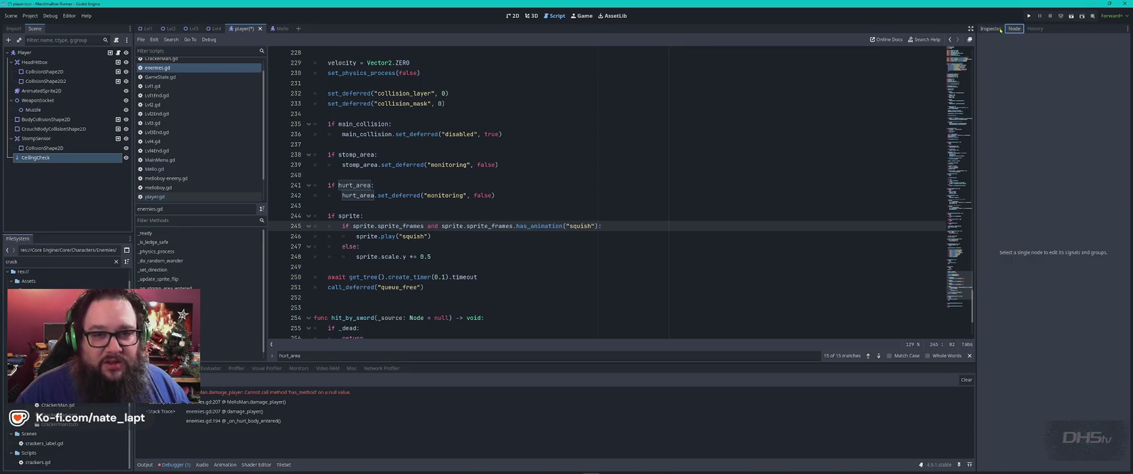
click(999, 30)
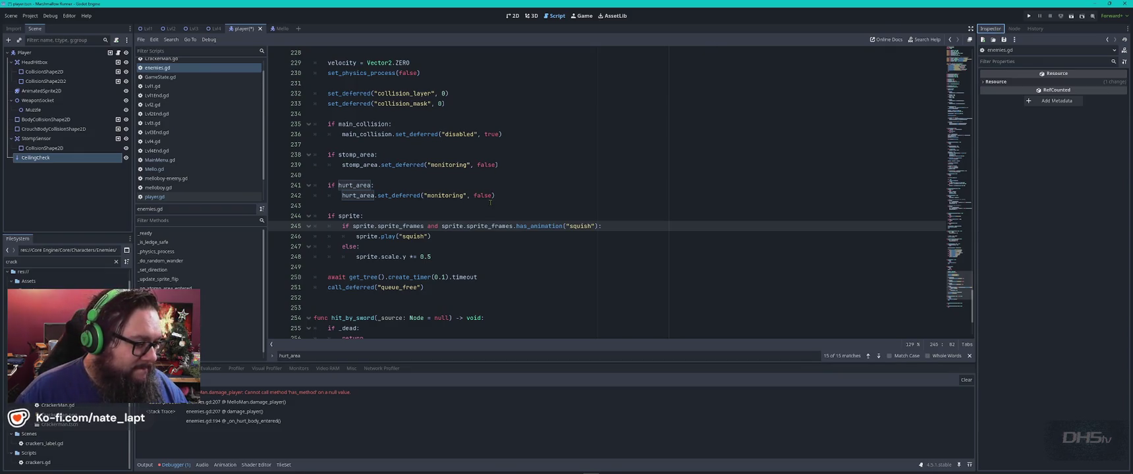
click(327, 368)
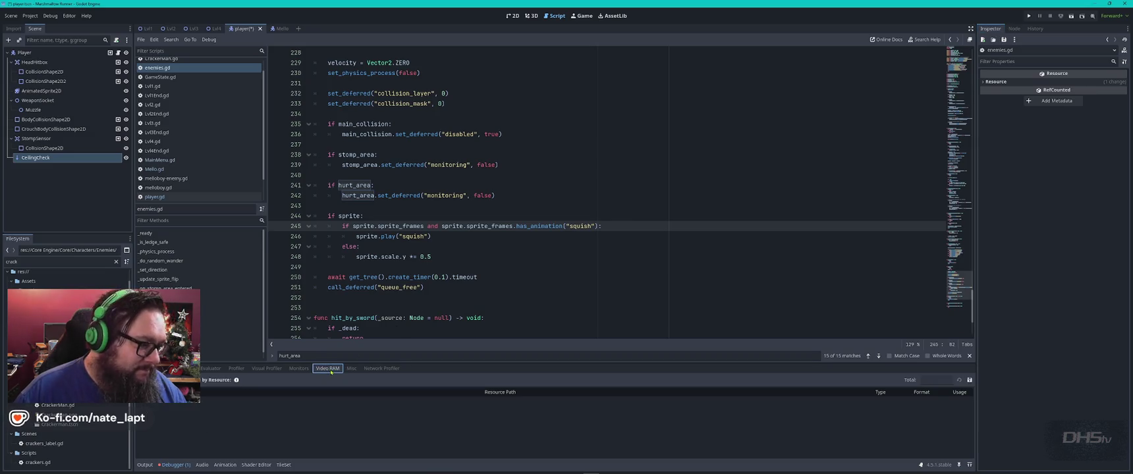
click(164, 368)
key(alt+Tab)
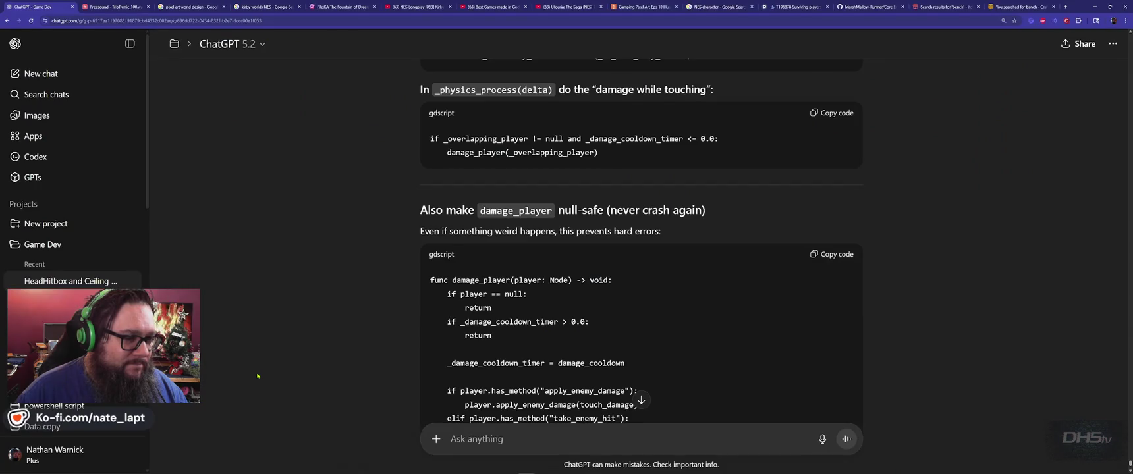
Finish the damage_player reply, then open YouTube home in a new tab from the Ufouria video.
scroll(275, 338, down, 6)
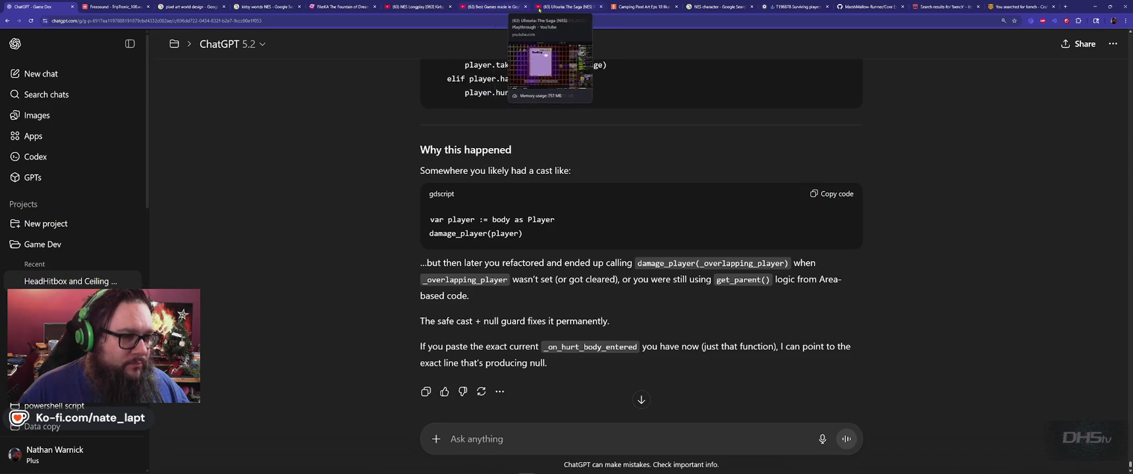
click(570, 7)
middle_click(58, 40)
key(ctrl+Tab)
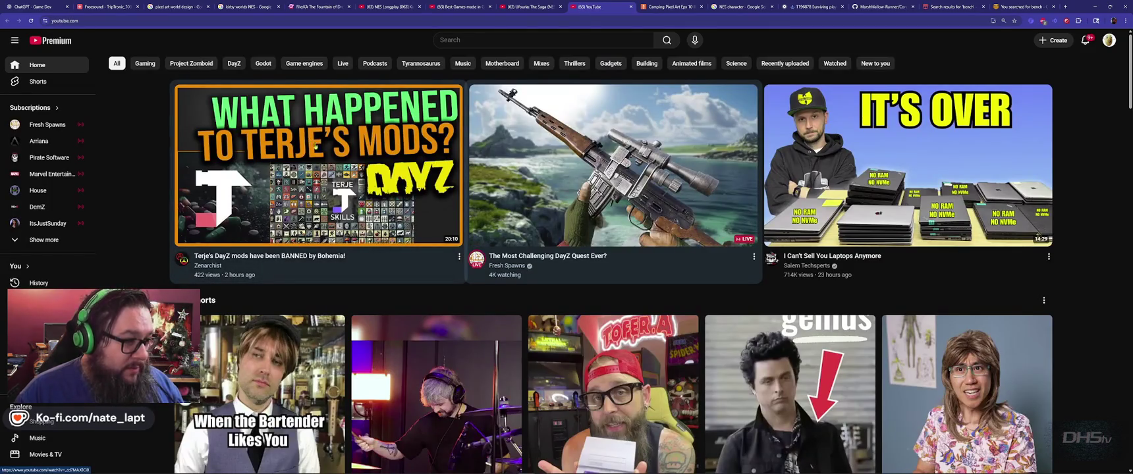
Play the video about Terje's DayZ mods being banned full screen and watch it.
click(320, 155)
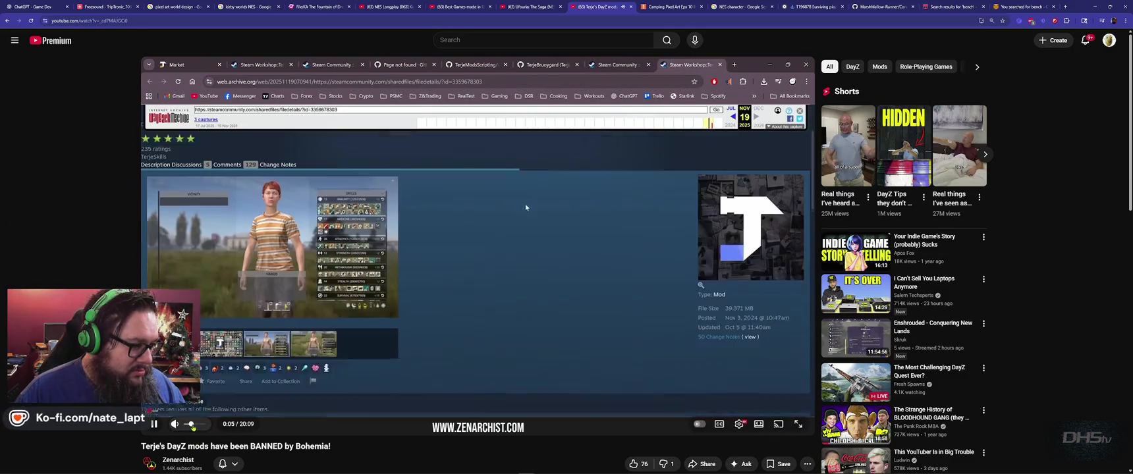
key(f)
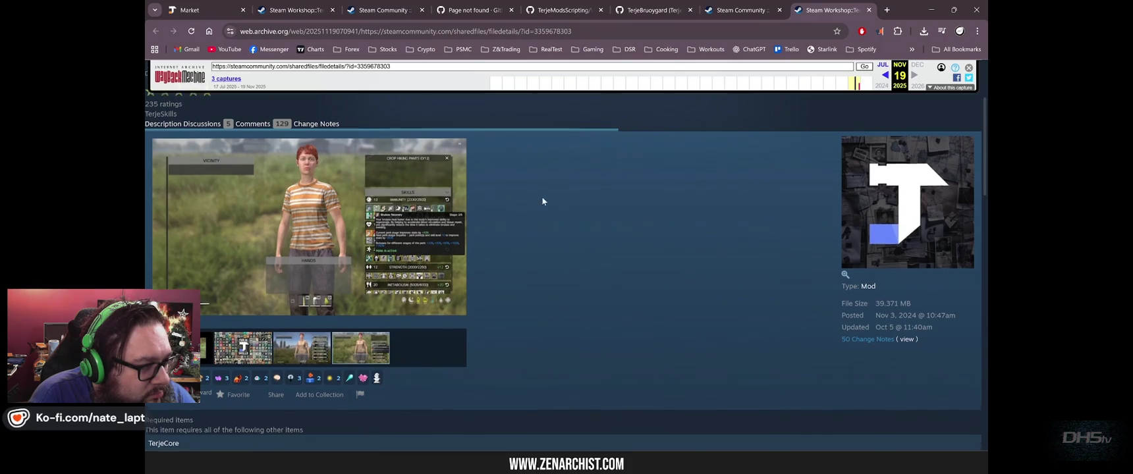
scroll(541, 200, up, 2)
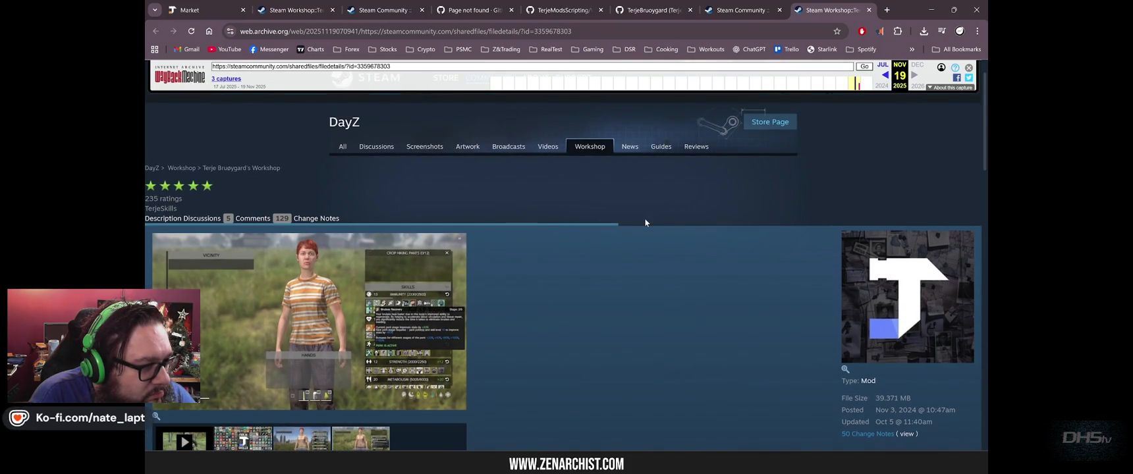
scroll(527, 255, down, 1)
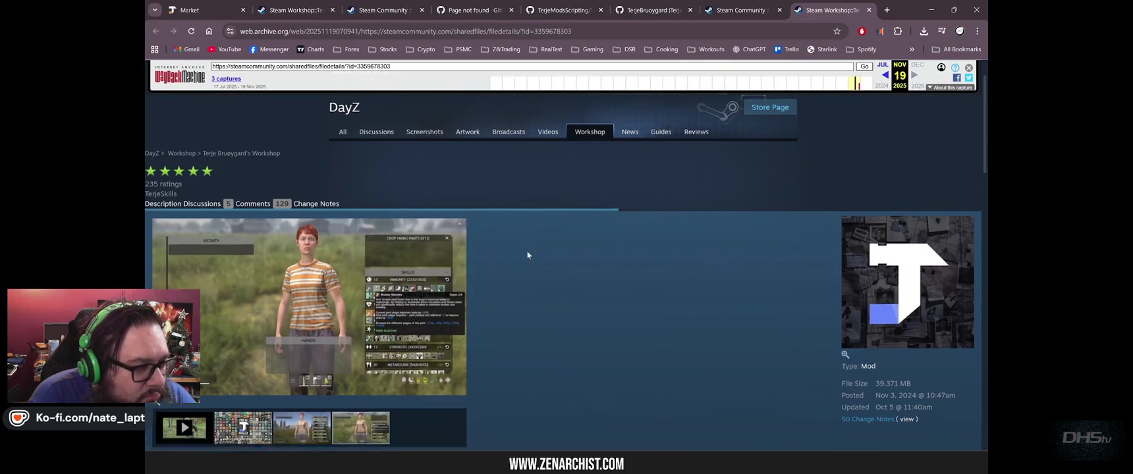
scroll(527, 255, down, 2)
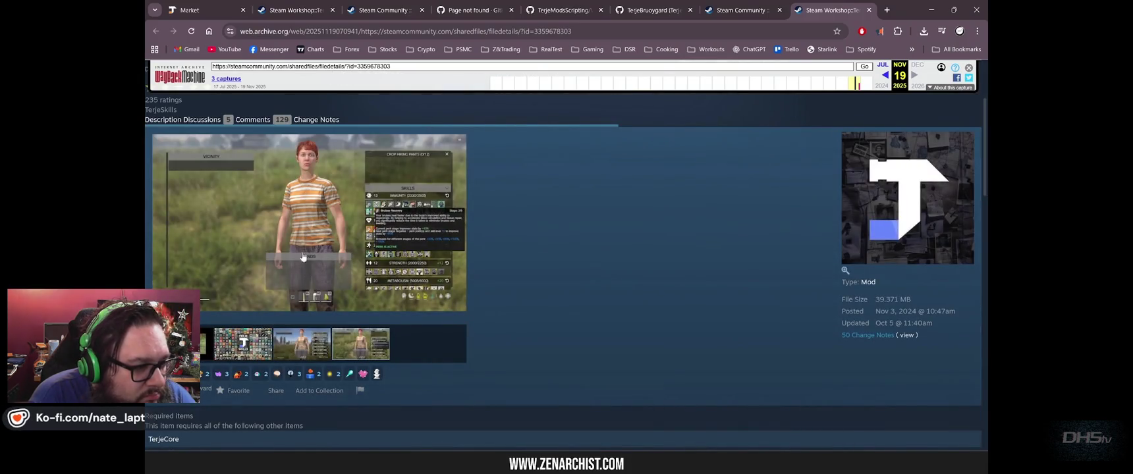
click(313, 12)
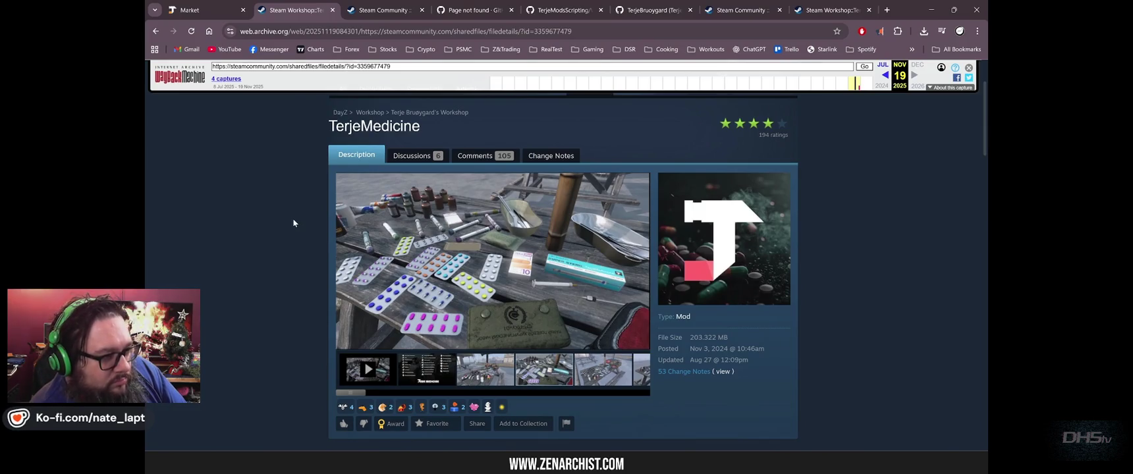
key(alt+Tab)
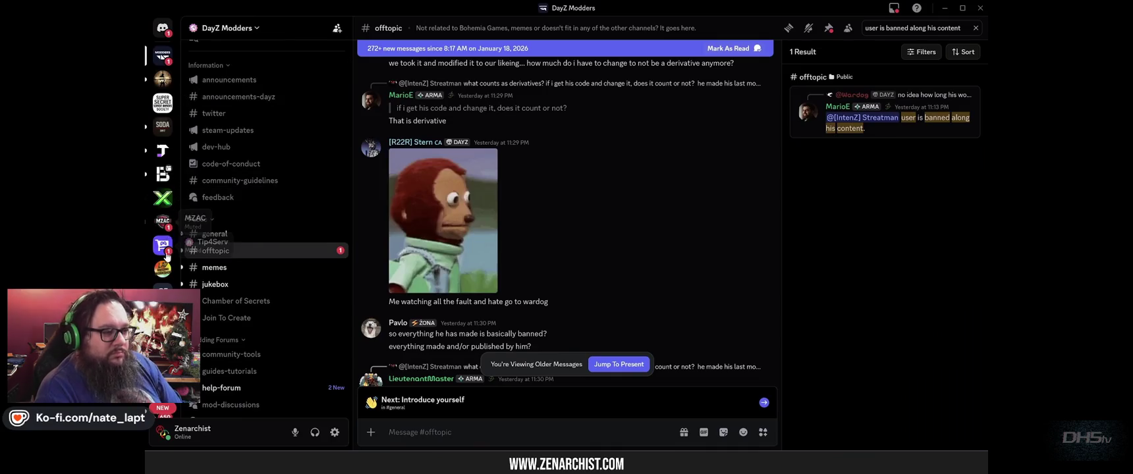
Read the TerjeCore 'removed some unused debug code' update, then open the 4_World scripts folder.
click(163, 151)
click(235, 172)
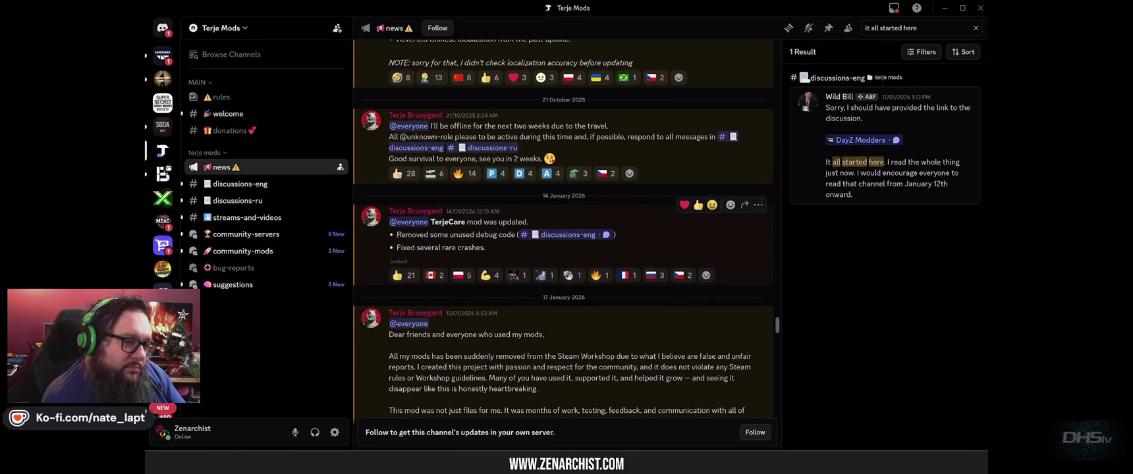
drag(396, 234, 515, 236)
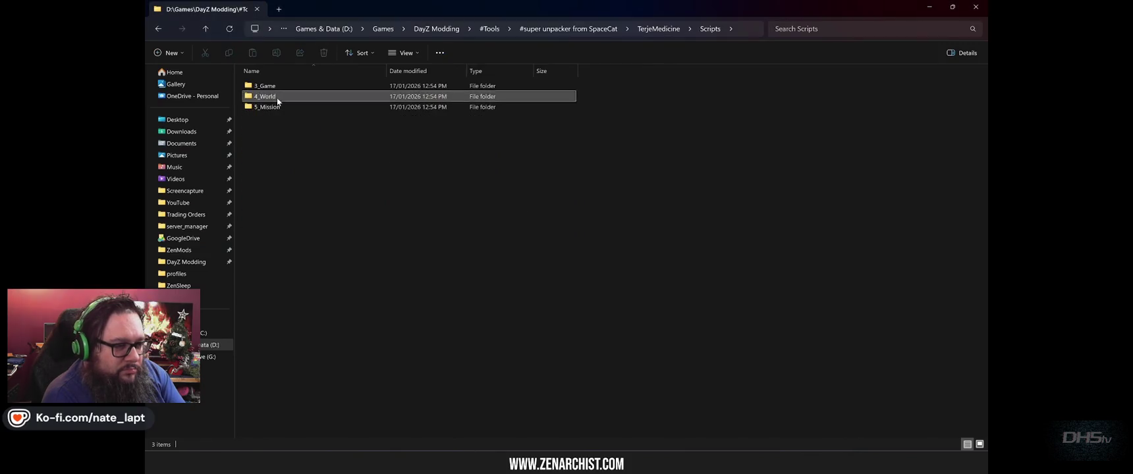
double_click(277, 97)
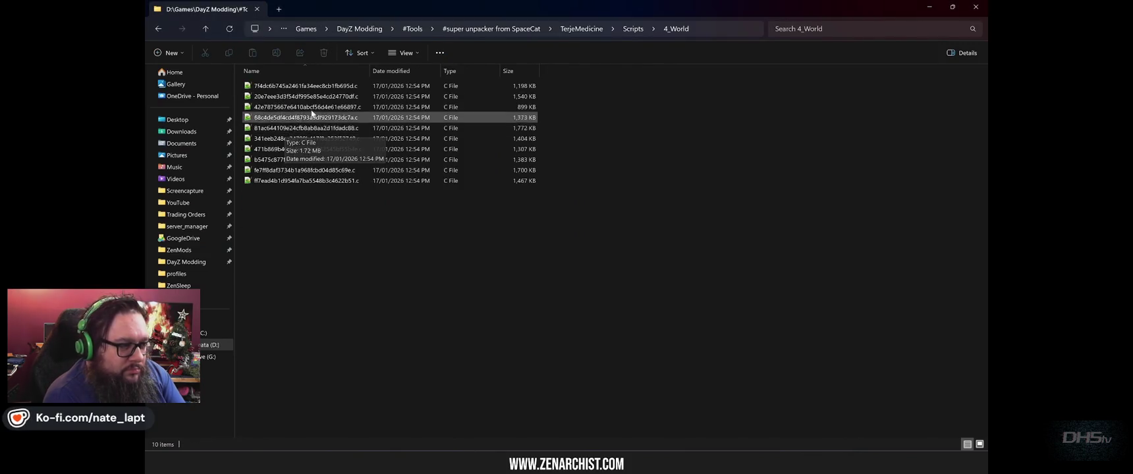
Open the obfuscated TerjeMedicine .c script in Notepad++, scroll through it, and close it.
double_click(340, 96)
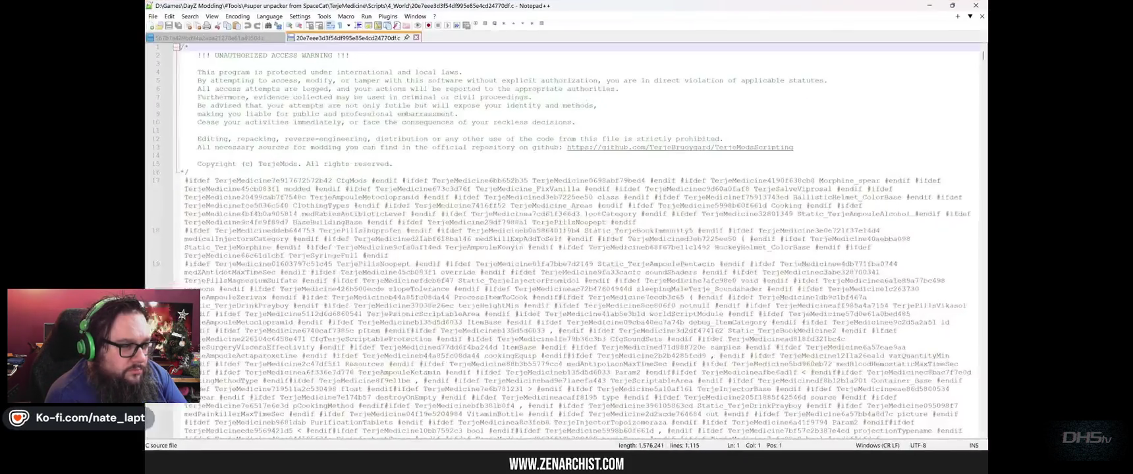
scroll(567, 240, down, 20)
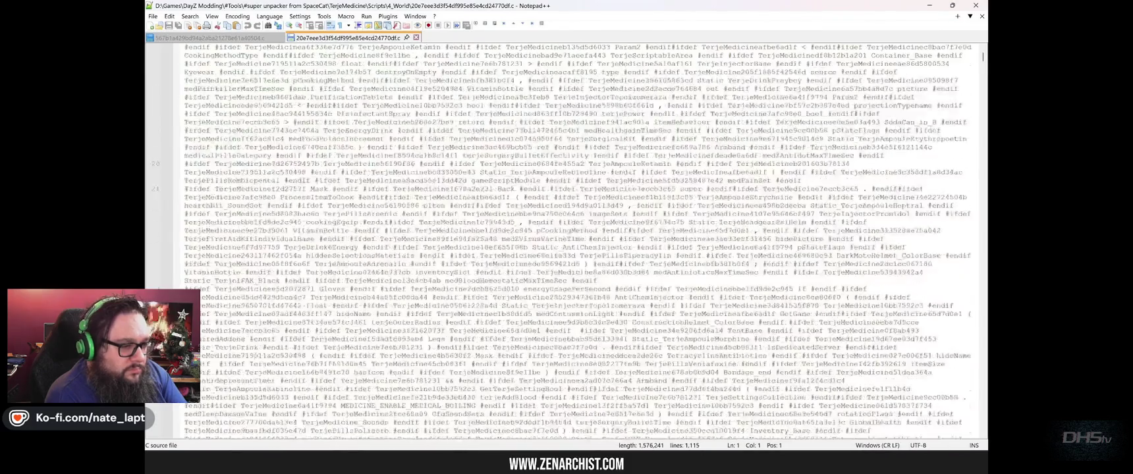
scroll(567, 240, down, 10)
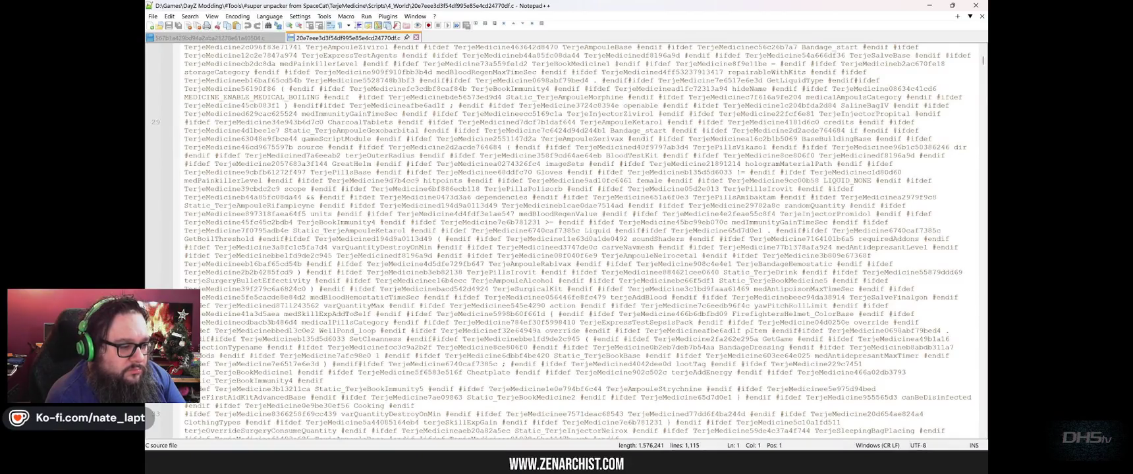
click(418, 38)
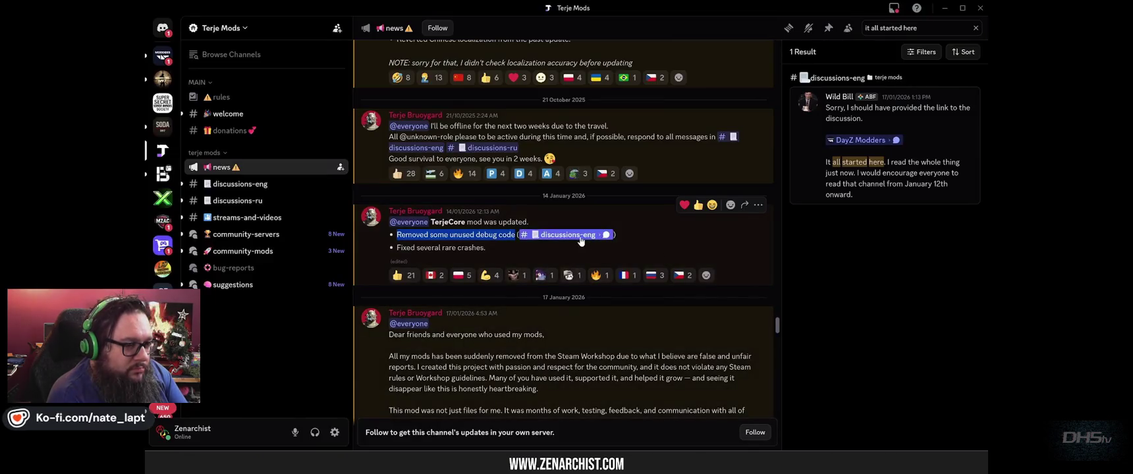
Open #discussions-eng and highlight Stern's request to come clean.
click(577, 235)
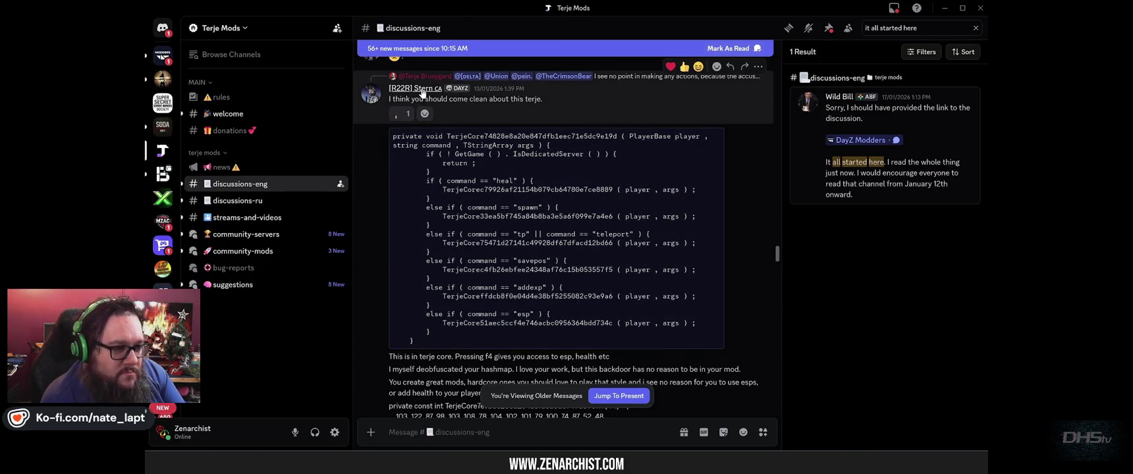
drag(389, 99, 544, 99)
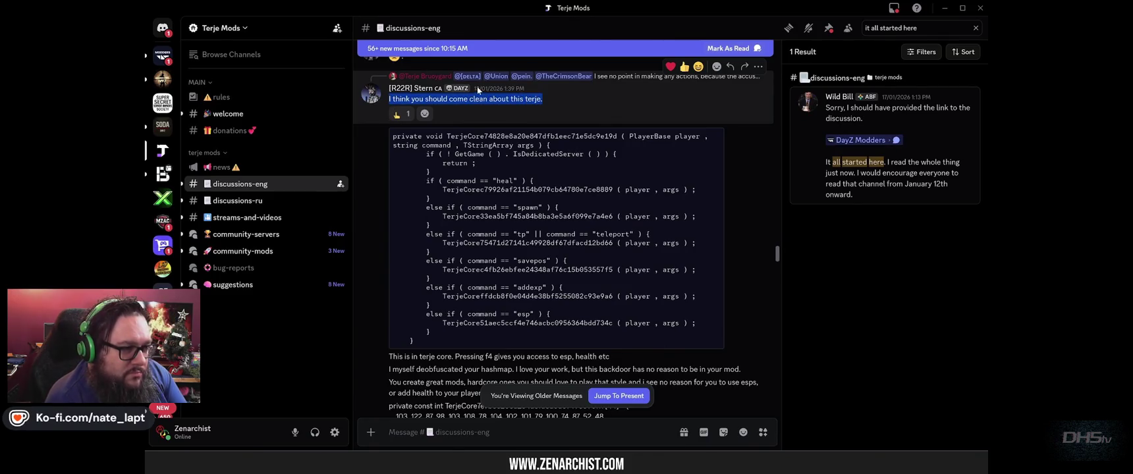
drag(432, 99, 553, 100)
click(539, 174)
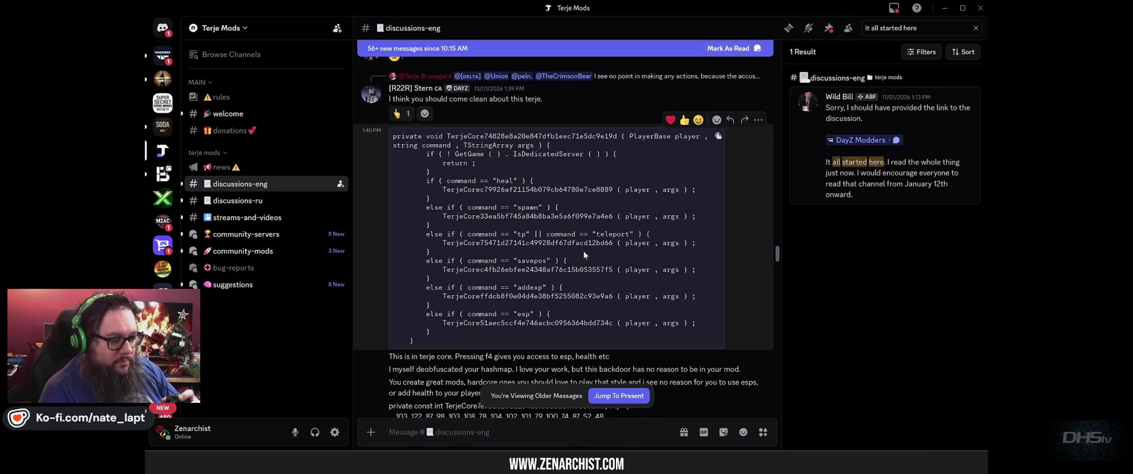
Highlight the encoded profile string and the command lines in the posted code.
scroll(584, 251, down, 3)
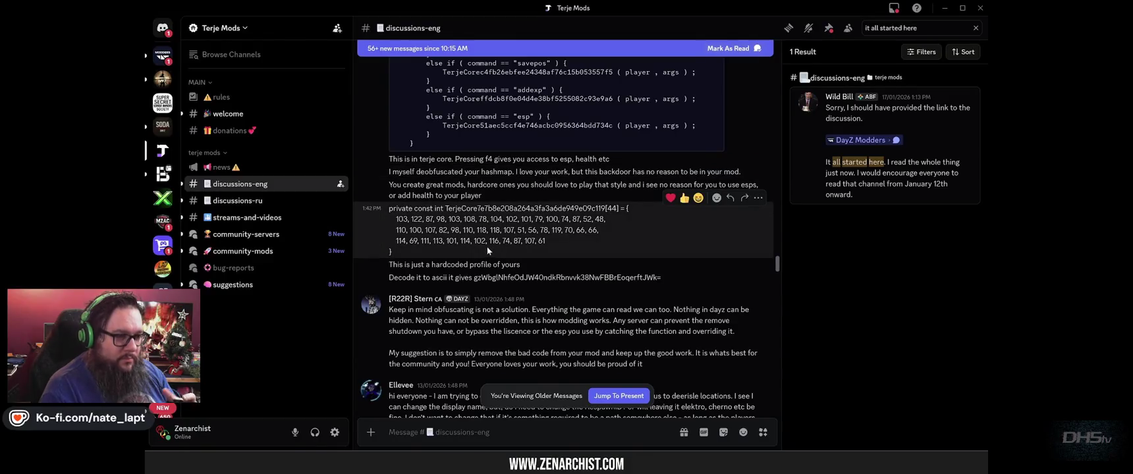
mouse_move(431, 264)
mouse_down()
mouse_move(521, 265)
mouse_move(481, 277)
mouse_move(668, 277)
mouse_up()
click(667, 278)
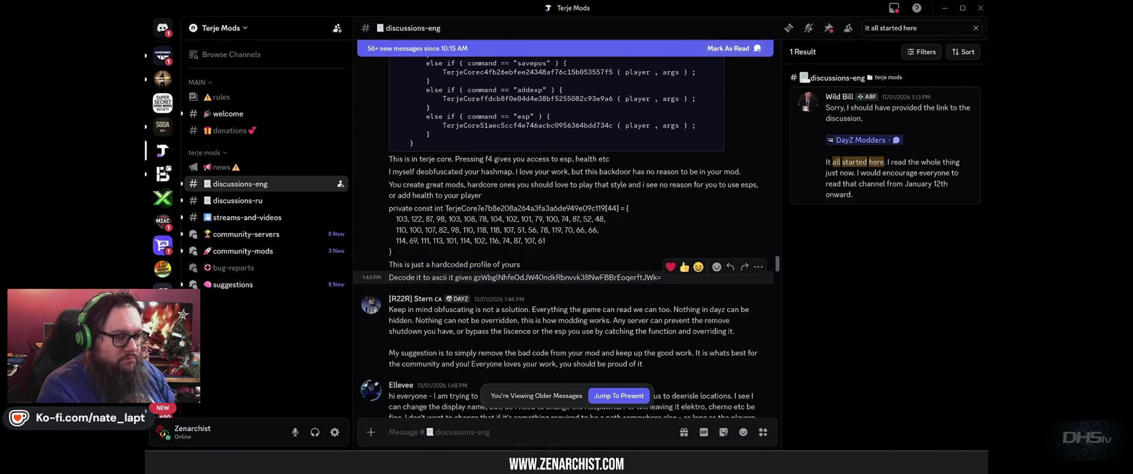
scroll(563, 237, up, 5)
mouse_move(541, 322)
mouse_down()
mouse_move(426, 260)
mouse_move(427, 181)
mouse_up()
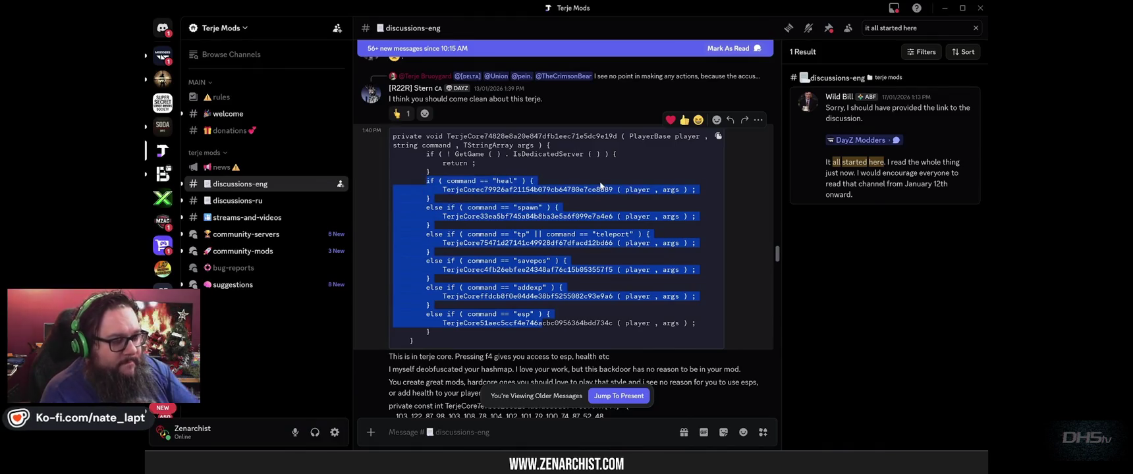
click(553, 182)
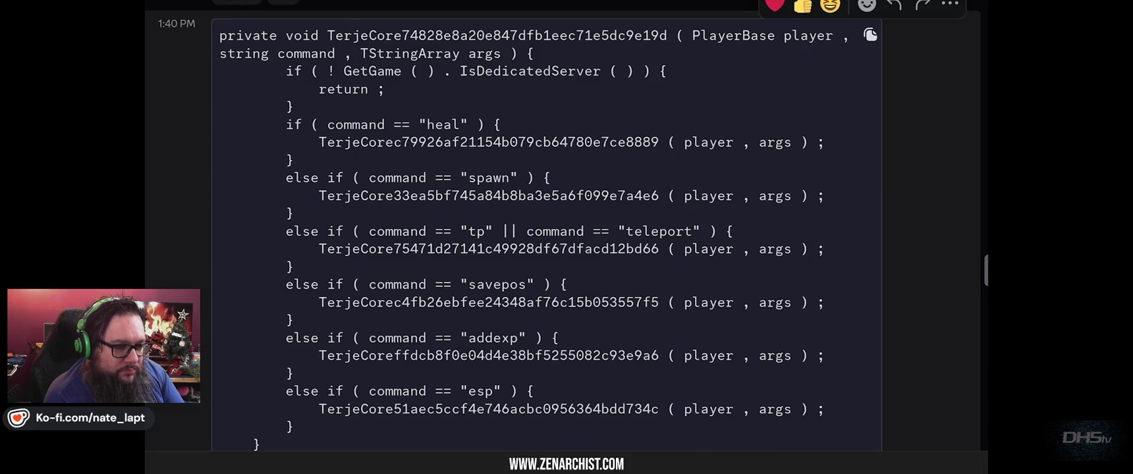
Highlight the hidden command branches: esp, tp/teleport, spawn, heal and addexp.
drag(527, 409, 262, 106)
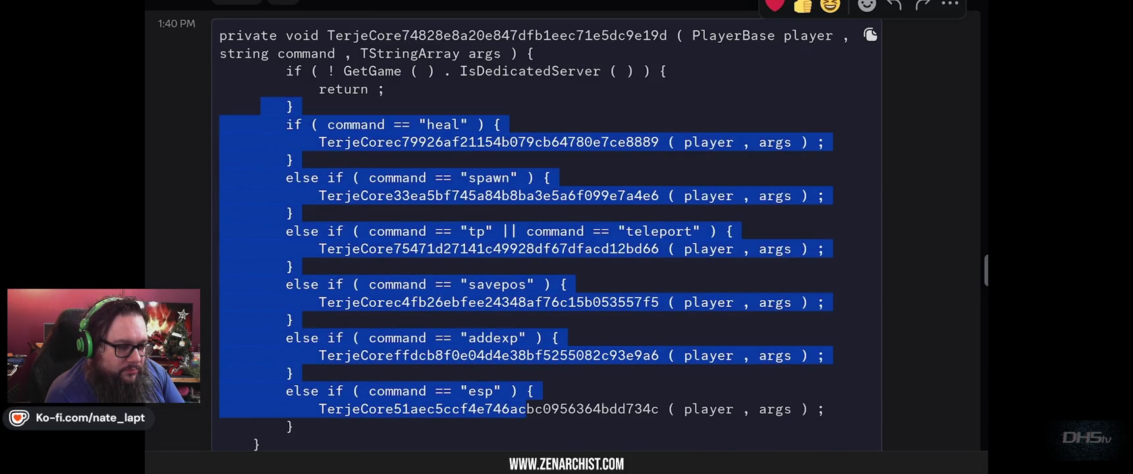
double_click(480, 392)
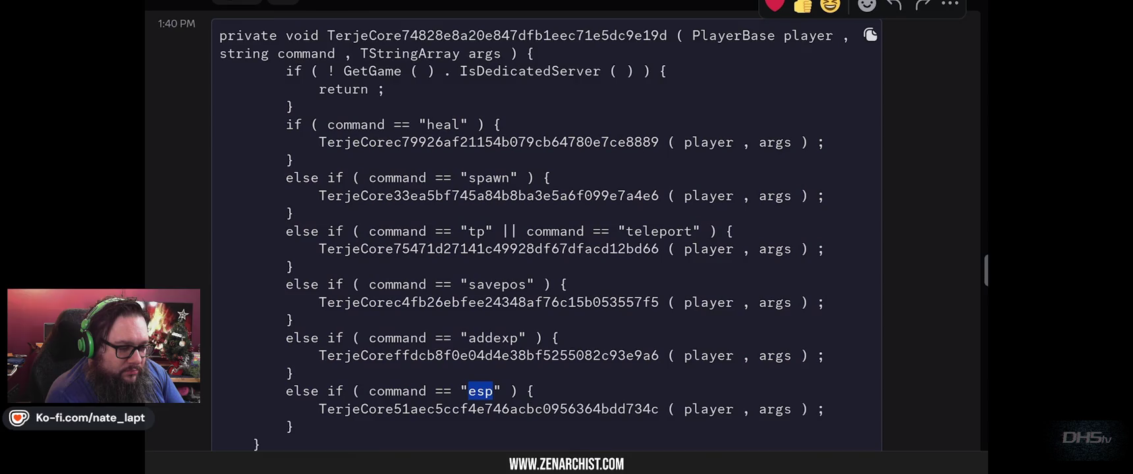
drag(219, 231, 742, 249)
click(444, 231)
double_click(488, 178)
drag(502, 125, 220, 106)
click(219, 106)
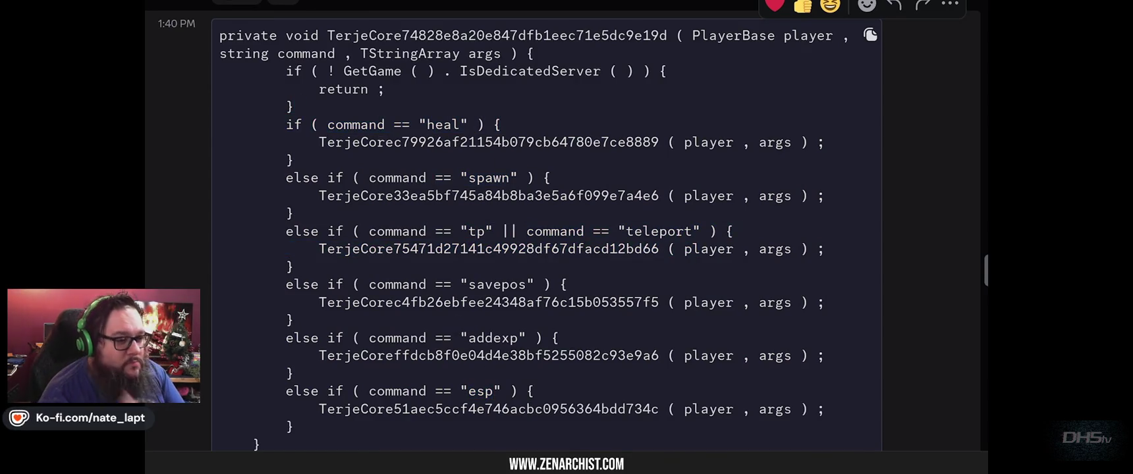
double_click(494, 338)
click(494, 338)
drag(226, 338, 569, 356)
click(568, 356)
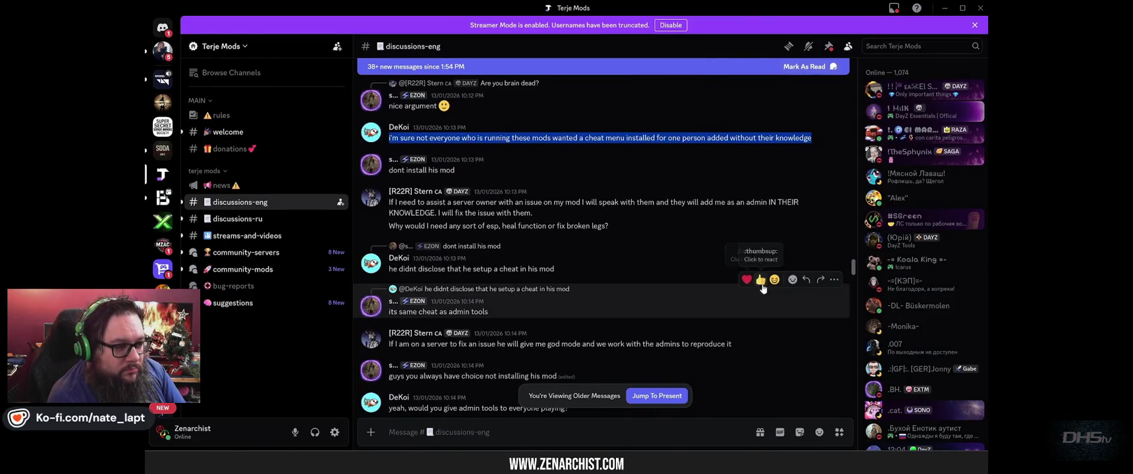
Scroll down to the later replies and highlight the complaint about an undisclosed cheat.
scroll(794, 303, down, 1)
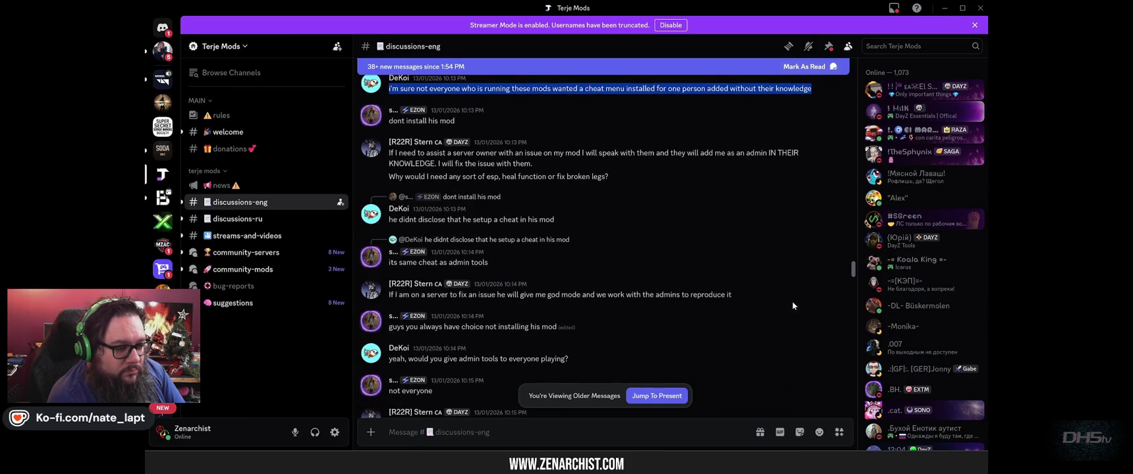
scroll(793, 304, down, 1)
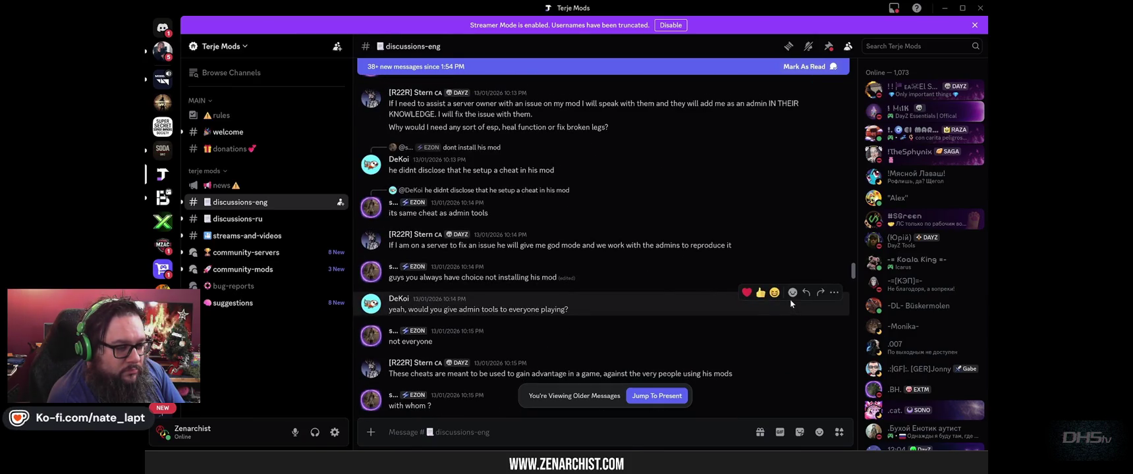
scroll(790, 300, down, 1)
scroll(789, 298, down, 1)
scroll(788, 296, down, 1)
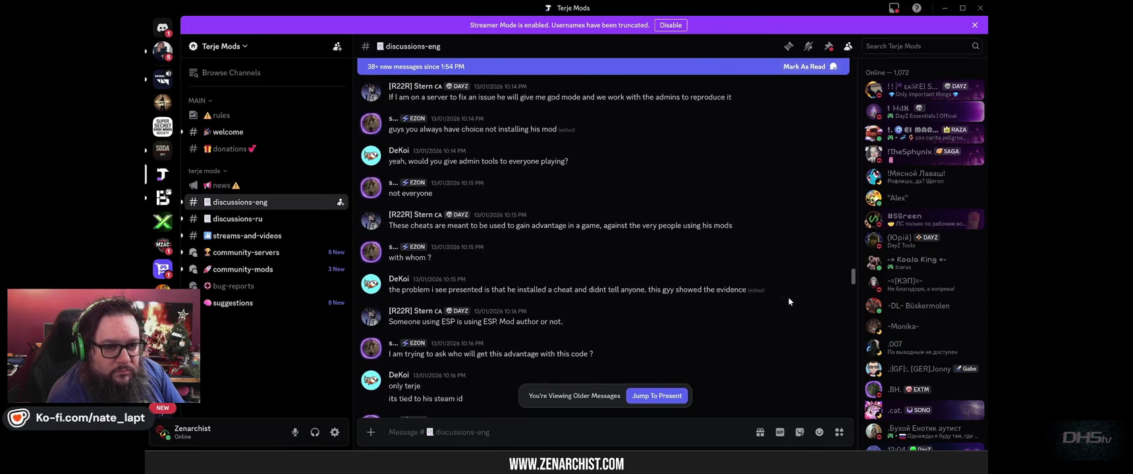
scroll(818, 303, down, 1)
scroll(818, 303, down, 1)
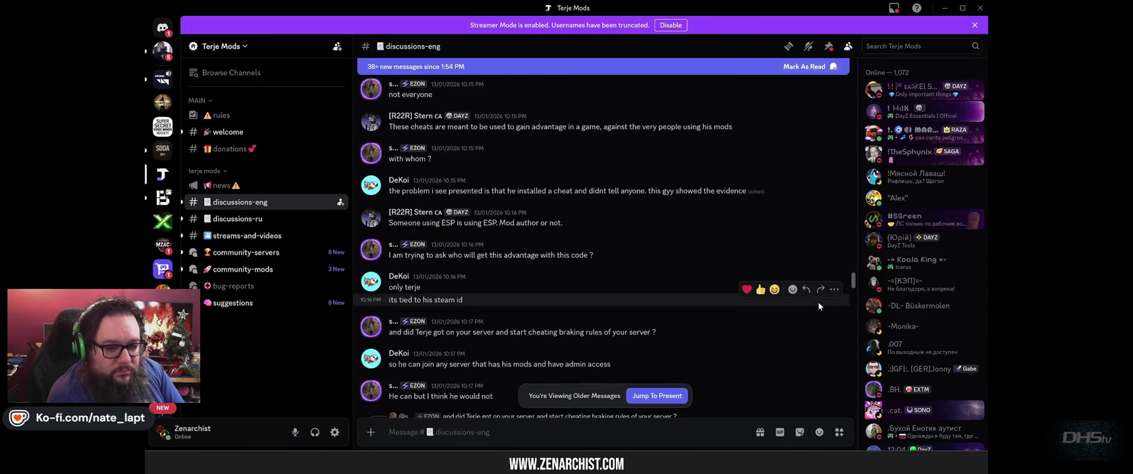
scroll(818, 303, down, 1)
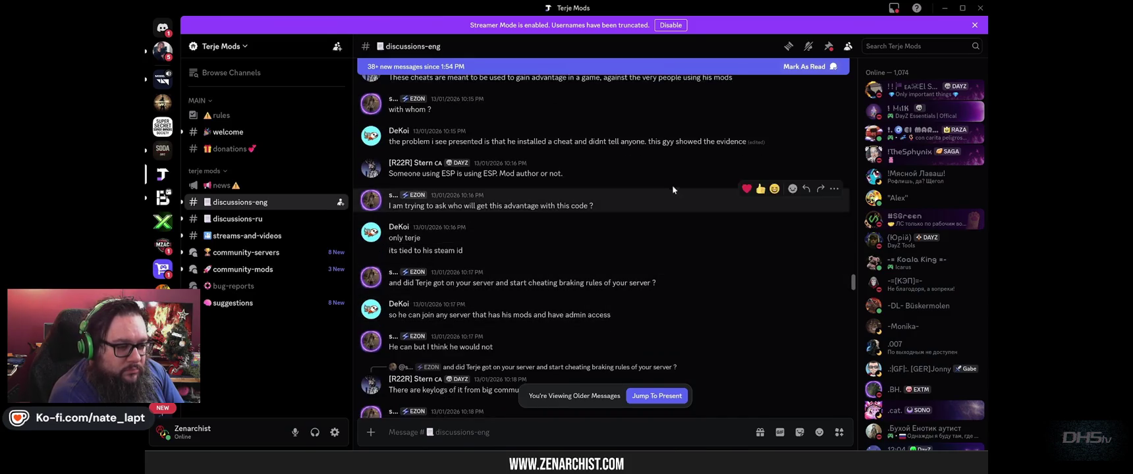
drag(389, 141, 644, 154)
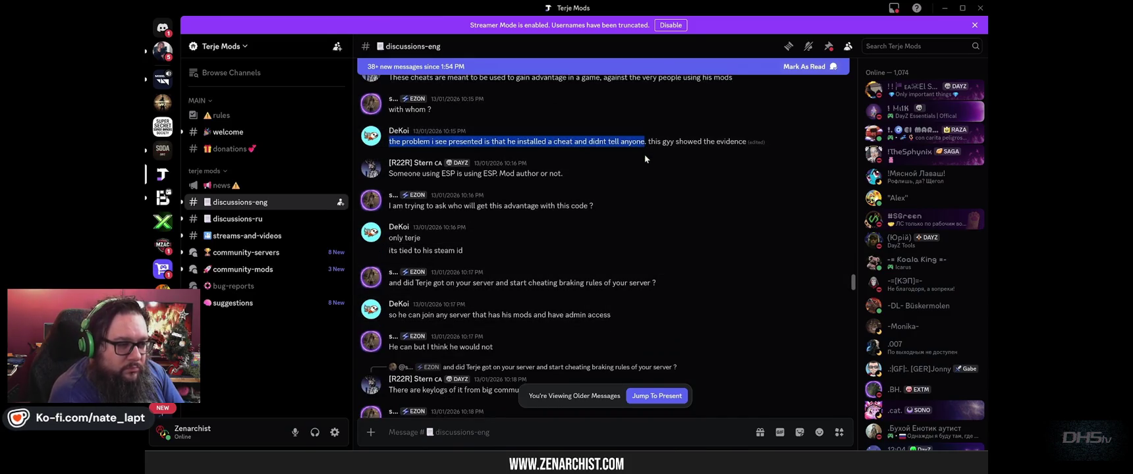
scroll(670, 235, down, 1)
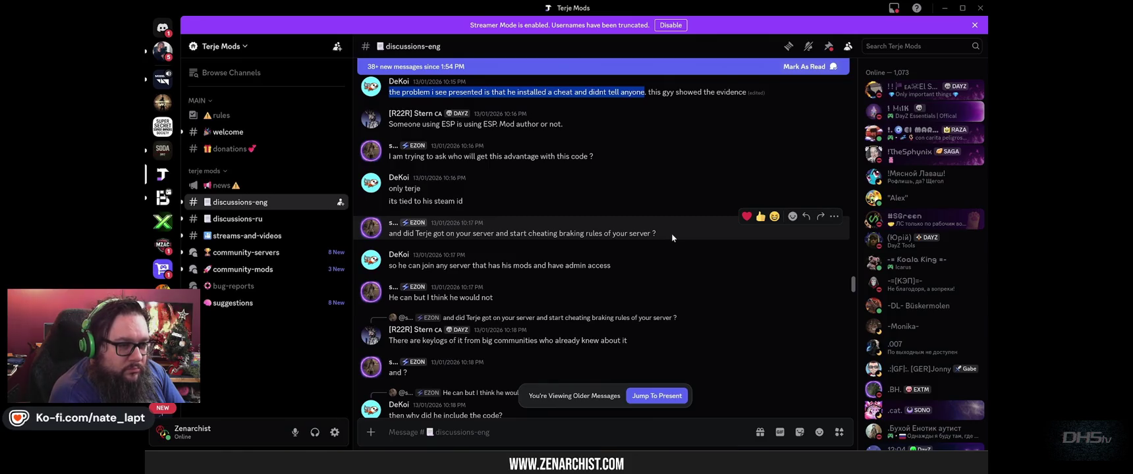
scroll(672, 234, down, 1)
key(alt+Tab)
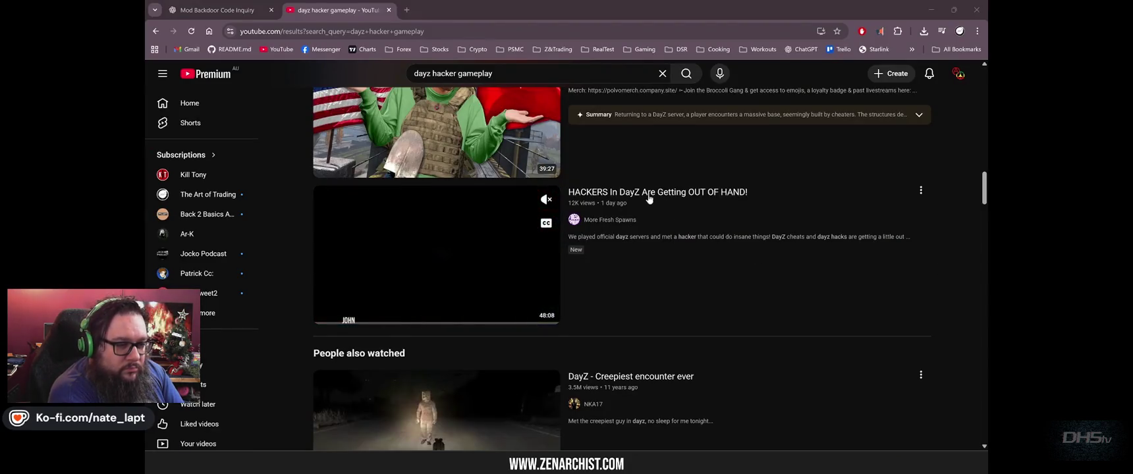
Open 'HACKERS In DayZ Are Getting OUT OF HAND!', expand its description, and highlight the first sentence.
click(648, 198)
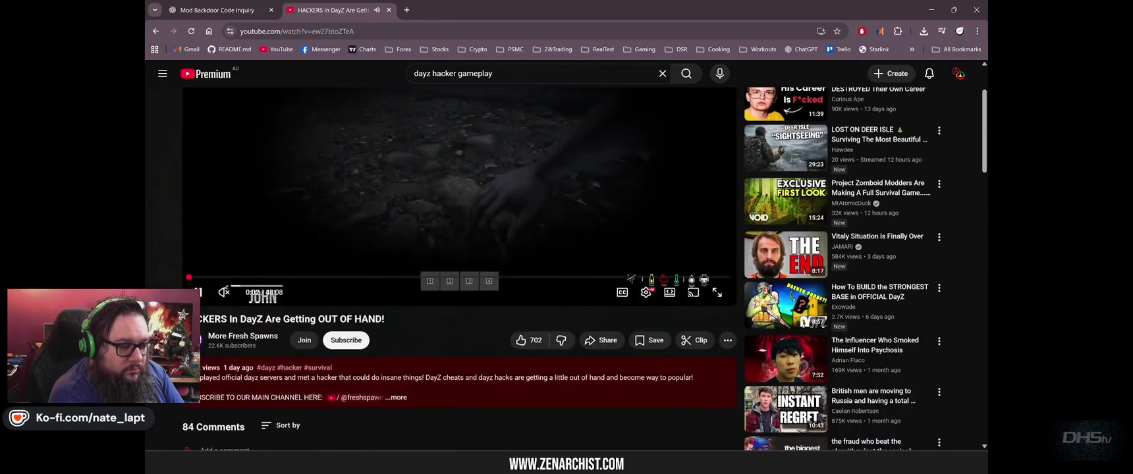
scroll(270, 227, down, 2)
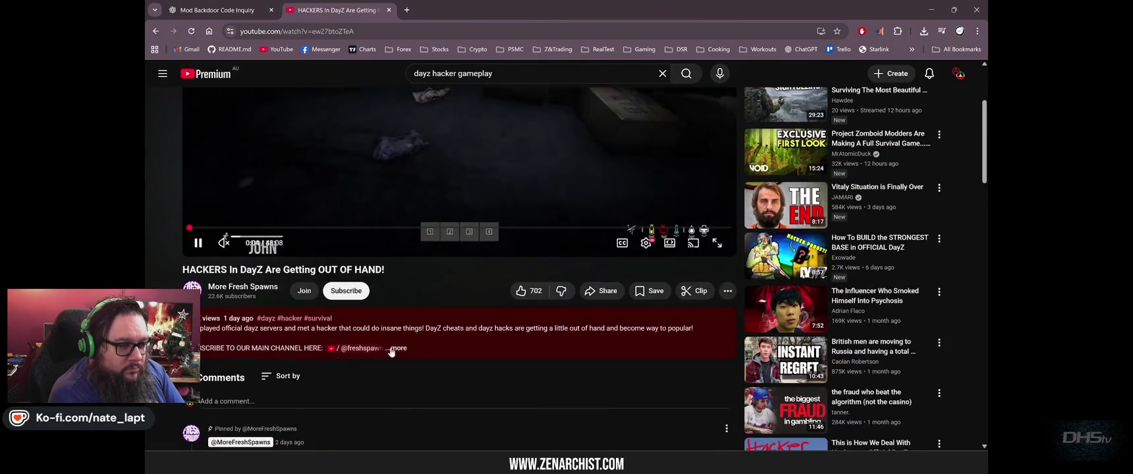
click(395, 348)
drag(200, 328, 700, 328)
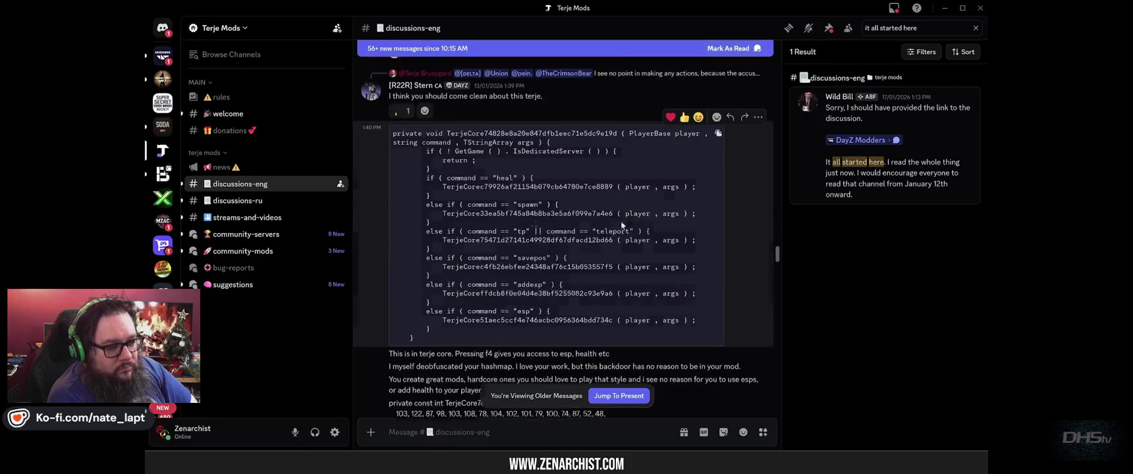
Highlight the decoded ASCII string and the hardcoded number block in the private const post.
drag(473, 376, 662, 377)
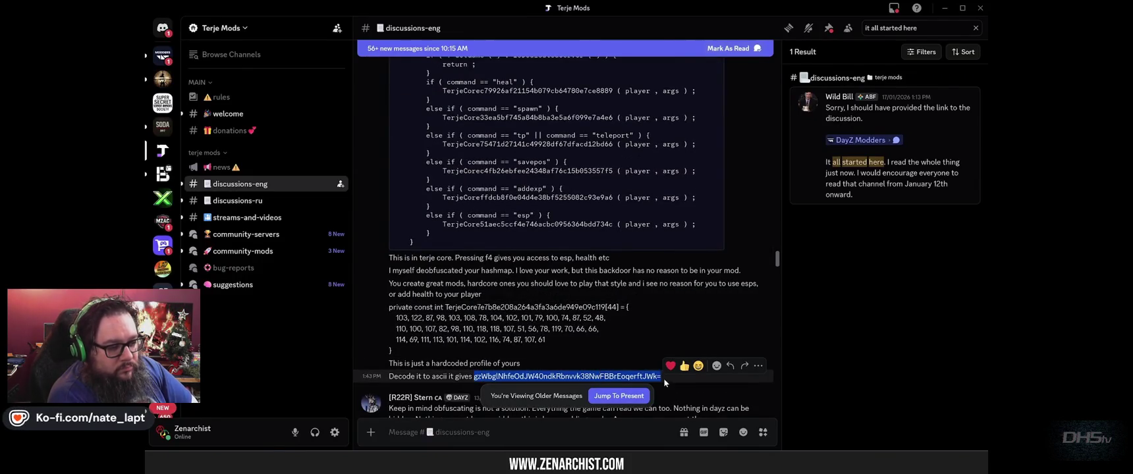
drag(609, 342, 516, 292)
click(516, 316)
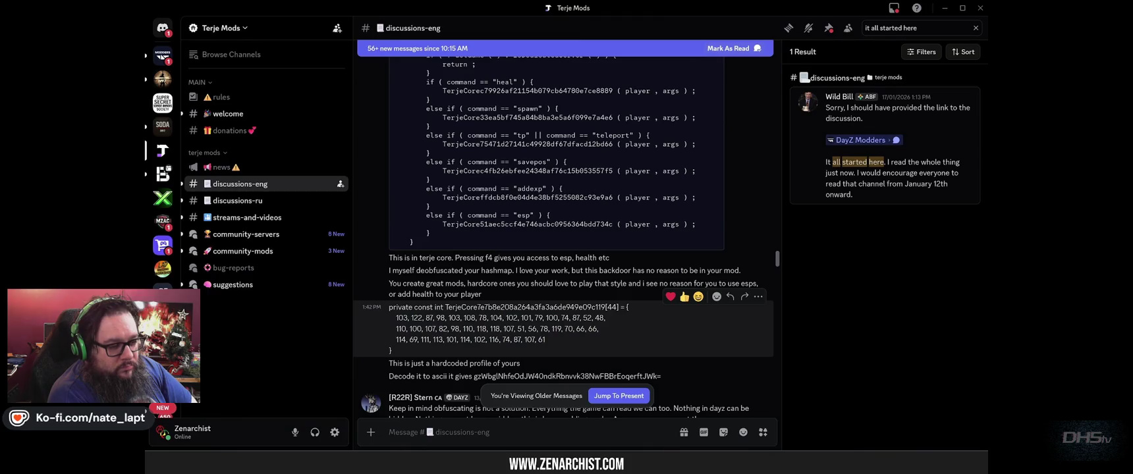
drag(390, 314, 548, 345)
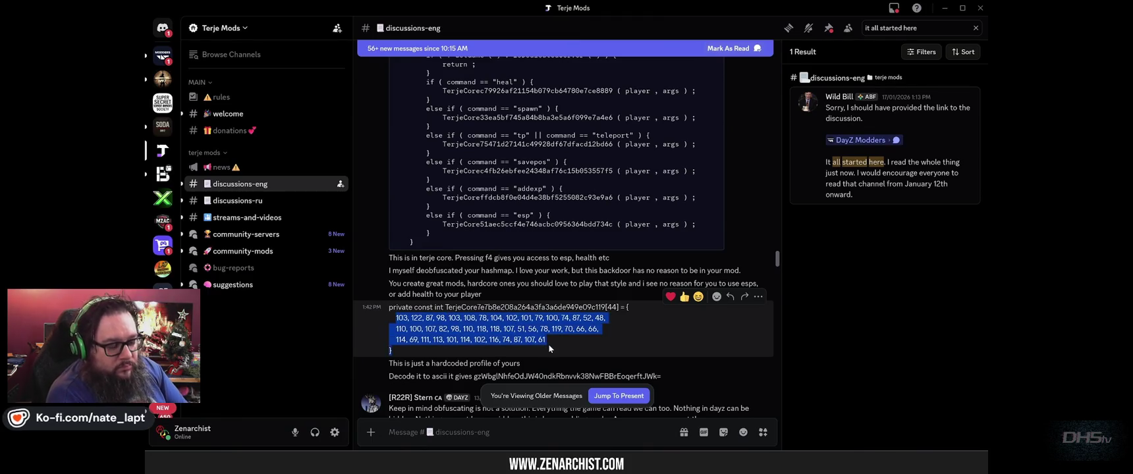
scroll(550, 344, down, 1)
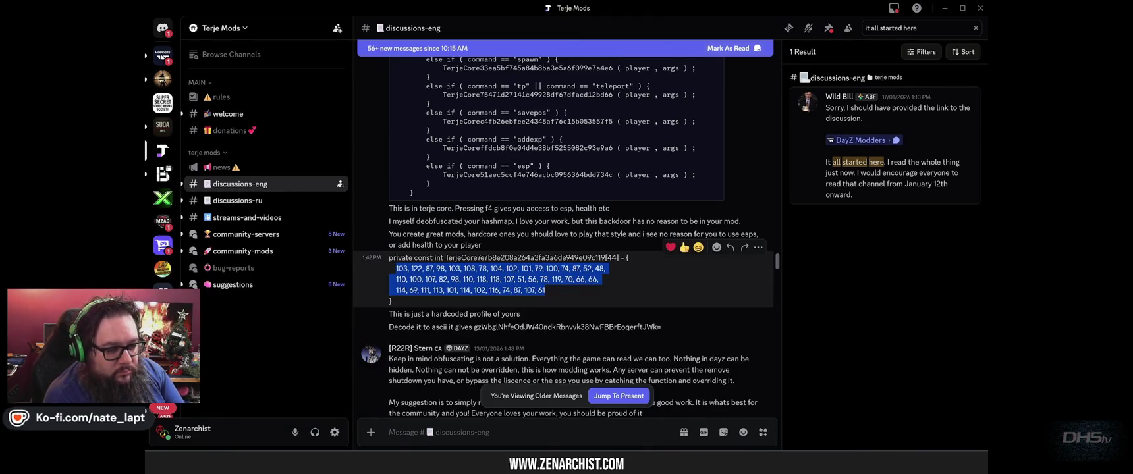
click(550, 290)
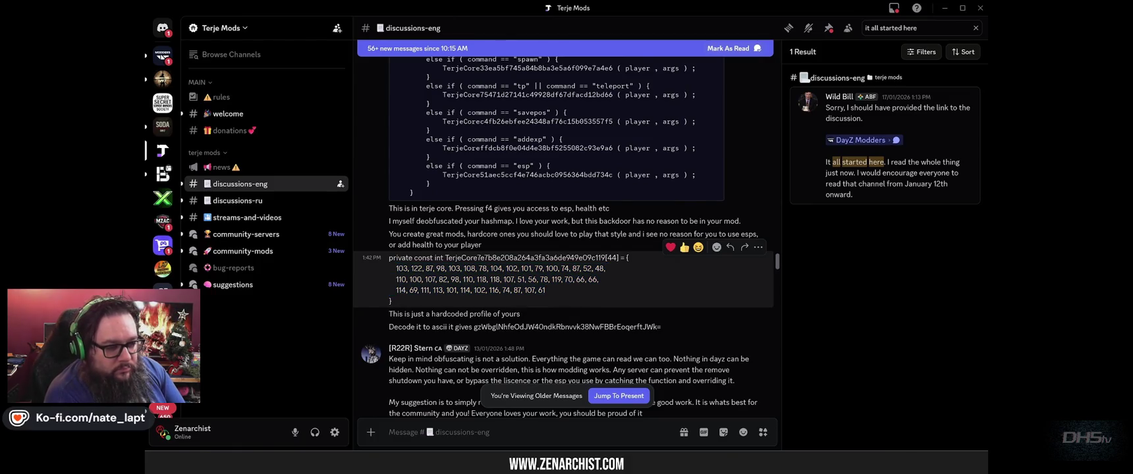
drag(396, 268, 587, 304)
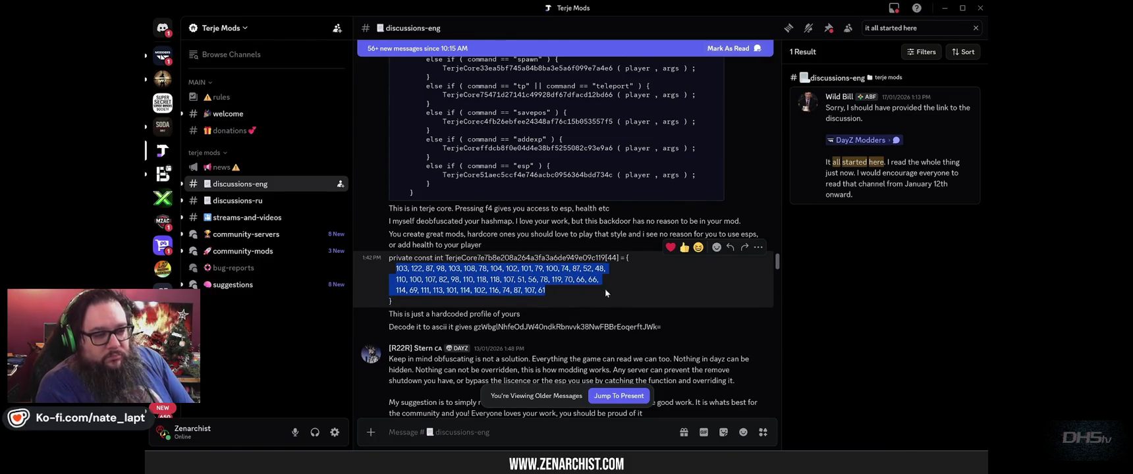
key(alt+Tab)
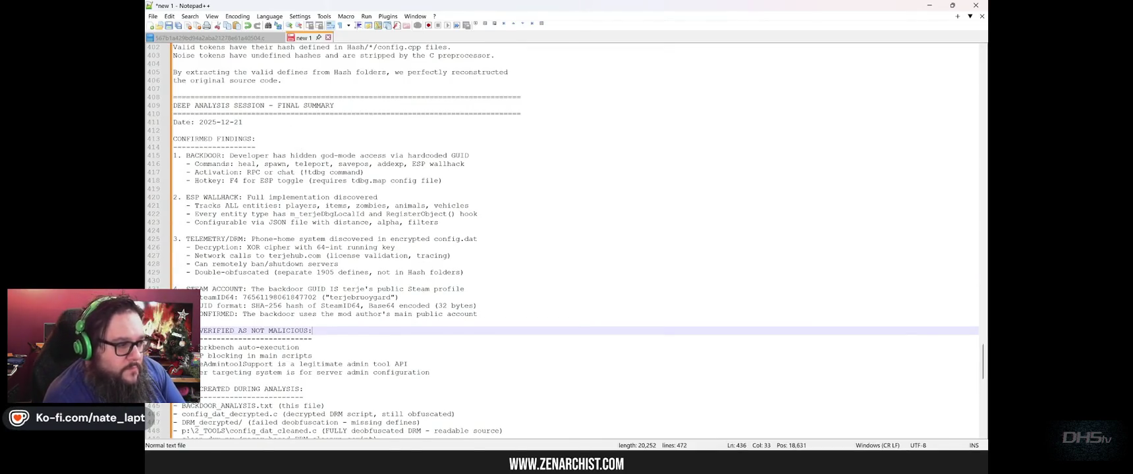
Highlight lines 413–434 covering the backdoor, ESP wallhack, telemetry and Steam account findings.
mouse_move(174, 139)
mouse_down()
mouse_move(593, 168)
mouse_move(642, 323)
mouse_up()
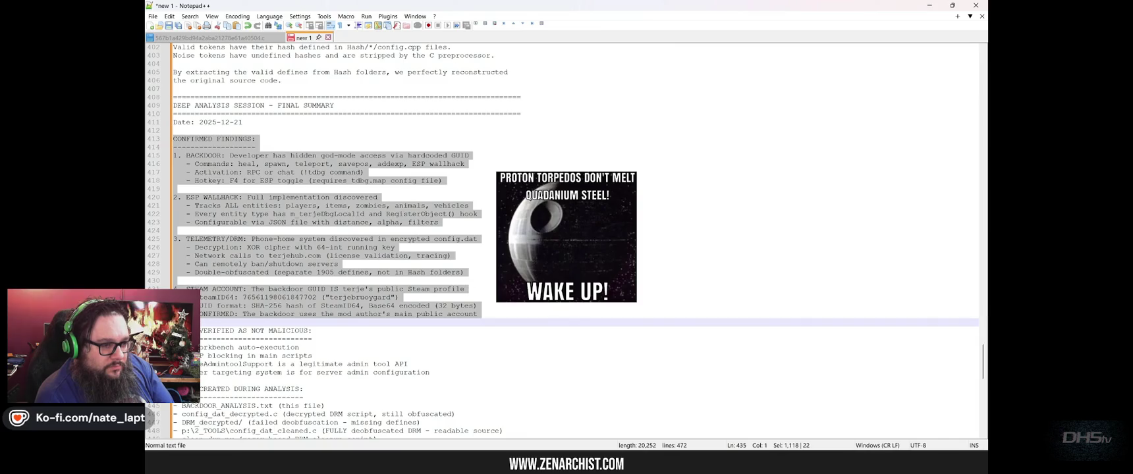
key(alt+Tab)
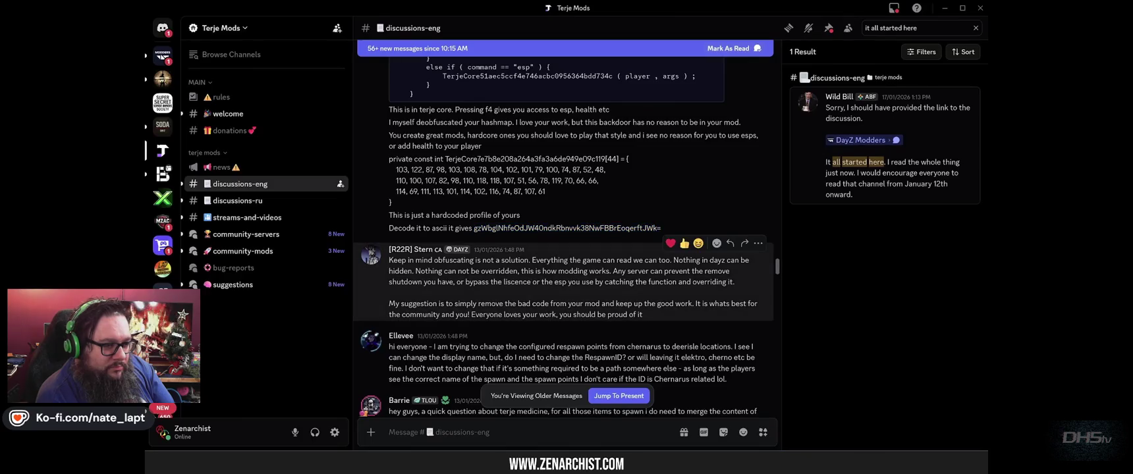
Highlight the suggestion to remove the bad code and the reply calling it a debugging feature.
mouse_move(389, 304)
mouse_down()
mouse_move(617, 304)
mouse_move(646, 314)
mouse_move(695, 304)
mouse_move(702, 315)
mouse_up()
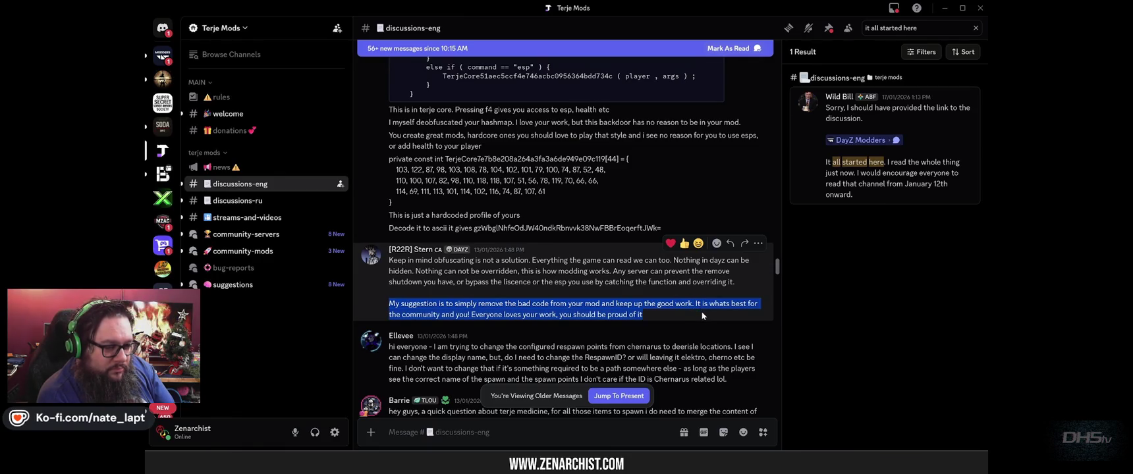
scroll(565, 237, down, 10)
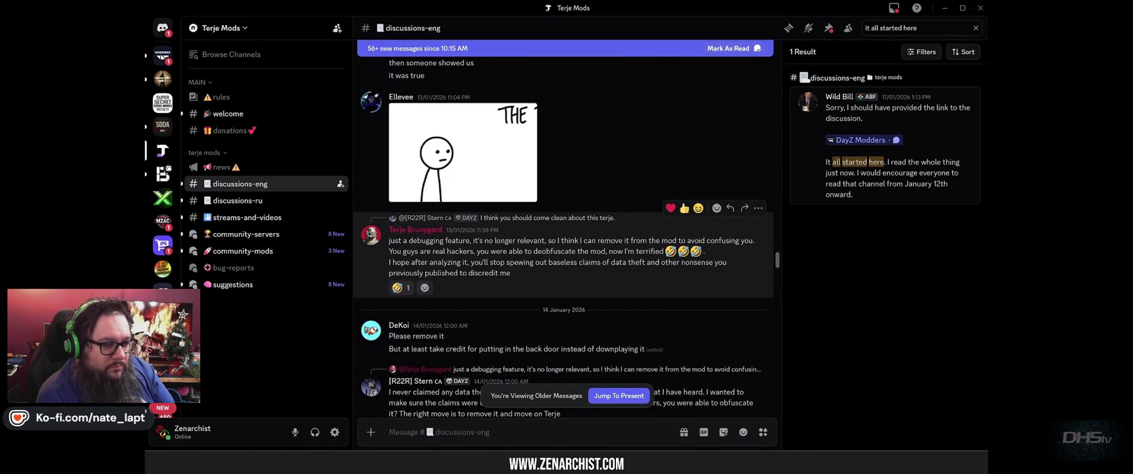
drag(388, 239, 531, 275)
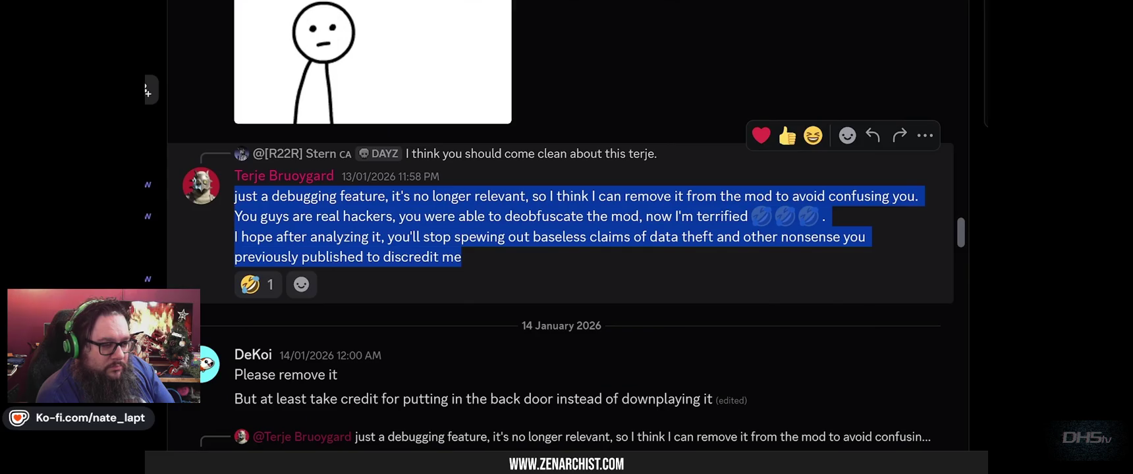
drag(426, 240, 479, 241)
drag(403, 196, 917, 196)
mouse_move(290, 216)
mouse_down()
mouse_move(639, 216)
mouse_move(827, 238)
mouse_move(752, 221)
mouse_up()
click(755, 227)
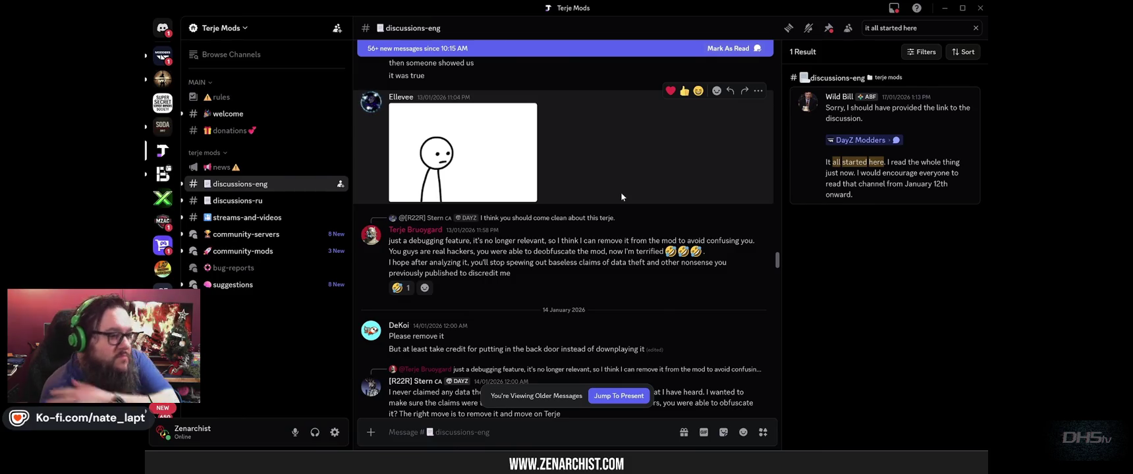
Highlight the reply about GitHub source code, obfuscation and licence profitability.
scroll(567, 263, down, 5)
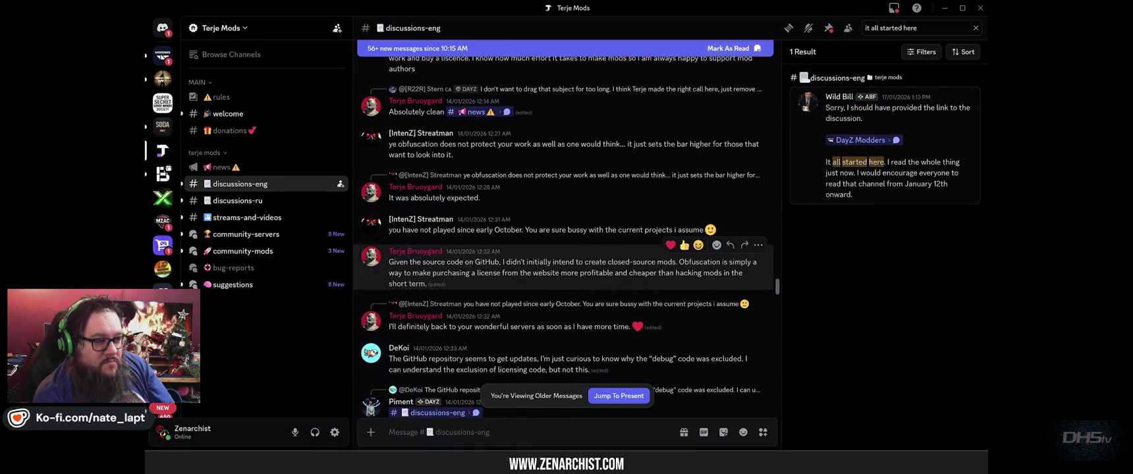
drag(389, 263, 501, 263)
click(500, 263)
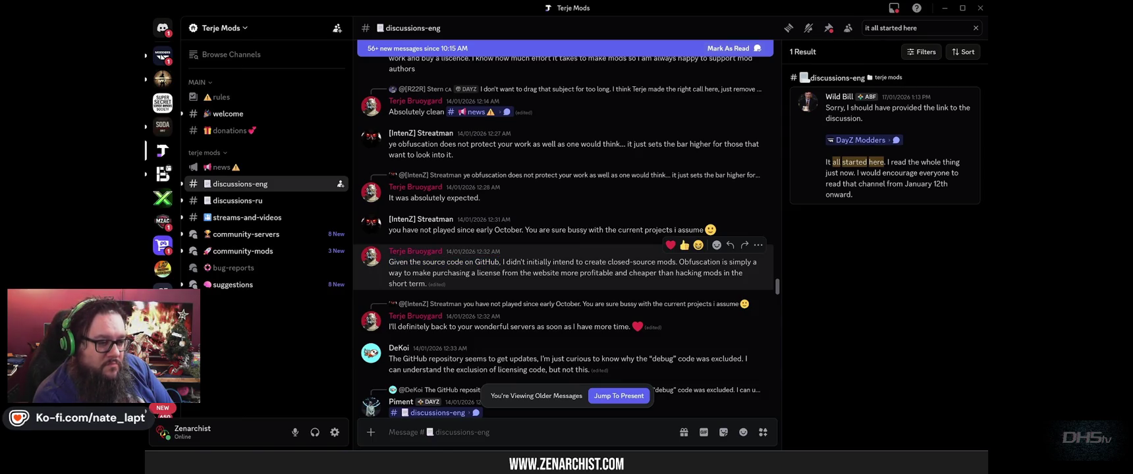
mouse_move(692, 263)
mouse_down()
mouse_move(465, 274)
mouse_move(559, 273)
mouse_up()
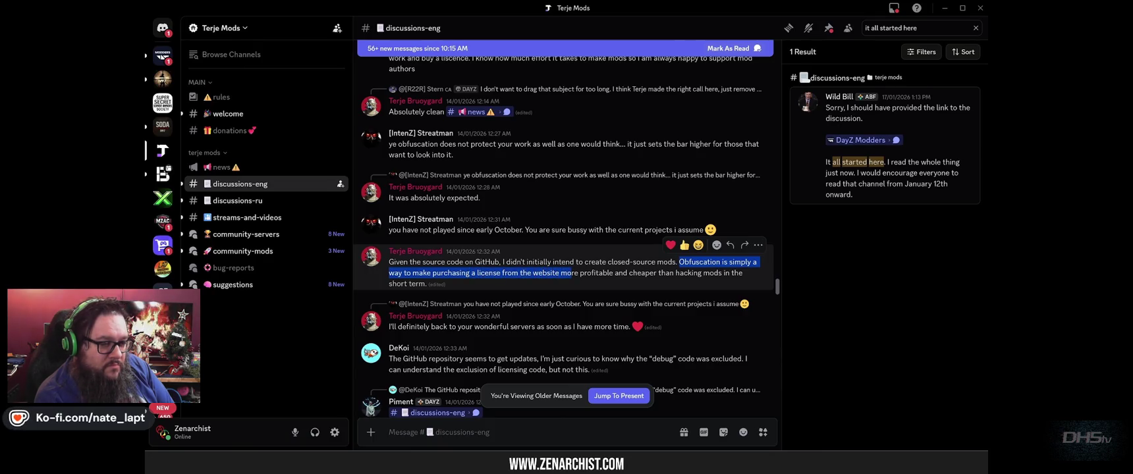
click(571, 273)
mouse_move(475, 273)
mouse_down()
mouse_move(680, 274)
mouse_move(651, 283)
mouse_up()
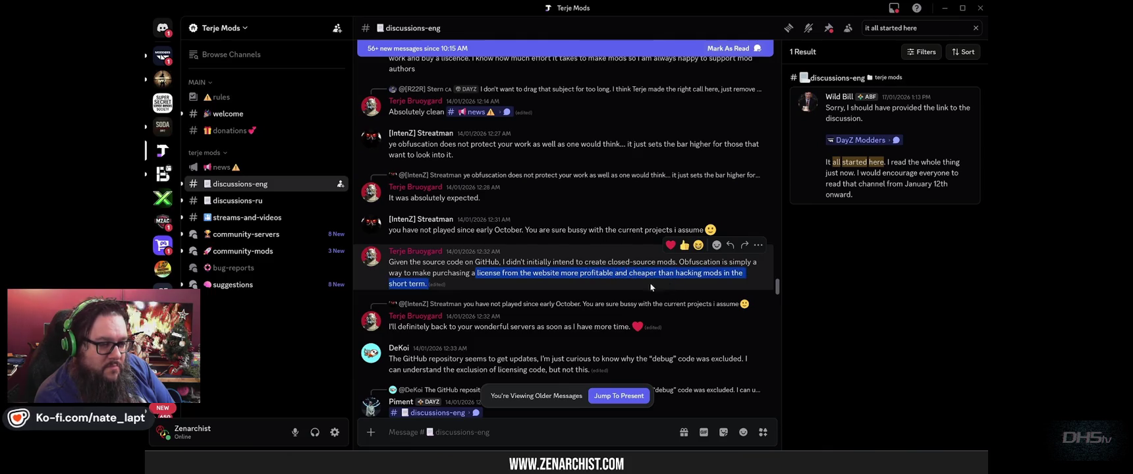
click(608, 281)
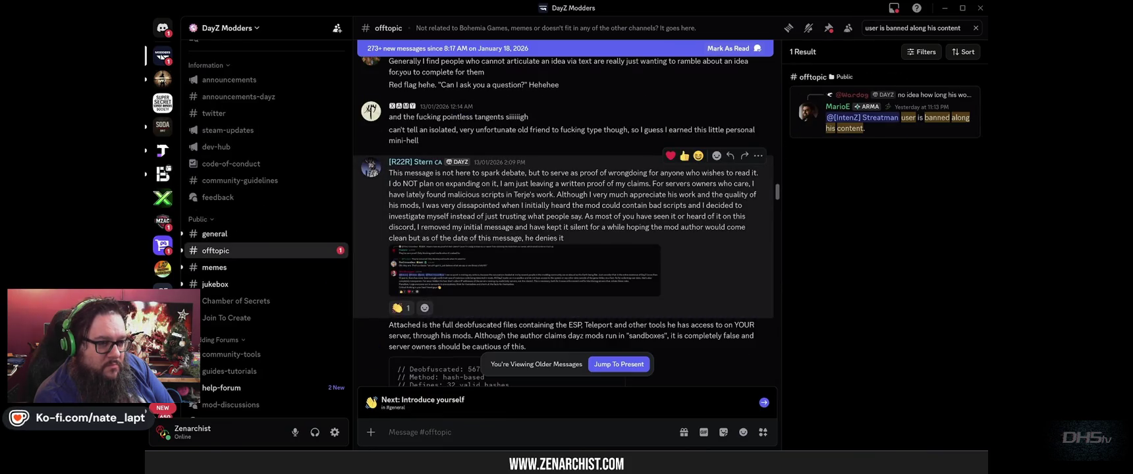
scroll(564, 218, down, 5)
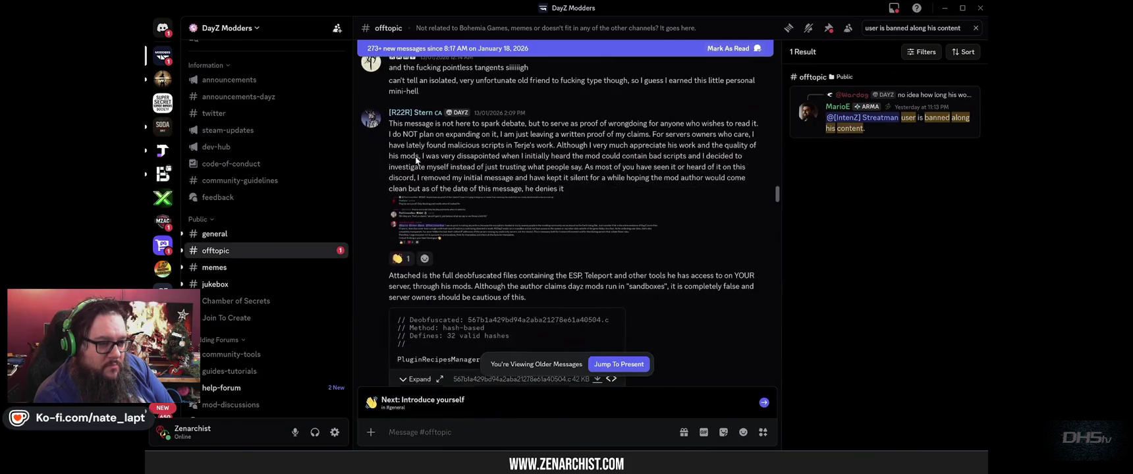
Open the offtopic channel's pinned messages and select the deobfuscation backstory post.
scroll(481, 175, up, 5)
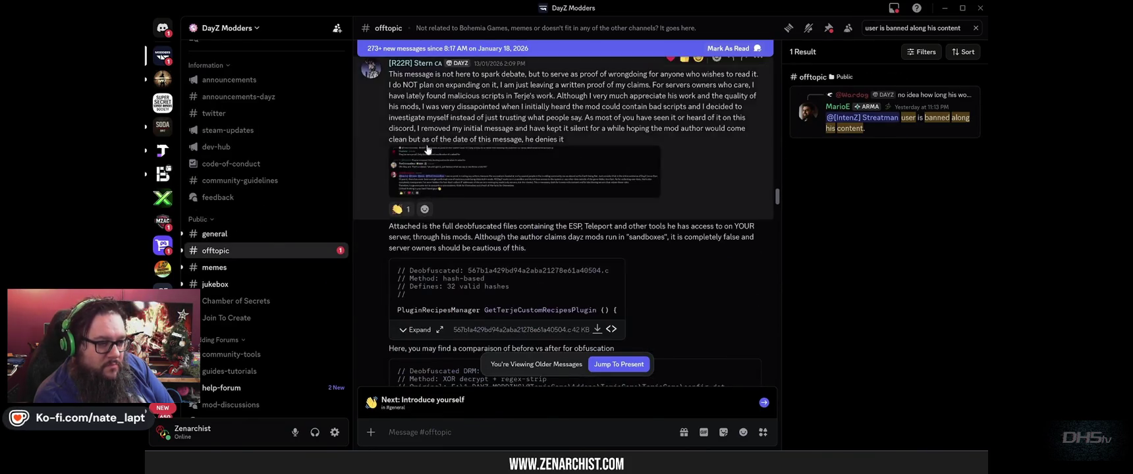
scroll(481, 174, down, 3)
scroll(481, 174, down, 12)
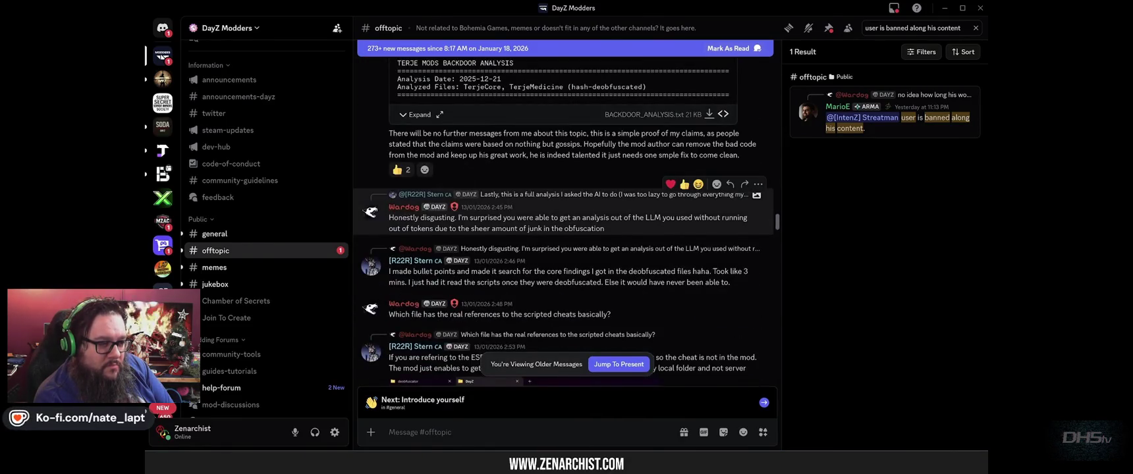
scroll(463, 105, down, 3)
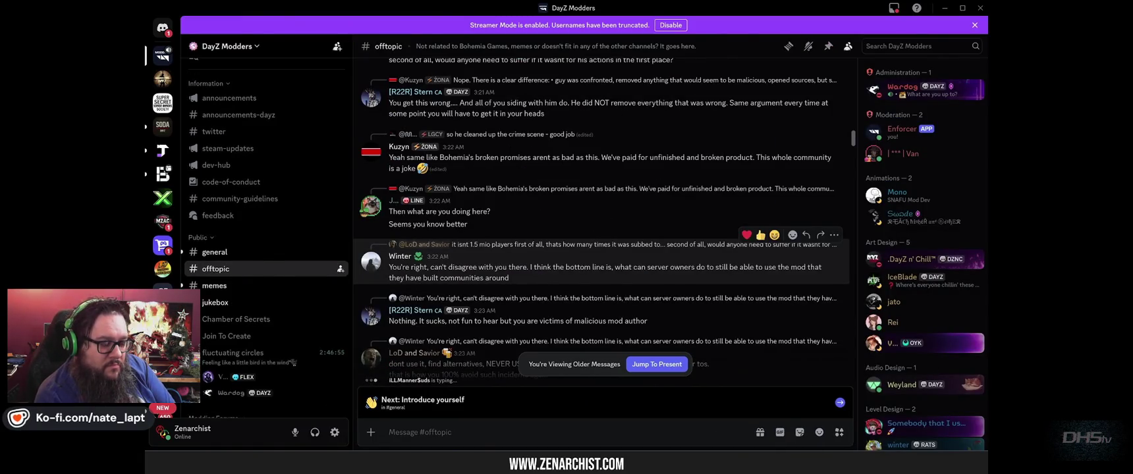
key(ctrl+p)
triple_click(743, 231)
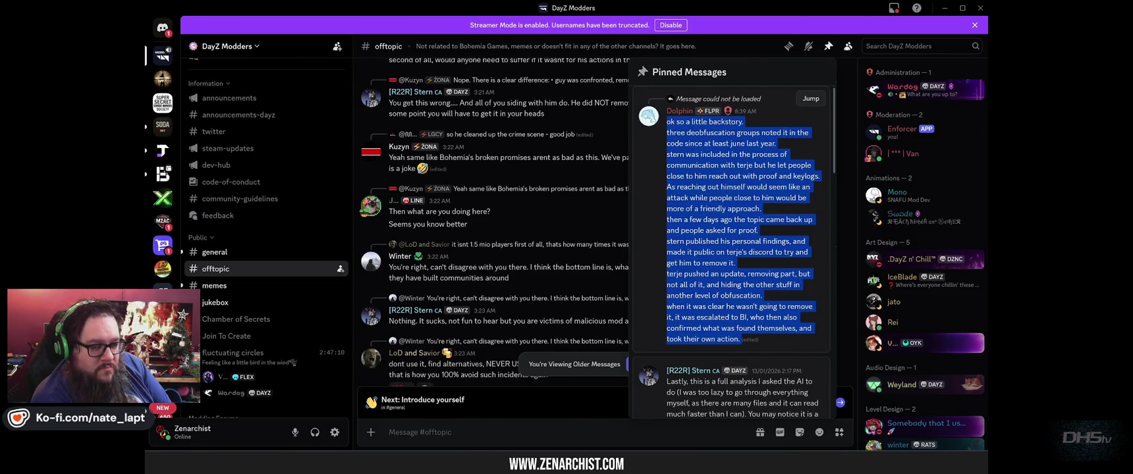
Highlight the backstory lines on the three deobfuscation groups, the communication process, the topic resurfacing and the published findings.
mouse_move(667, 132)
mouse_down()
mouse_move(782, 132)
mouse_move(787, 145)
mouse_up()
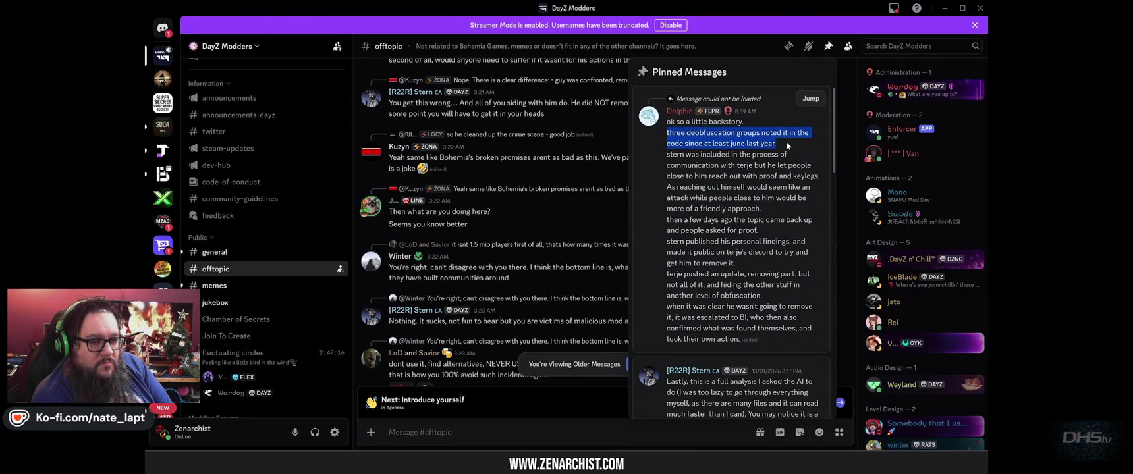
click(788, 145)
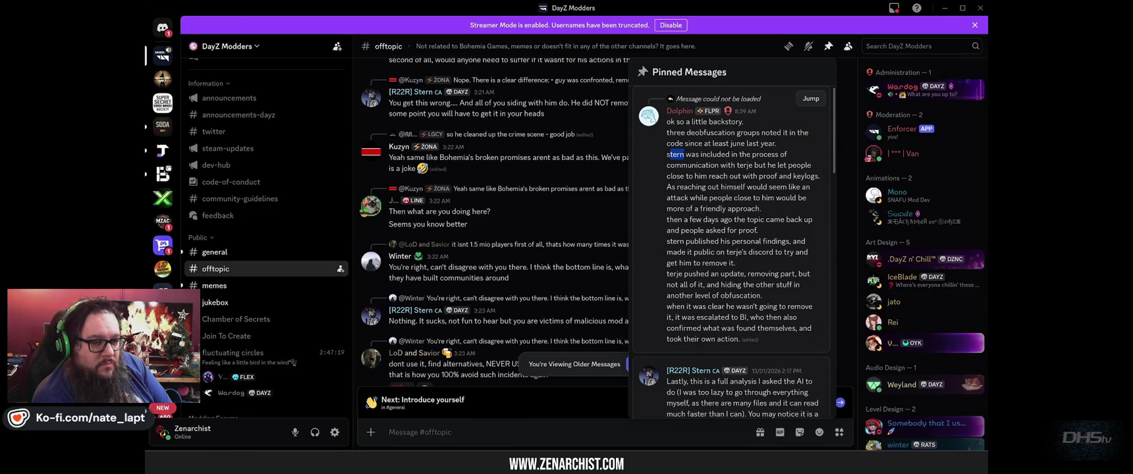
mouse_move(666, 154)
mouse_down()
mouse_move(763, 165)
mouse_move(749, 176)
mouse_move(819, 177)
mouse_up()
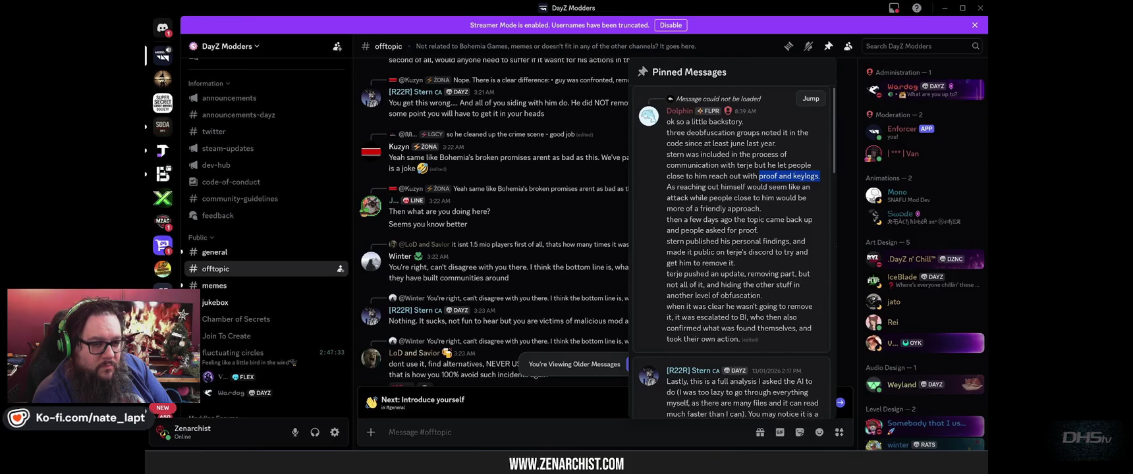
click(809, 164)
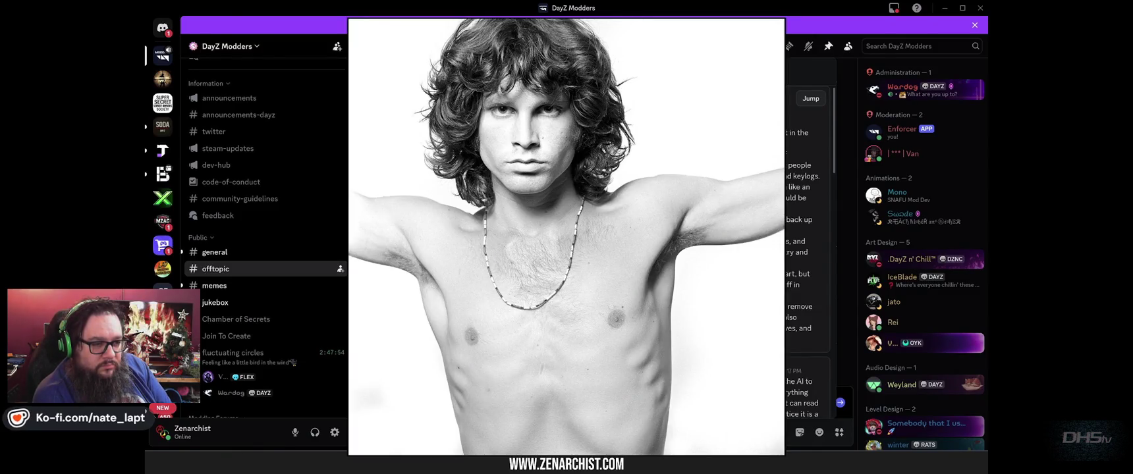
mouse_move(448, 205)
mouse_down()
mouse_move(498, 225)
mouse_move(547, 225)
mouse_move(547, 245)
mouse_move(592, 225)
mouse_move(633, 227)
mouse_up()
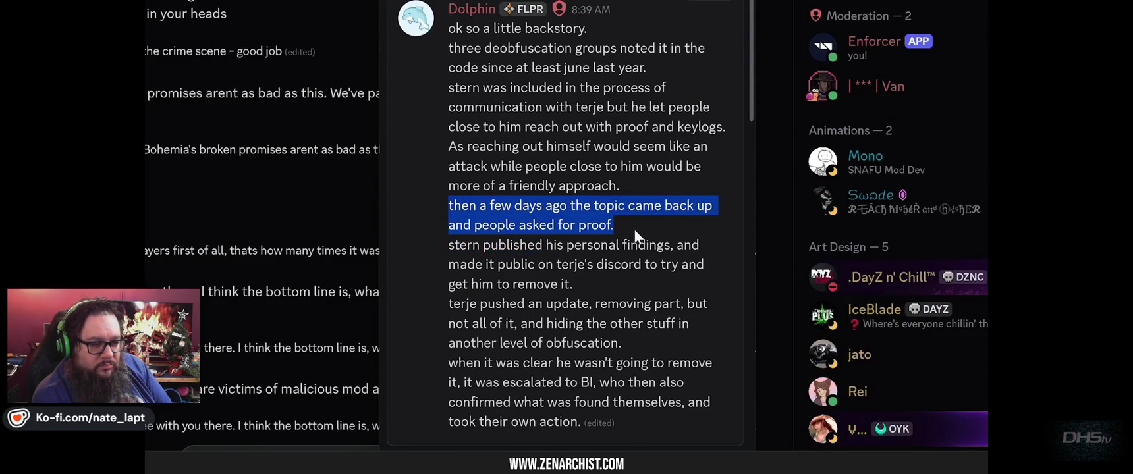
mouse_move(547, 244)
mouse_down()
mouse_move(657, 245)
mouse_move(661, 264)
mouse_move(641, 264)
mouse_up()
Highlight the update that removed only part of the code and added obfuscation, then go to ChatGPT.
drag(461, 303, 644, 304)
click(644, 303)
drag(517, 324, 446, 311)
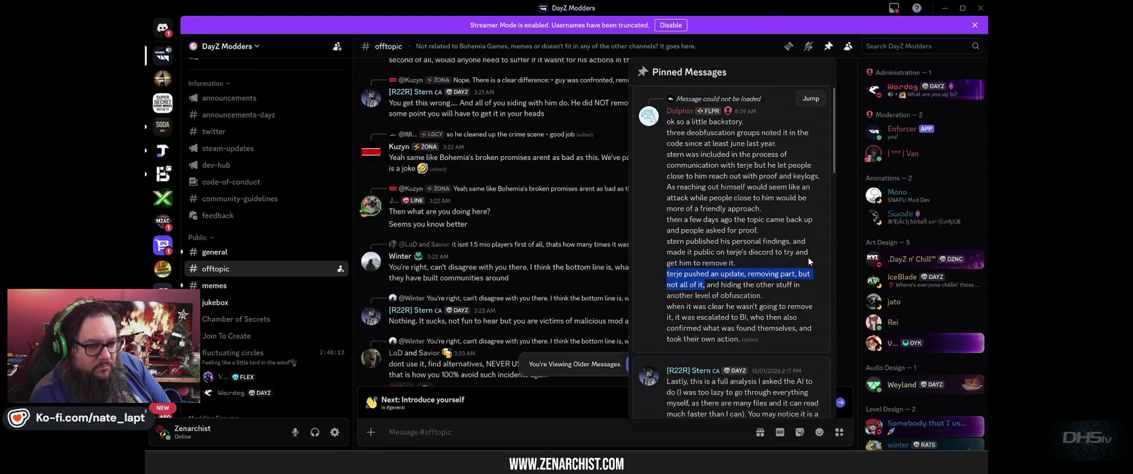
mouse_move(738, 284)
mouse_down()
mouse_move(763, 296)
mouse_move(710, 296)
mouse_move(762, 295)
mouse_up()
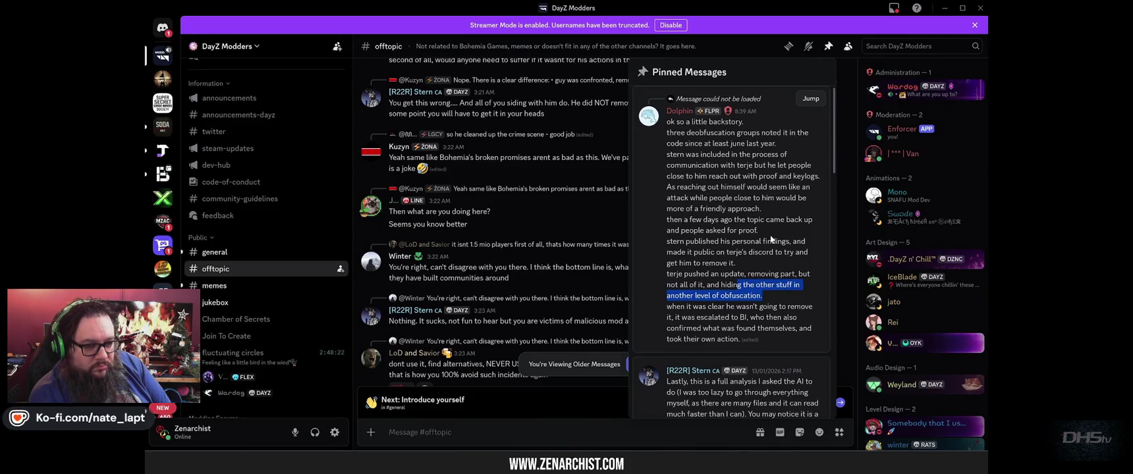
key(alt+Tab)
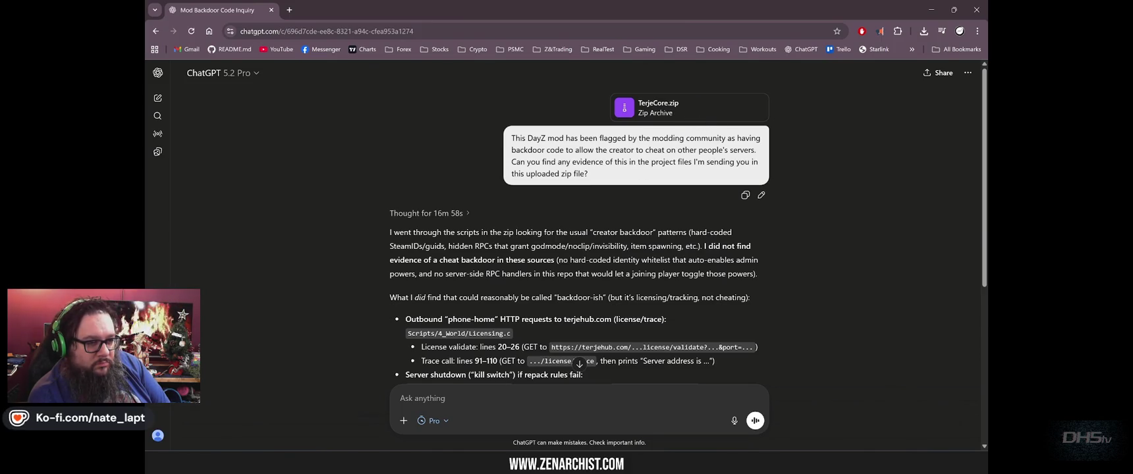
scroll(413, 201, down, 2)
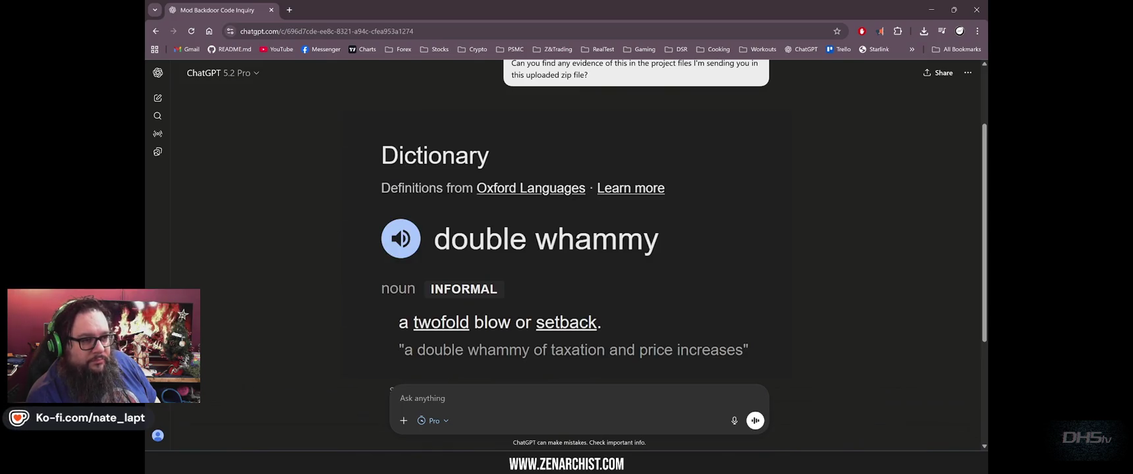
scroll(791, 165, down, 1)
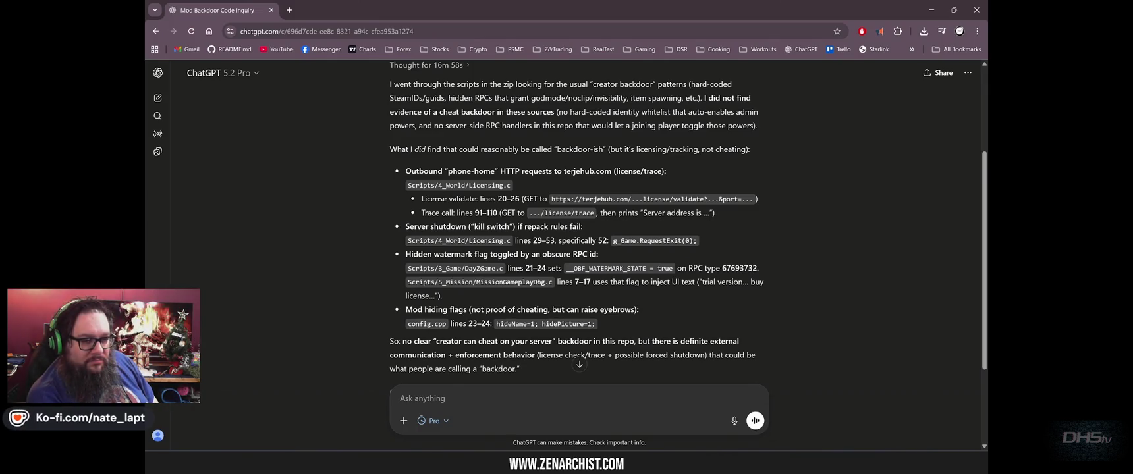
key(alt+Tab)
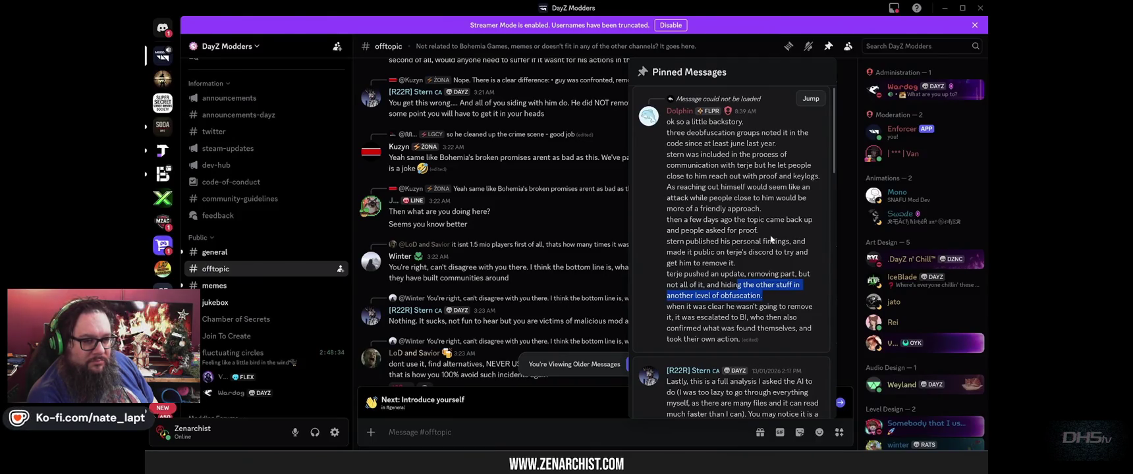
Scroll the offtopic replies down to the backdoor-removal code, then search messages for 'gross monetization'.
scroll(433, 152, down, 5)
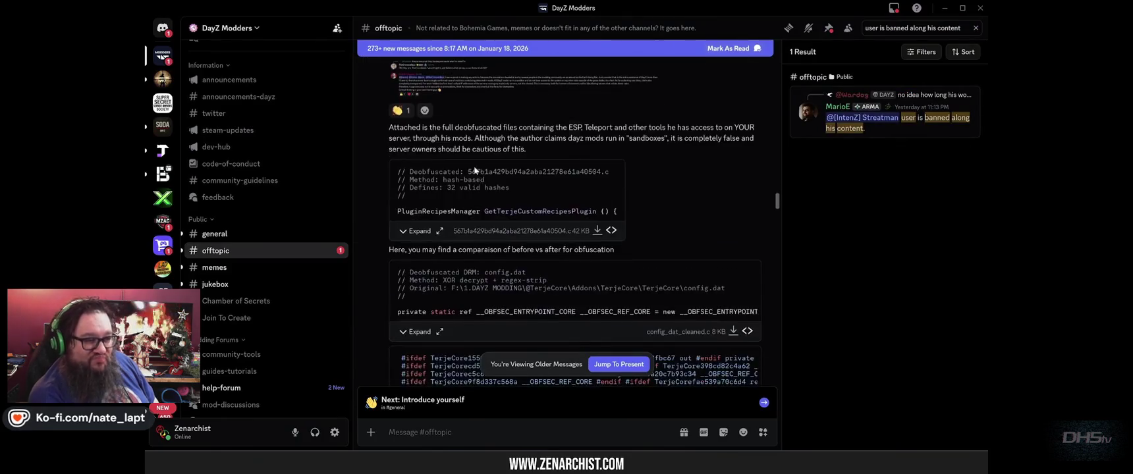
scroll(475, 170, down, 10)
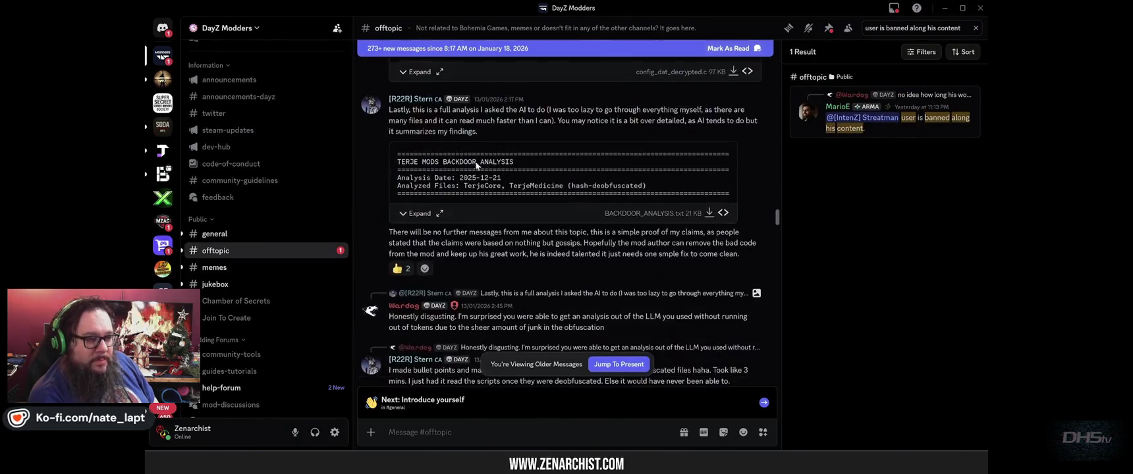
scroll(487, 206, down, 3)
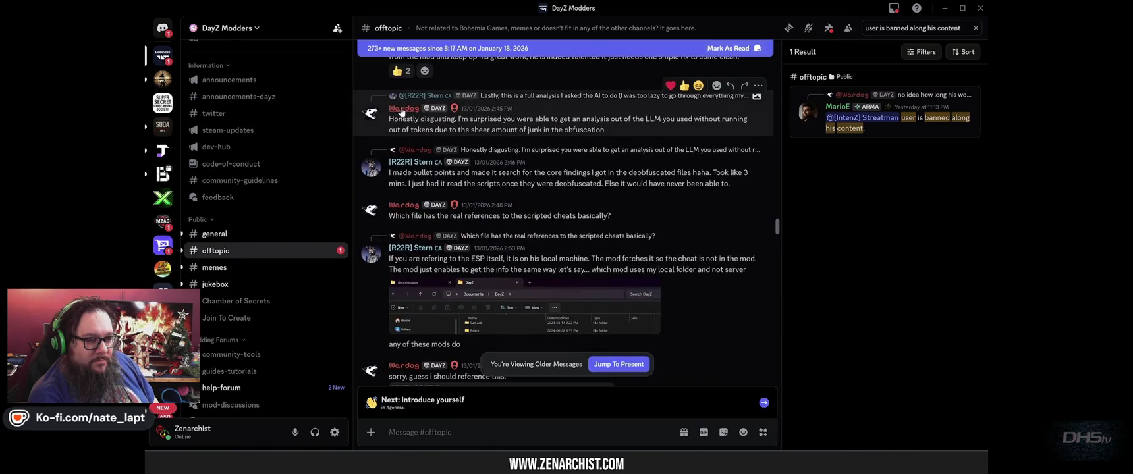
scroll(485, 247, down, 10)
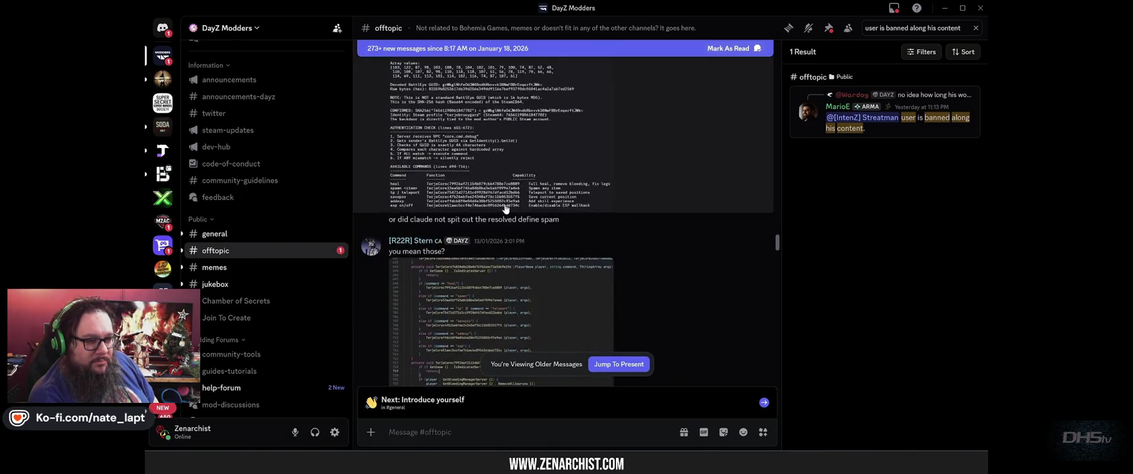
scroll(507, 210, down, 15)
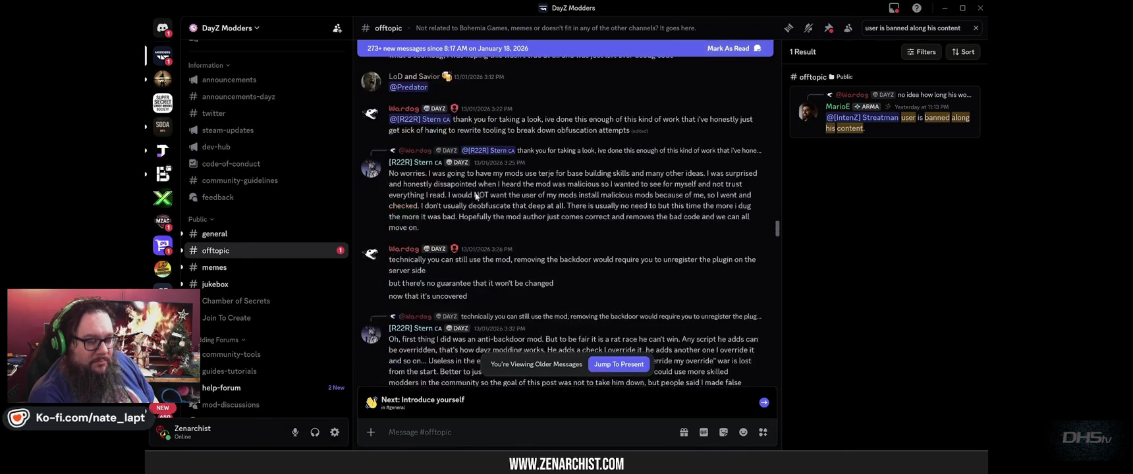
scroll(471, 183, down, 10)
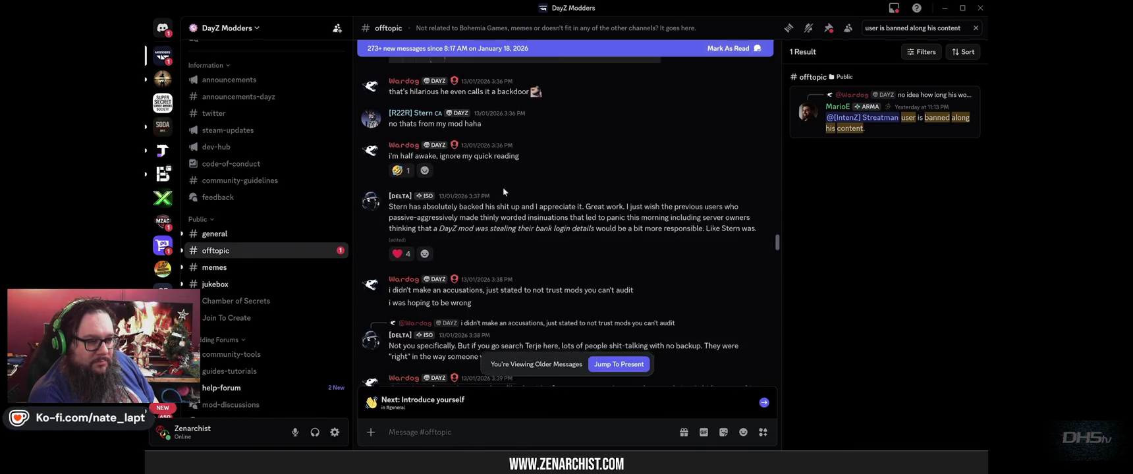
scroll(525, 151, down, 10)
key(ctrl+a)
text(gross monetization)
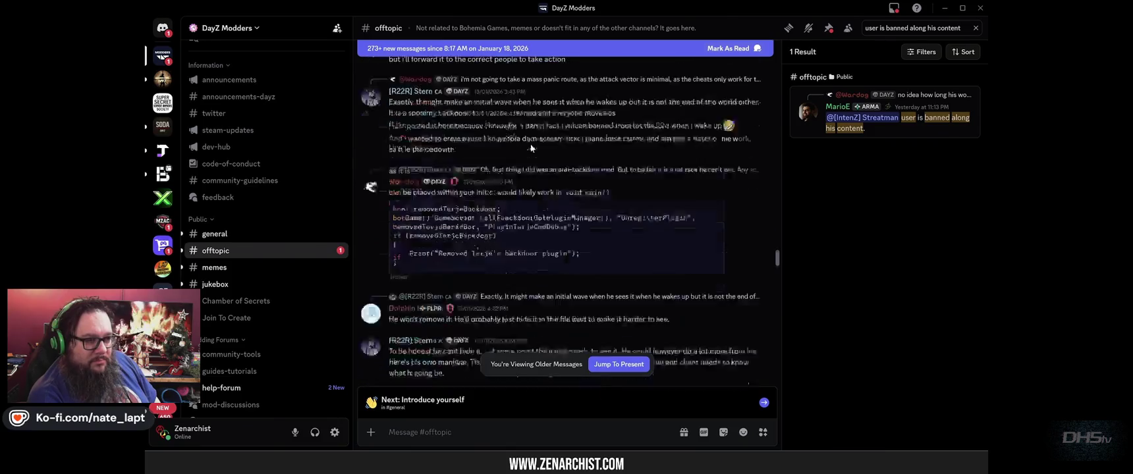
key(Return)
drag(465, 227, 667, 232)
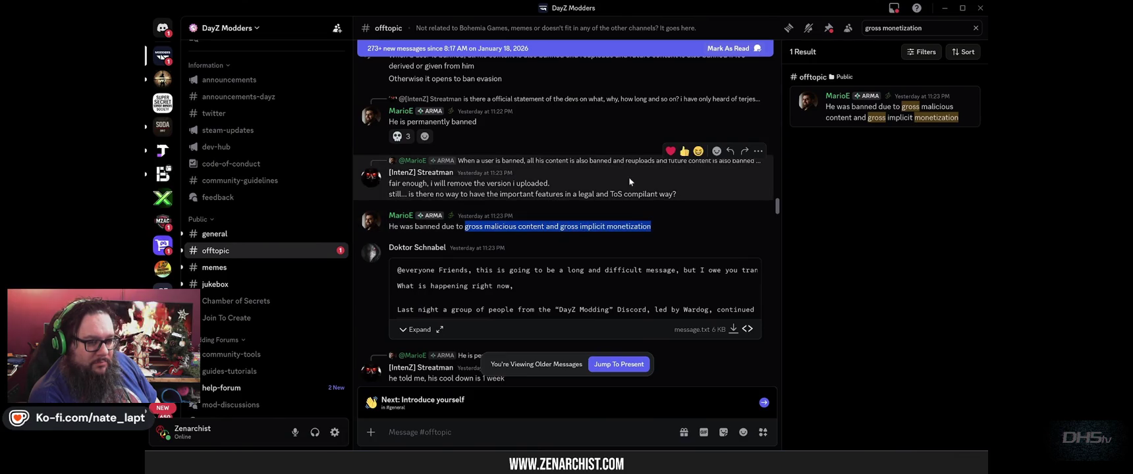
mouse_move(546, 226)
mouse_down()
mouse_move(474, 227)
mouse_move(571, 226)
mouse_move(389, 227)
mouse_move(662, 231)
mouse_up()
click(662, 231)
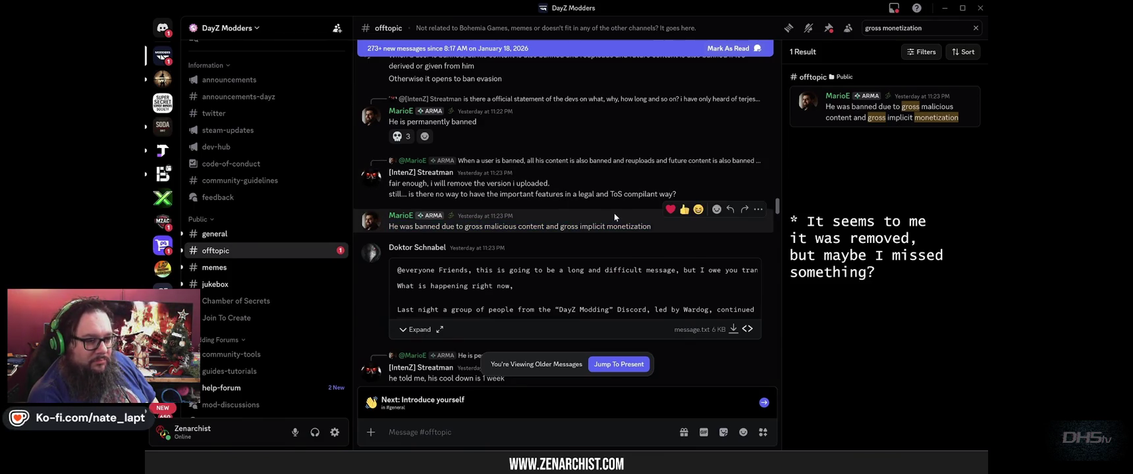
scroll(570, 211, down, 3)
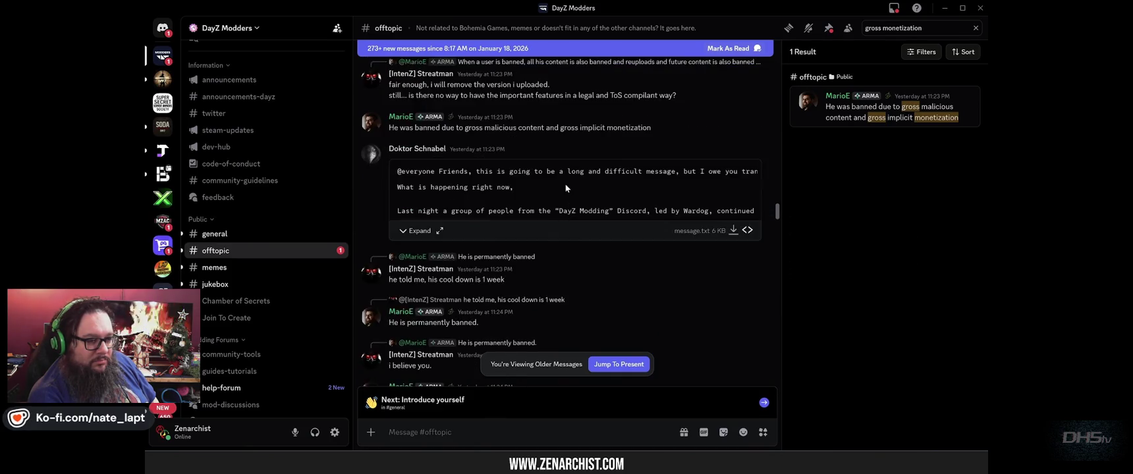
scroll(566, 188, down, 5)
scroll(560, 198, down, 6)
drag(388, 265, 542, 265)
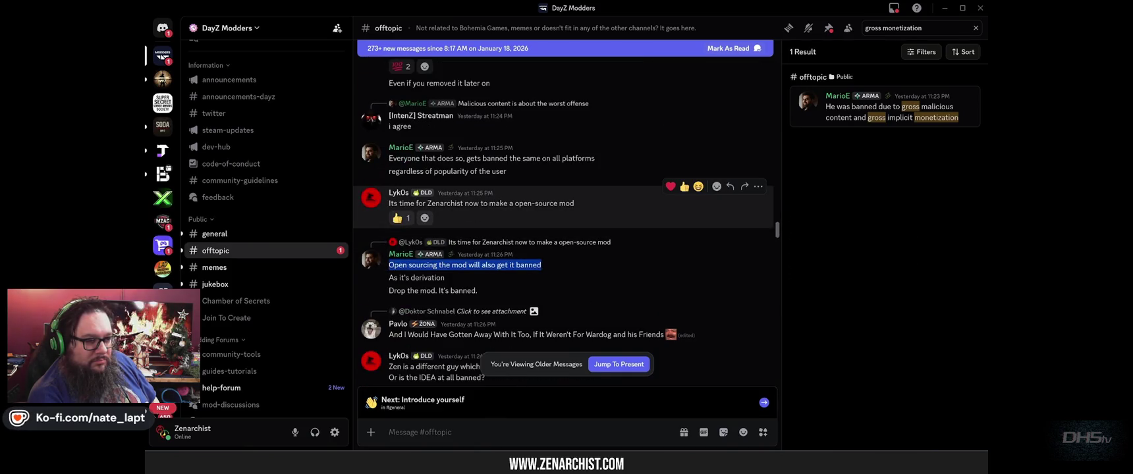
drag(389, 203, 650, 205)
click(494, 193)
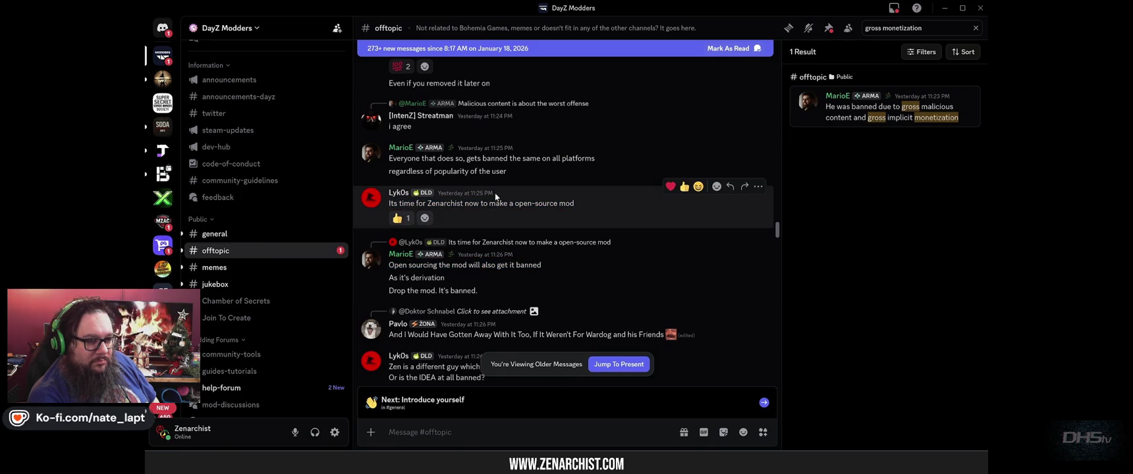
drag(388, 203, 582, 205)
click(569, 192)
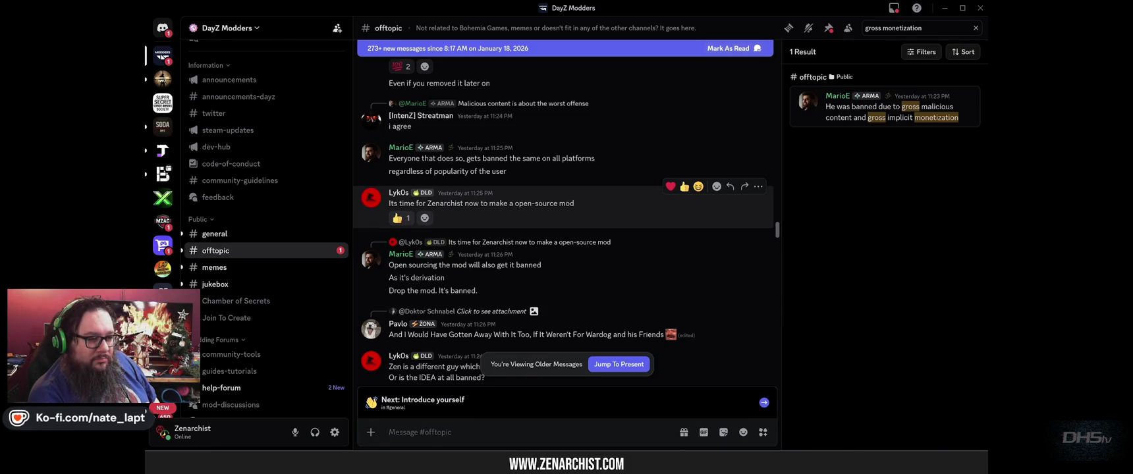
scroll(566, 211, down, 1)
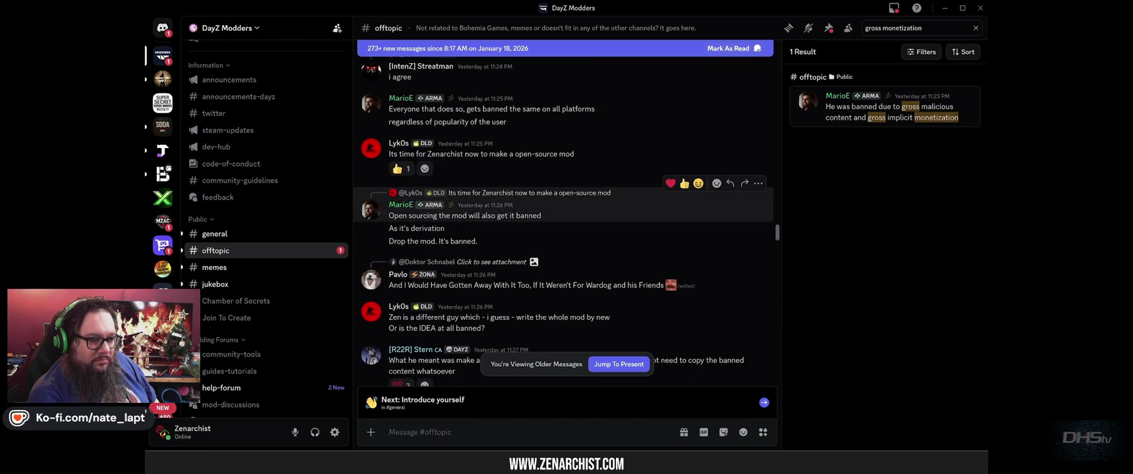
drag(388, 216, 552, 218)
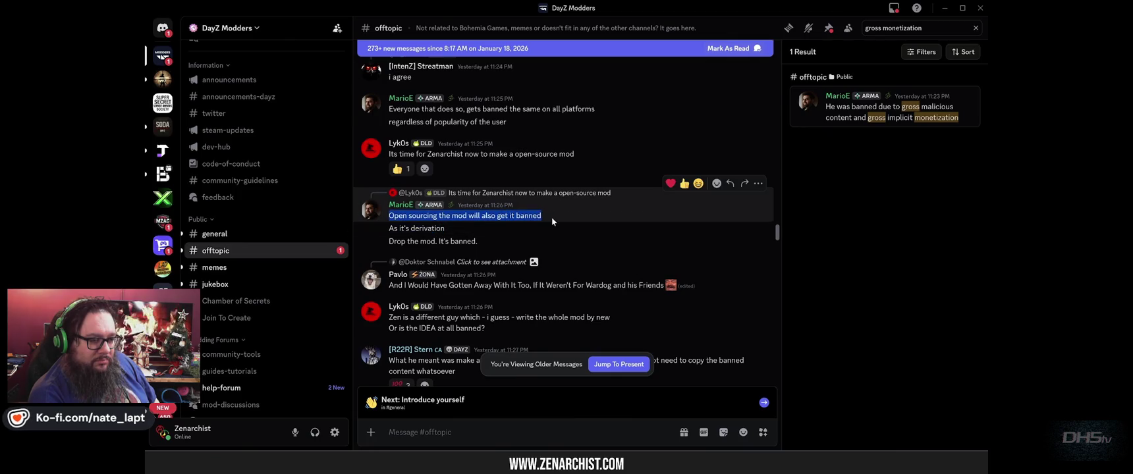
click(541, 217)
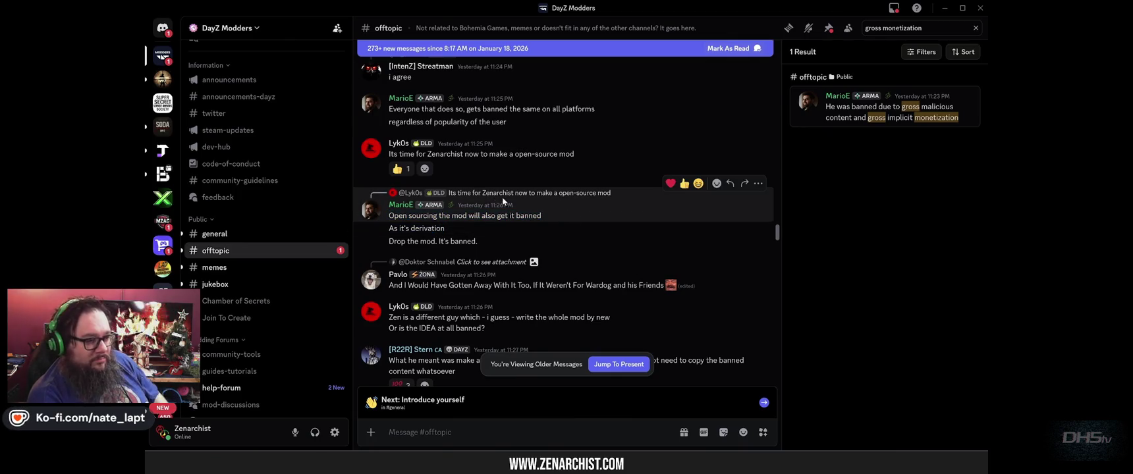
mouse_move(453, 228)
mouse_down()
mouse_move(373, 230)
mouse_move(478, 242)
mouse_up()
click(475, 228)
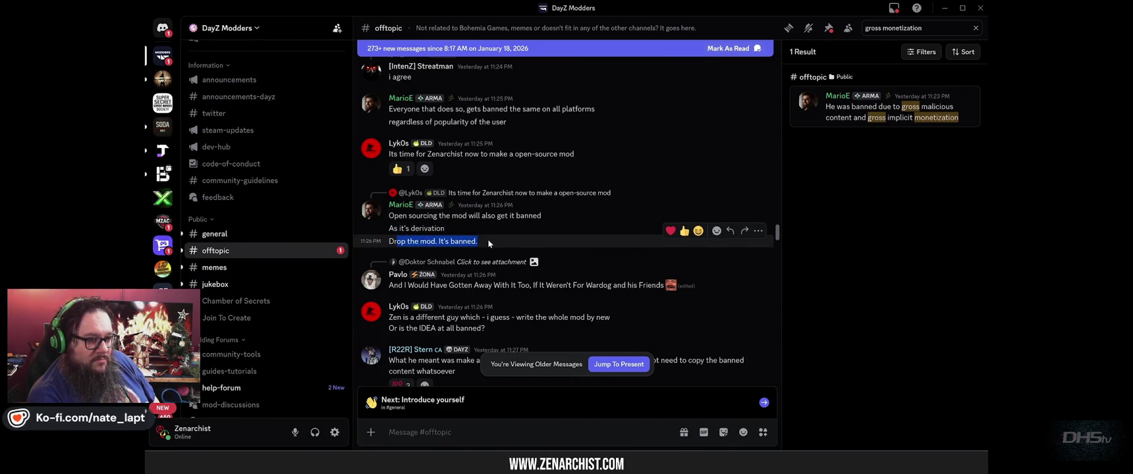
click(479, 241)
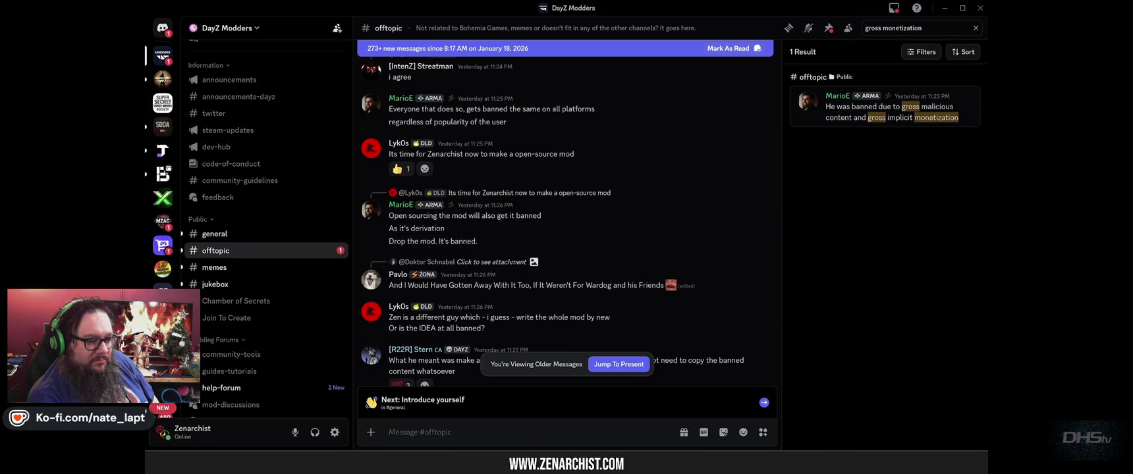
key(alt+Tab)
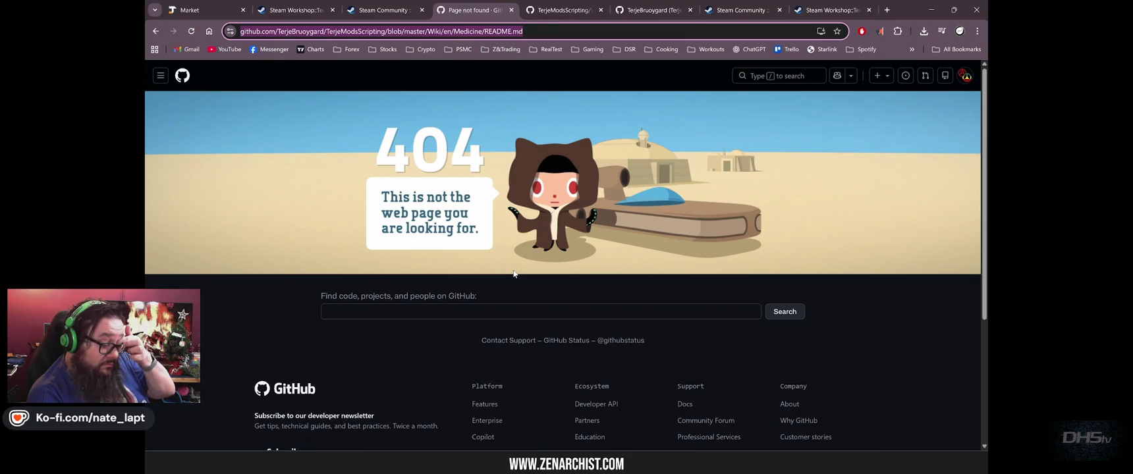
Return from the GitHub 404 page to Discord's github search results.
key(alt+Tab)
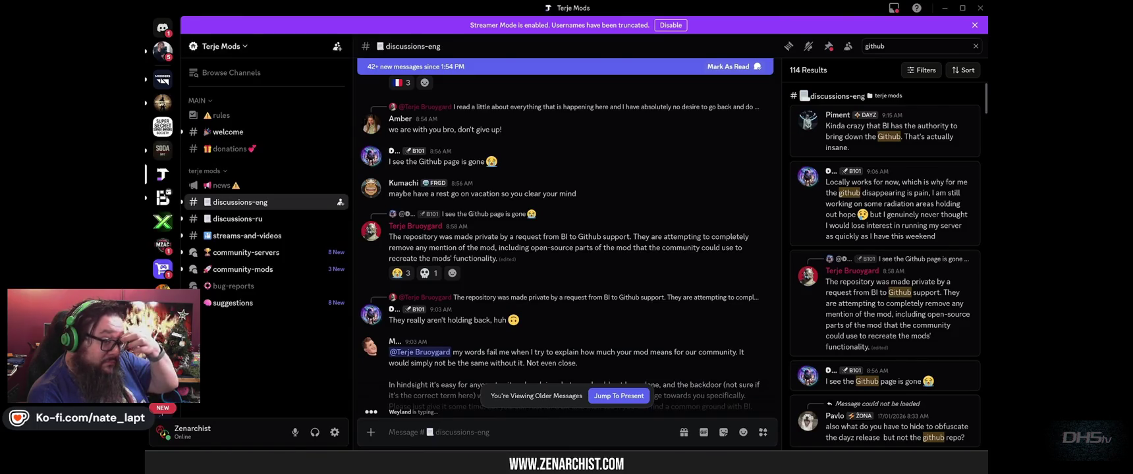
Jump to the discussions-eng message explaining the repository was made private.
click(888, 316)
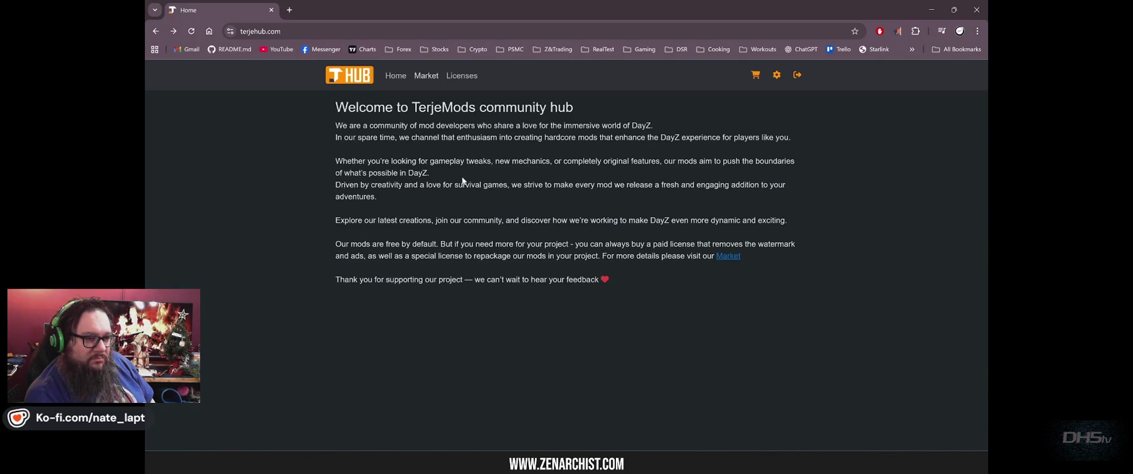
Open the Market listing on the TerjeMods hub site.
click(427, 78)
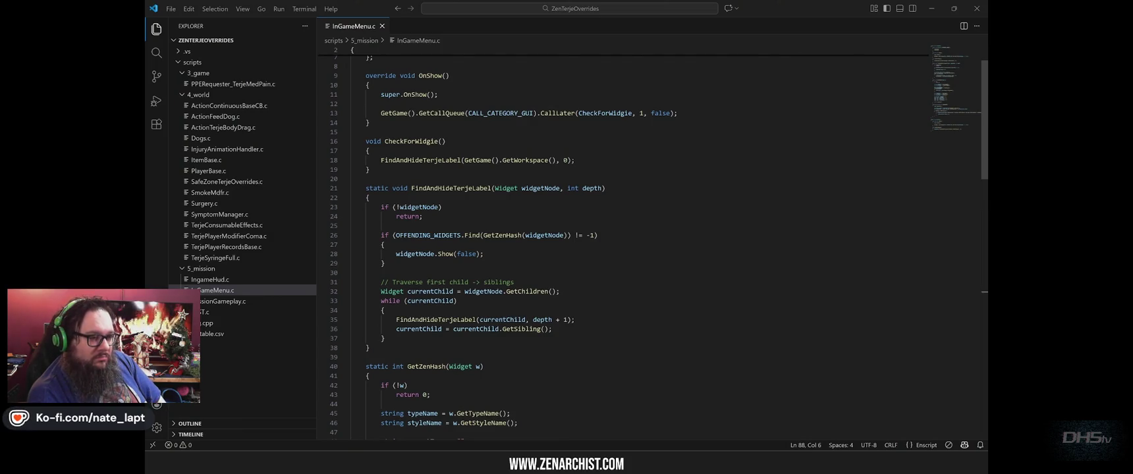
Check the Steam Workshop access error in the browser, then return to Discord #offtopic.
key(alt+Tab)
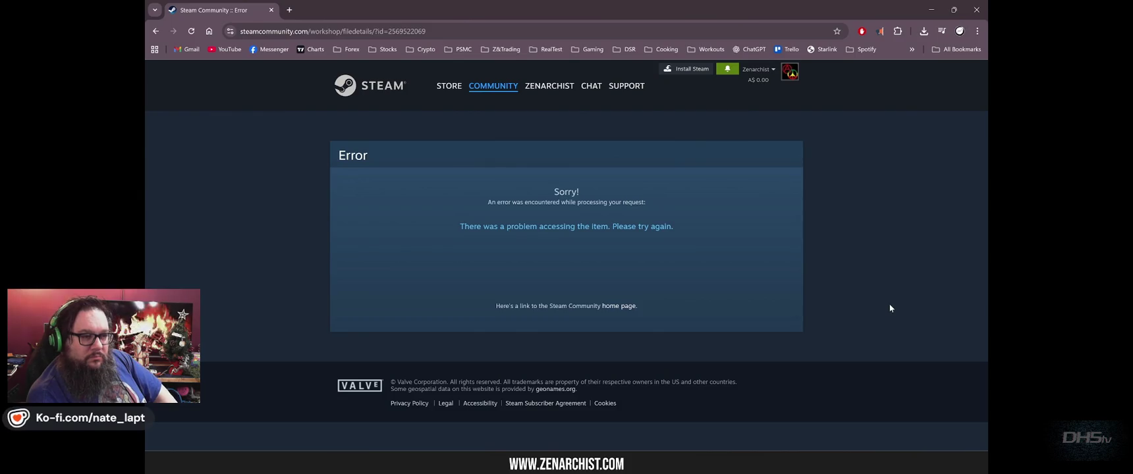
scroll(505, 268, down, 3)
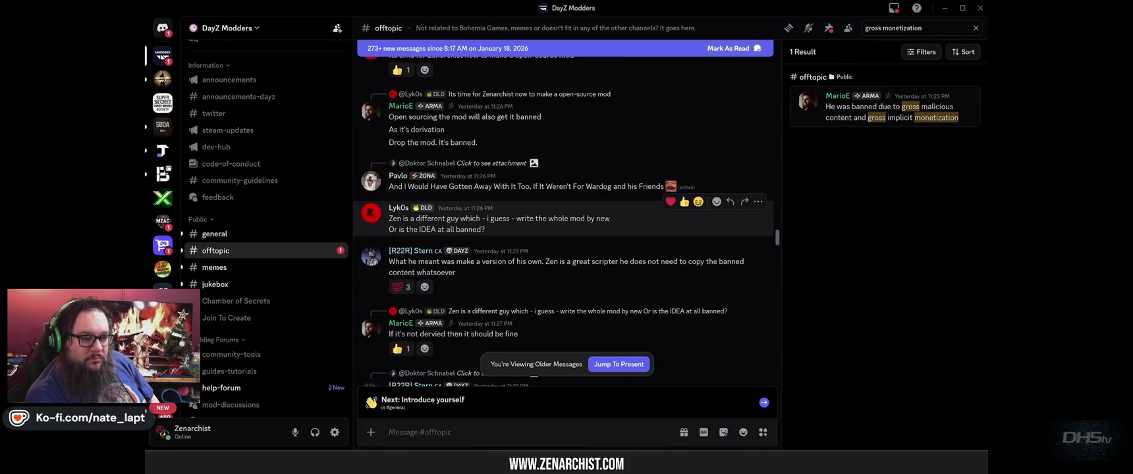
mouse_move(389, 218)
mouse_down()
mouse_move(454, 229)
mouse_move(613, 222)
mouse_move(568, 218)
mouse_up()
click(569, 218)
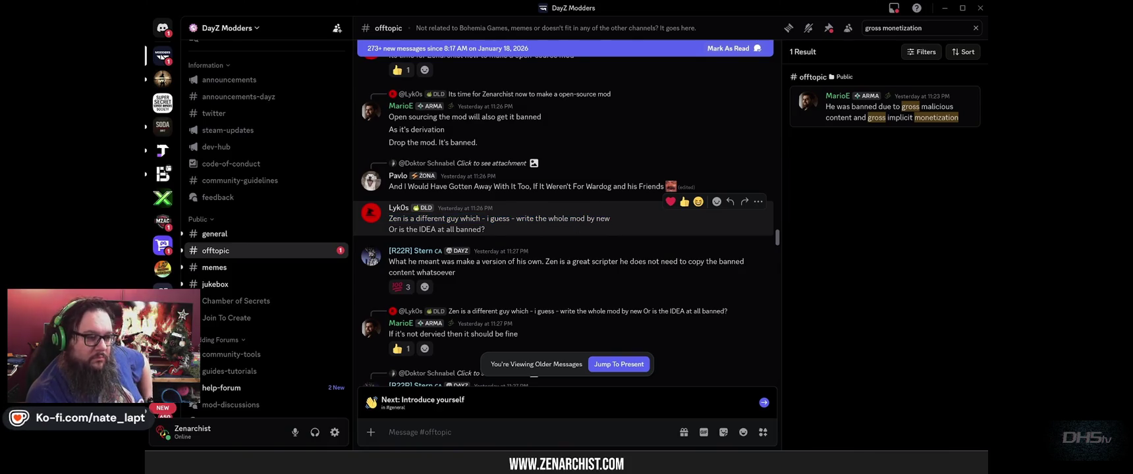
drag(388, 218, 611, 218)
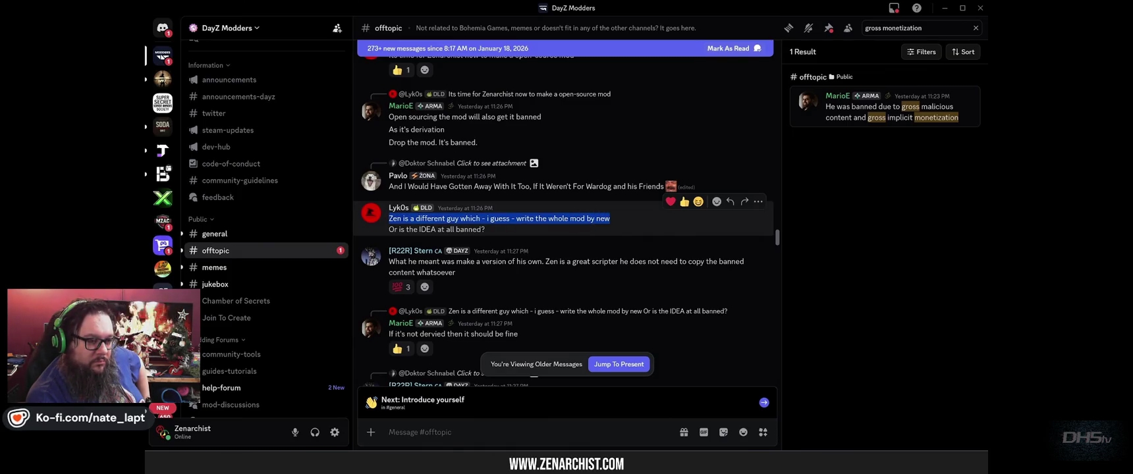
click(611, 219)
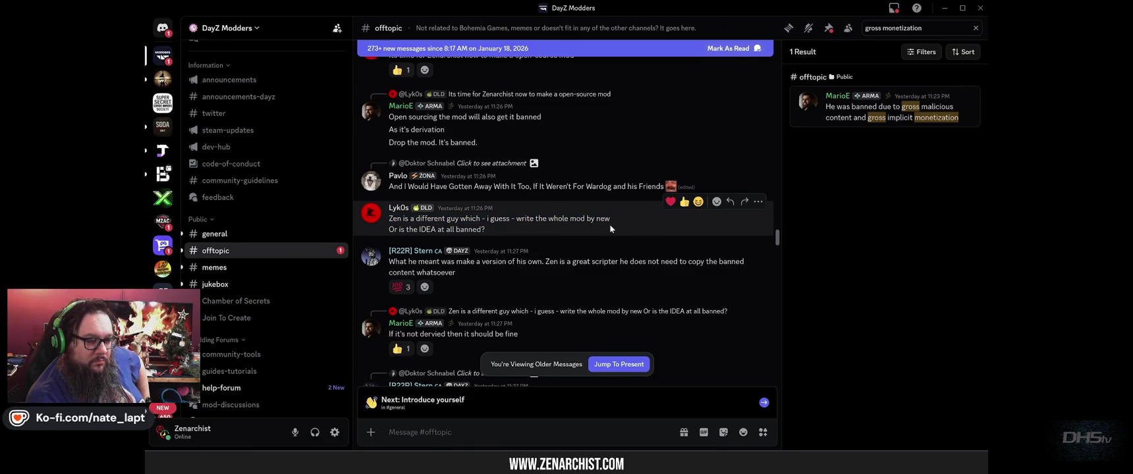
scroll(610, 229, down, 3)
drag(389, 186, 525, 186)
click(513, 278)
scroll(513, 278, up, 1)
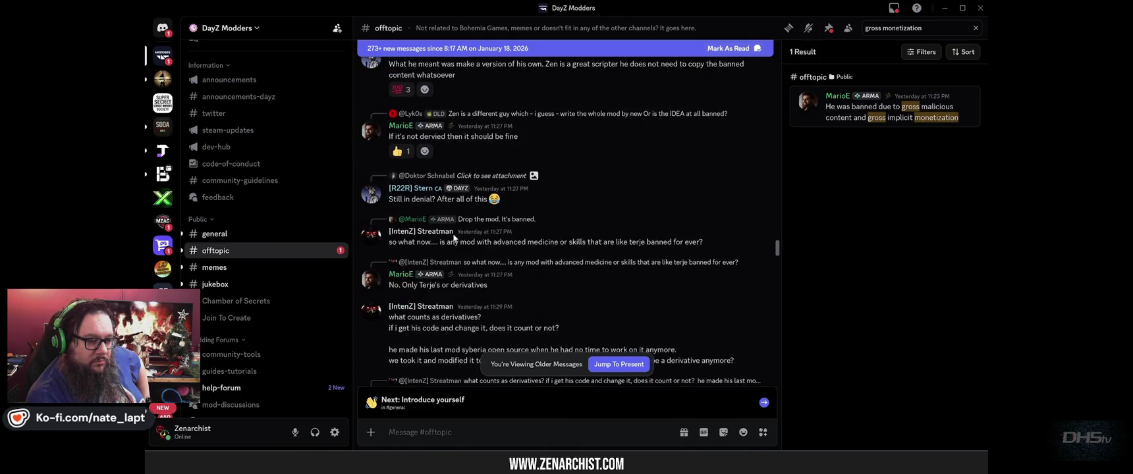
drag(420, 130, 489, 136)
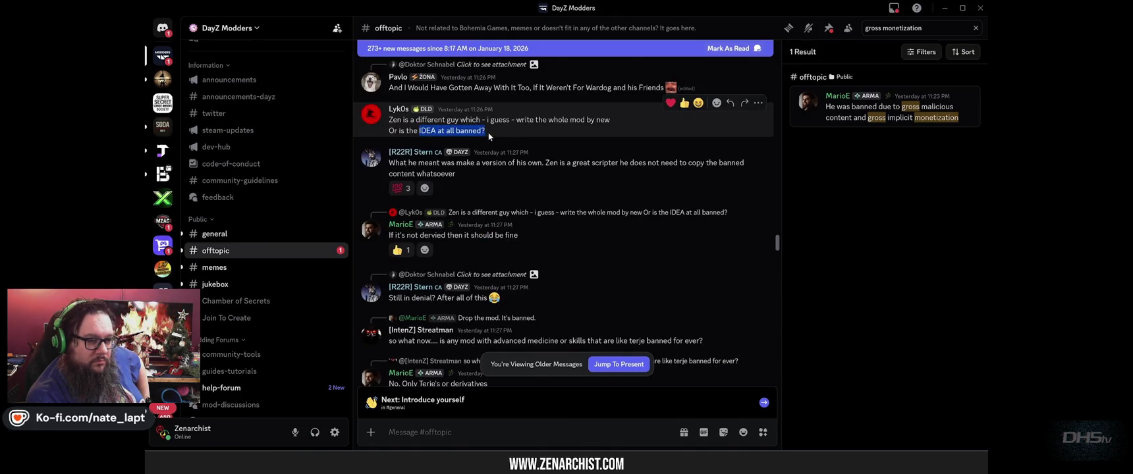
scroll(443, 220, down, 2)
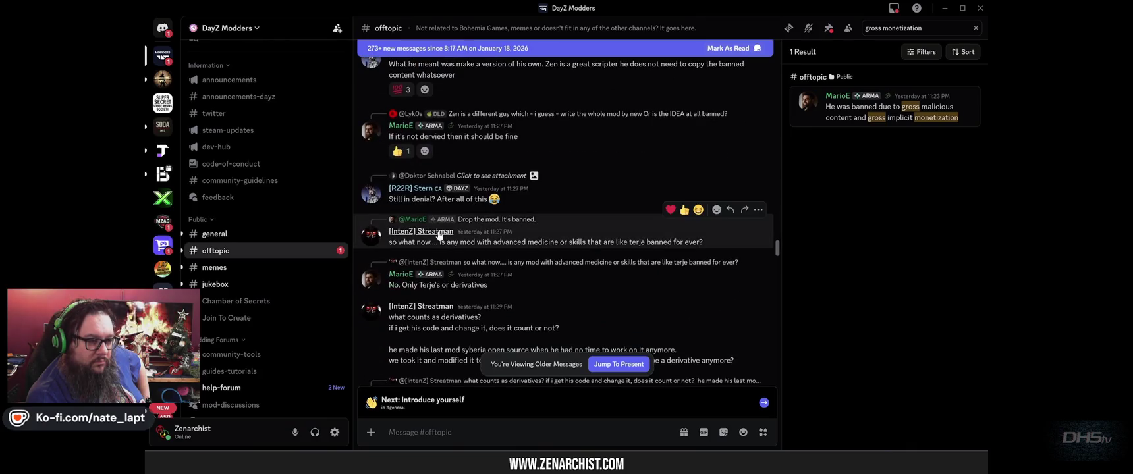
scroll(396, 237, down, 1)
drag(389, 193, 708, 193)
drag(389, 236, 530, 237)
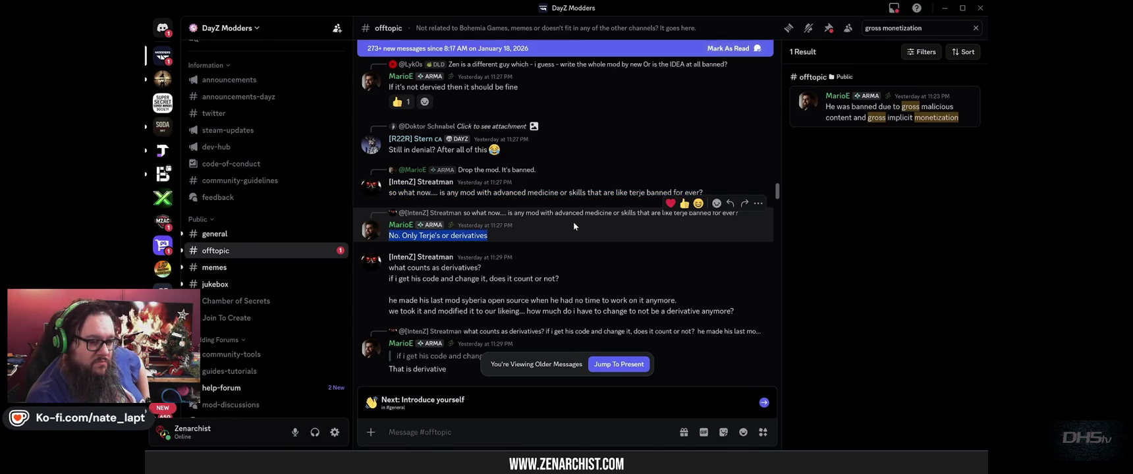
double_click(573, 222)
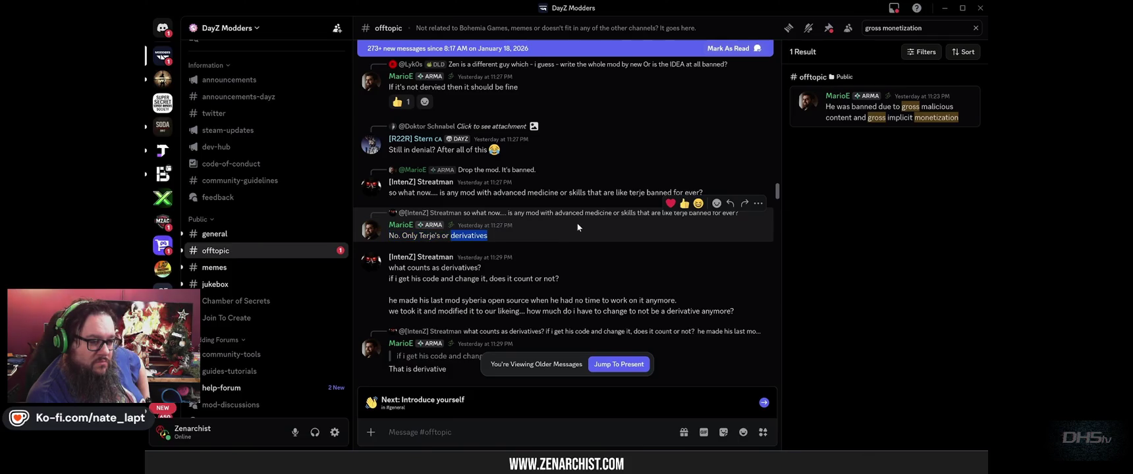
click(505, 234)
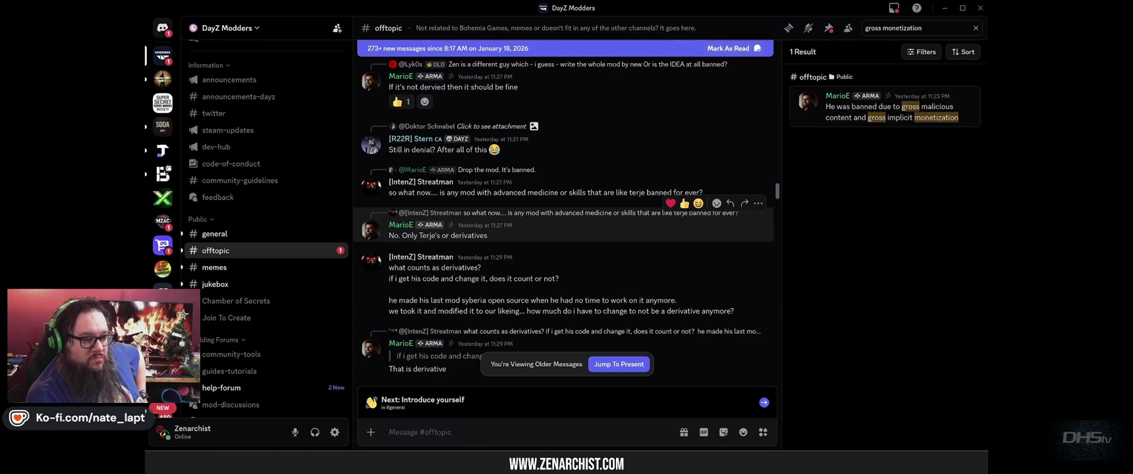
double_click(504, 245)
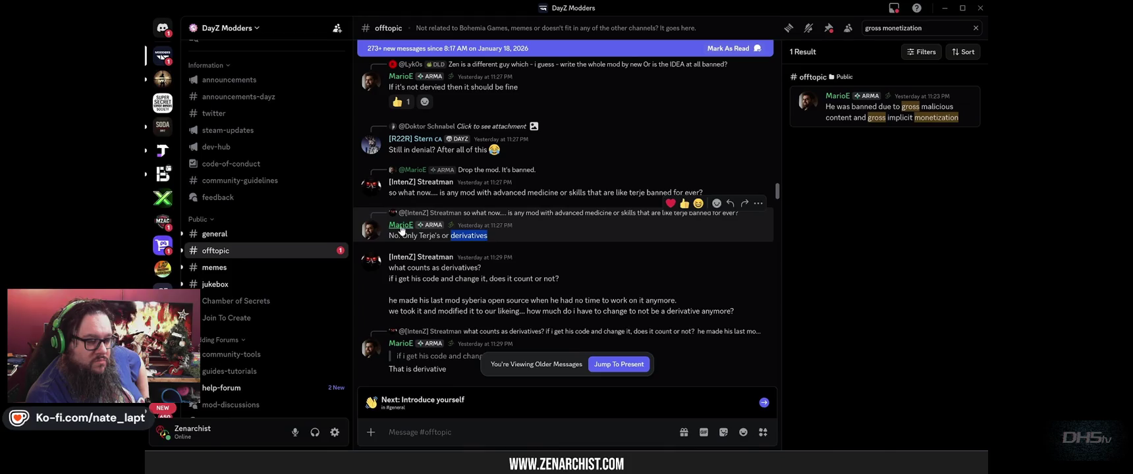
scroll(557, 140, down, 10)
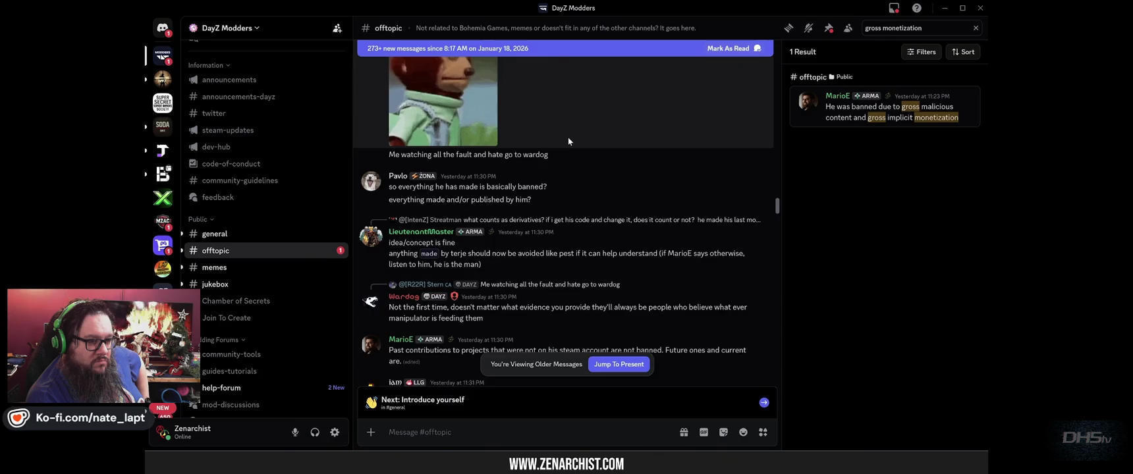
scroll(567, 140, down, 5)
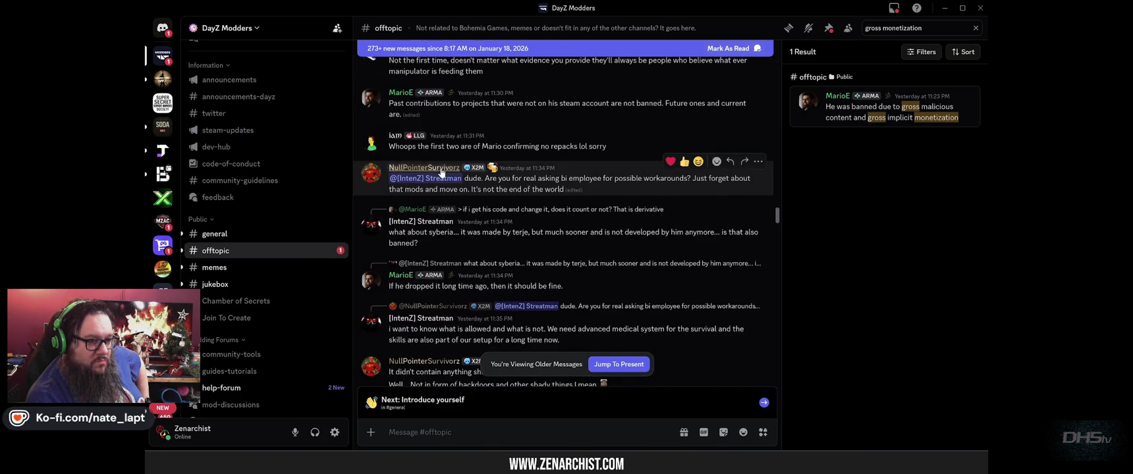
mouse_move(490, 178)
mouse_down()
mouse_move(711, 178)
mouse_move(494, 189)
mouse_move(572, 193)
mouse_move(388, 190)
mouse_up()
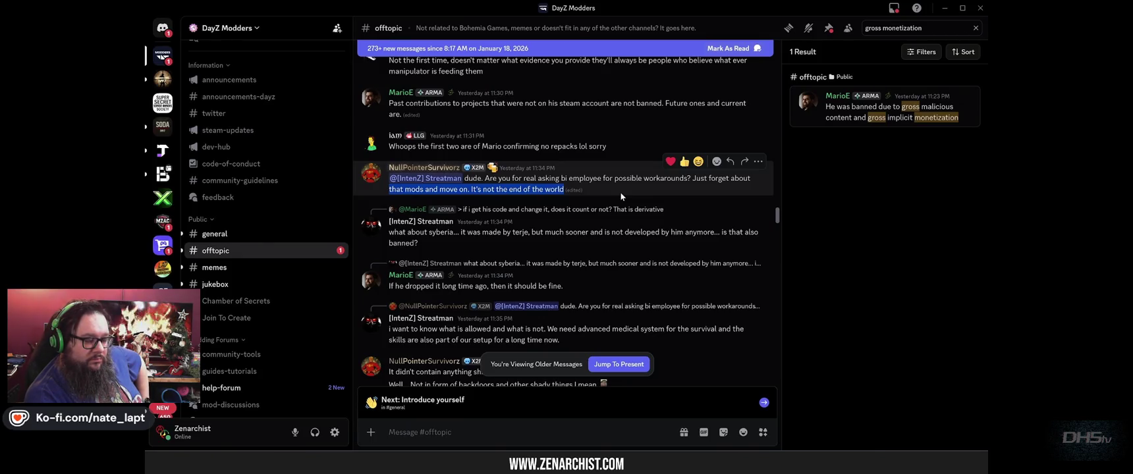
scroll(618, 189, down, 5)
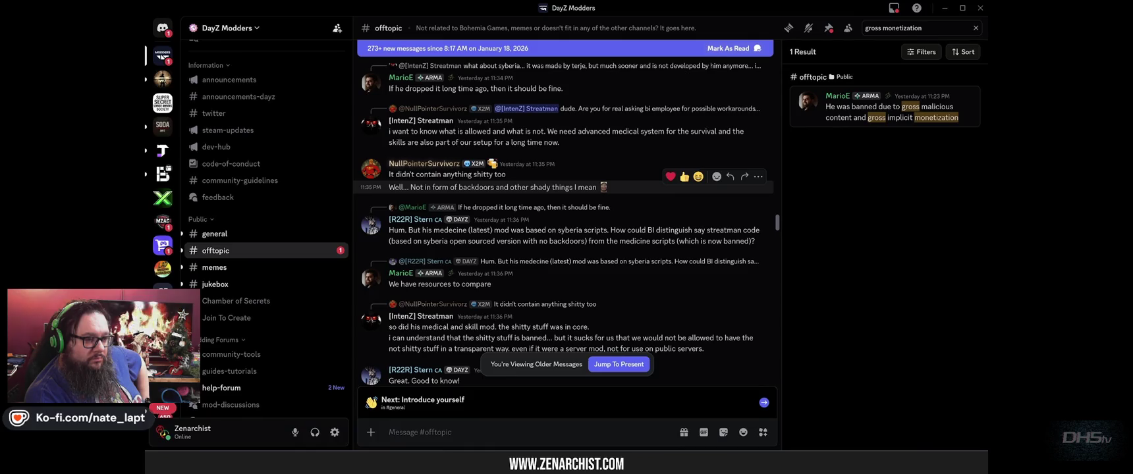
key(alt+Tab)
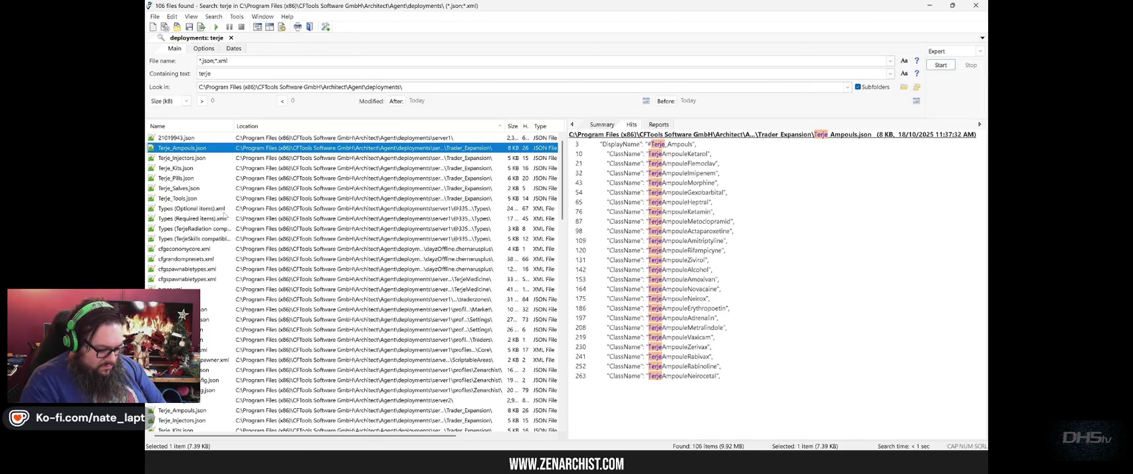
Read #offtopic from the 'dropped long ago' reply on to Predator's paid Russian and LBMaster mods question.
key(alt+Tab)
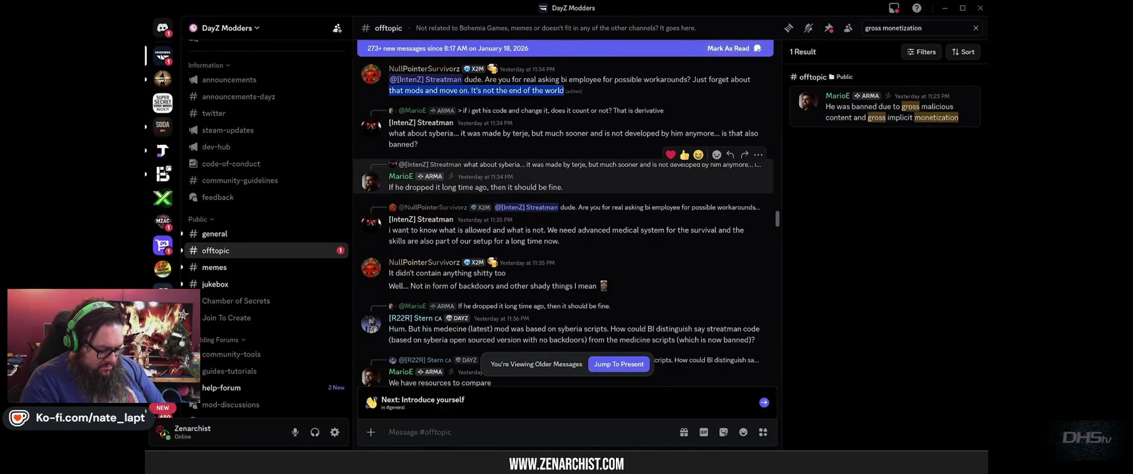
drag(406, 187, 572, 195)
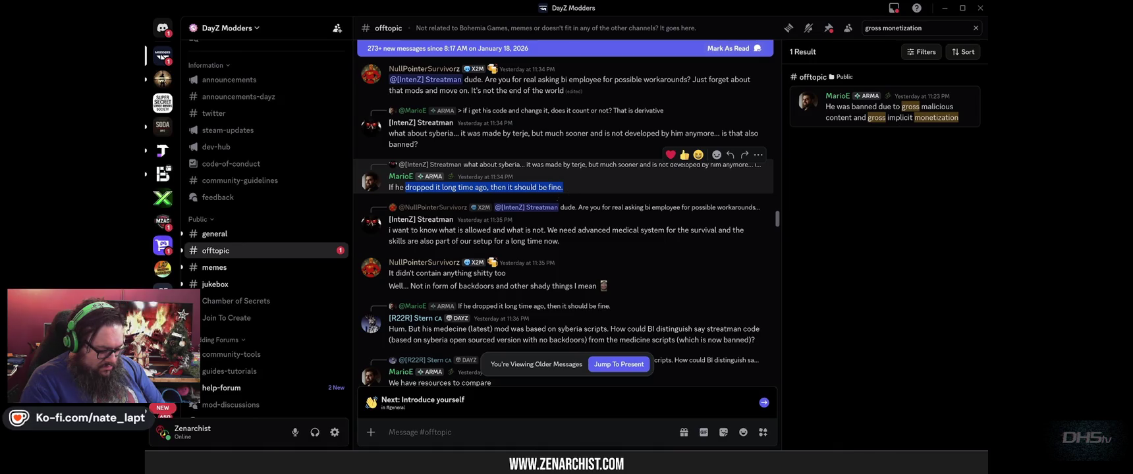
click(570, 170)
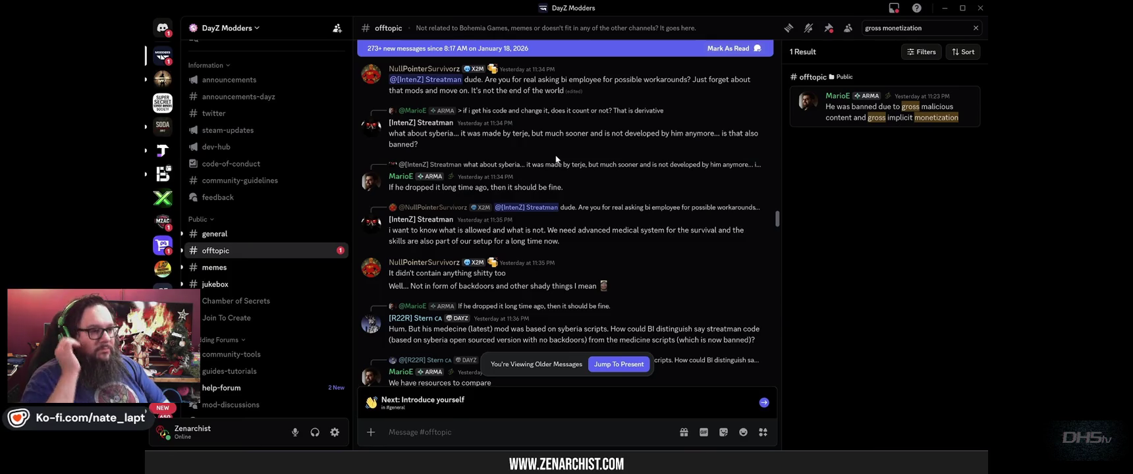
scroll(550, 174, down, 5)
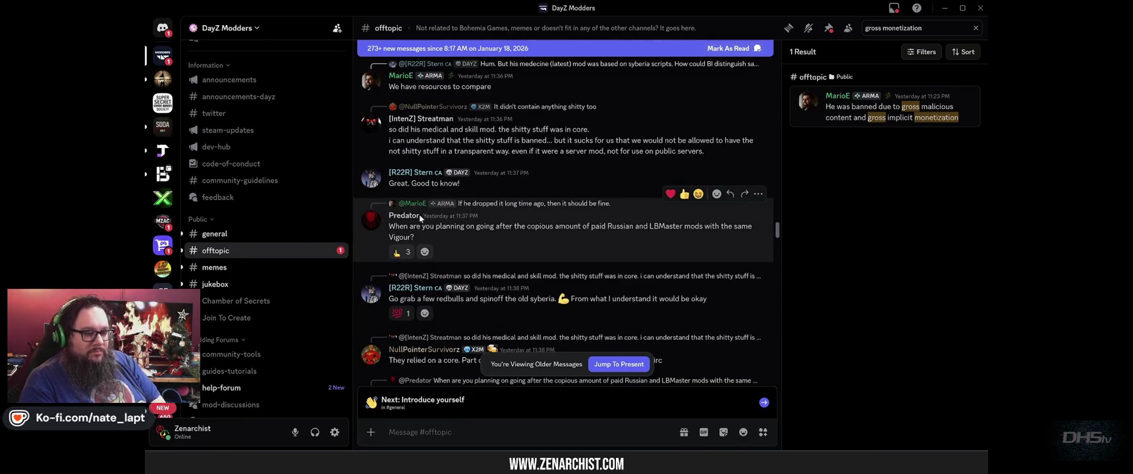
mouse_move(405, 226)
mouse_down()
mouse_move(738, 226)
mouse_move(481, 238)
mouse_up()
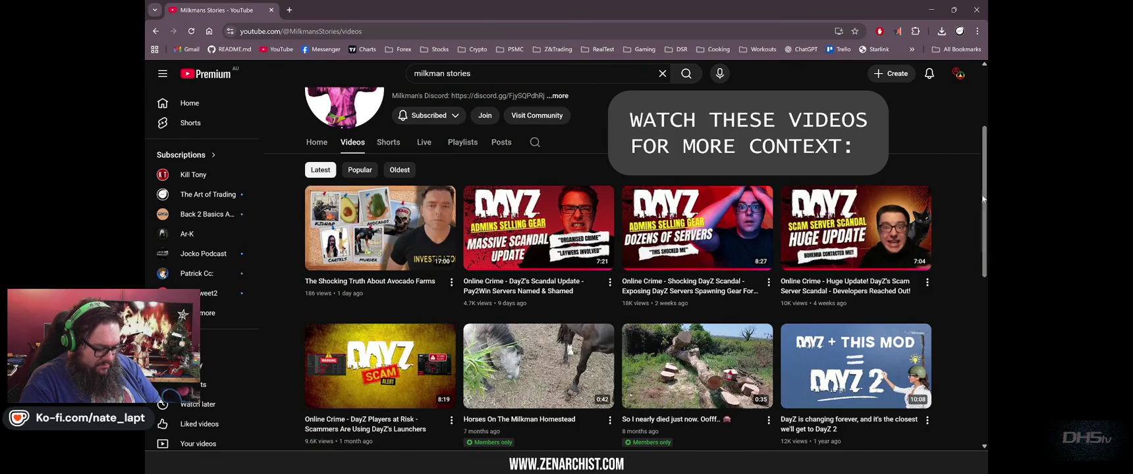
Scroll through the Milkman Stories videos on DayZ scams and server scandals.
mouse_move(494, 288)
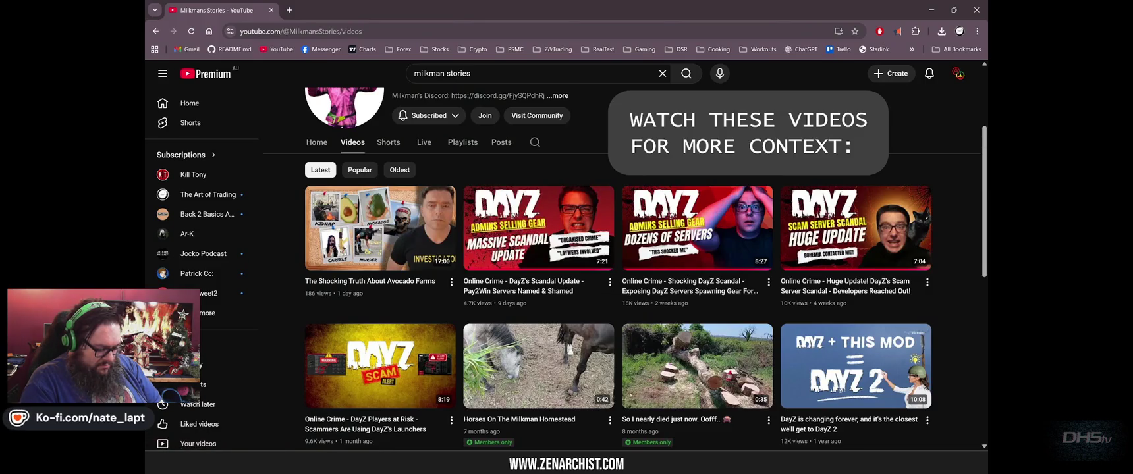
scroll(557, 252, down, 3)
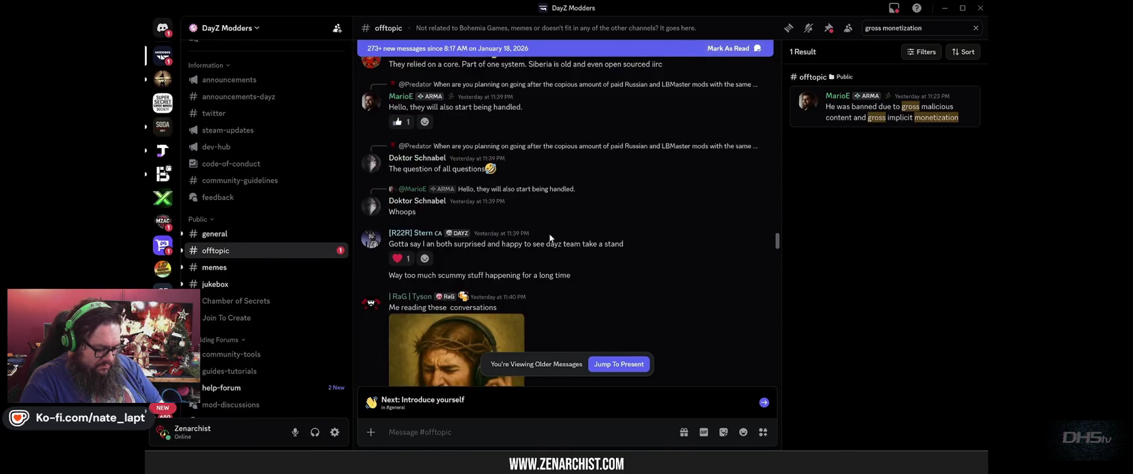
Read MarioE's note about reuploaded mods, then bring up Steam's DayZ Tools library page.
scroll(554, 217, down, 10)
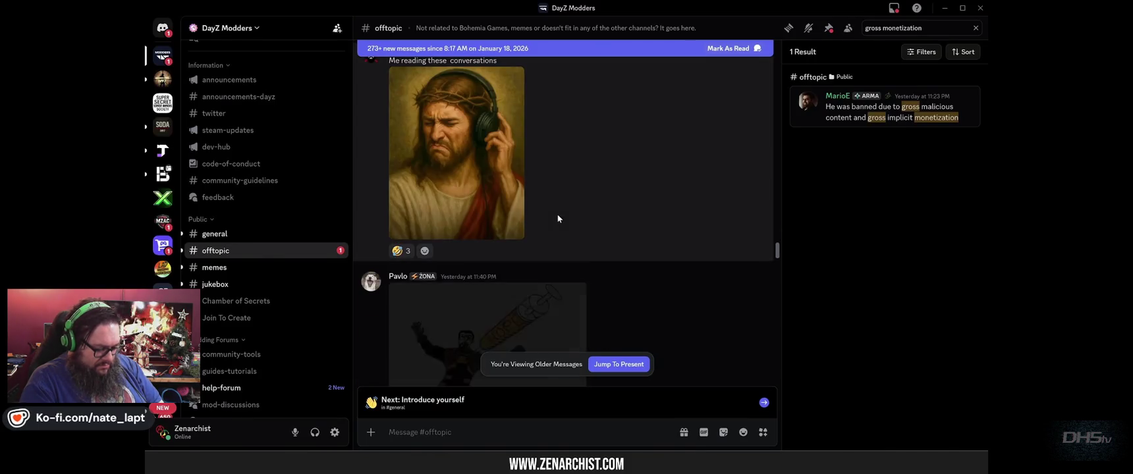
scroll(568, 212, down, 2)
drag(389, 180, 603, 199)
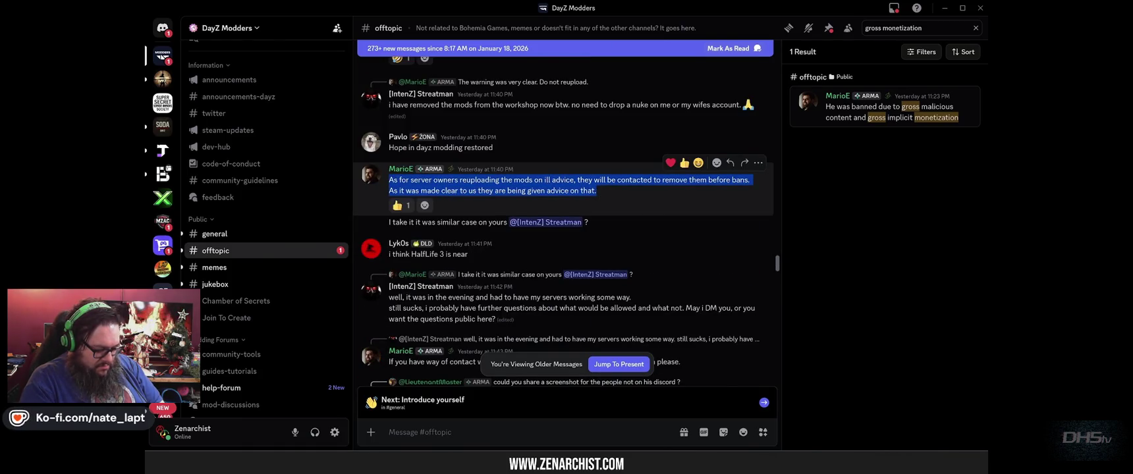
click(692, 184)
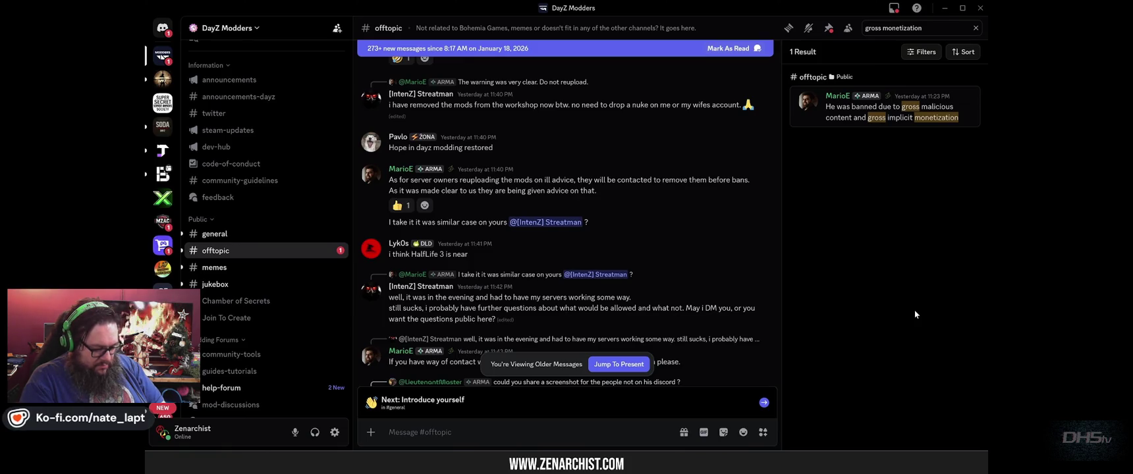
key(alt+Tab)
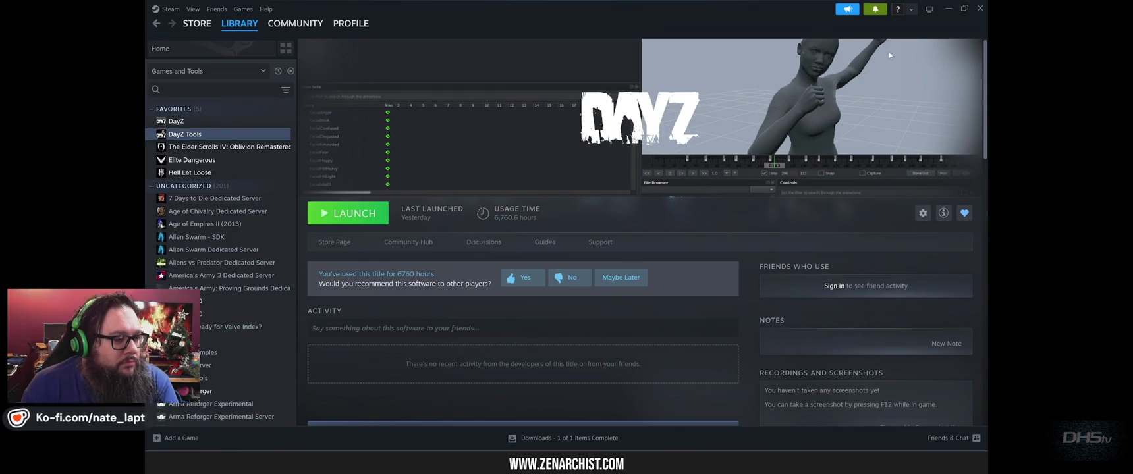
Minimise the Steam library window to bring Discord back in front.
click(948, 8)
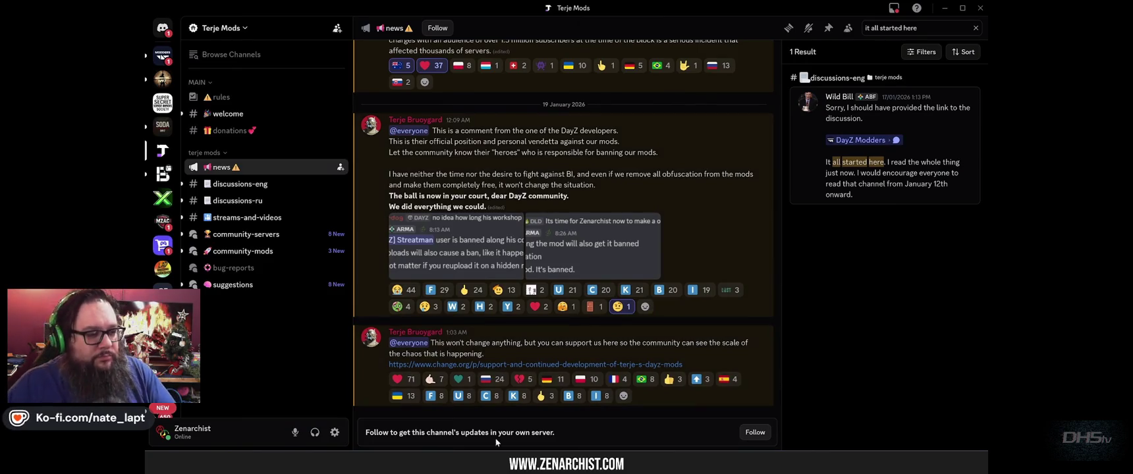
Check the archived TerjeMedicine page, then highlight the #news post's 'BI support is silent' section.
key(alt+Tab)
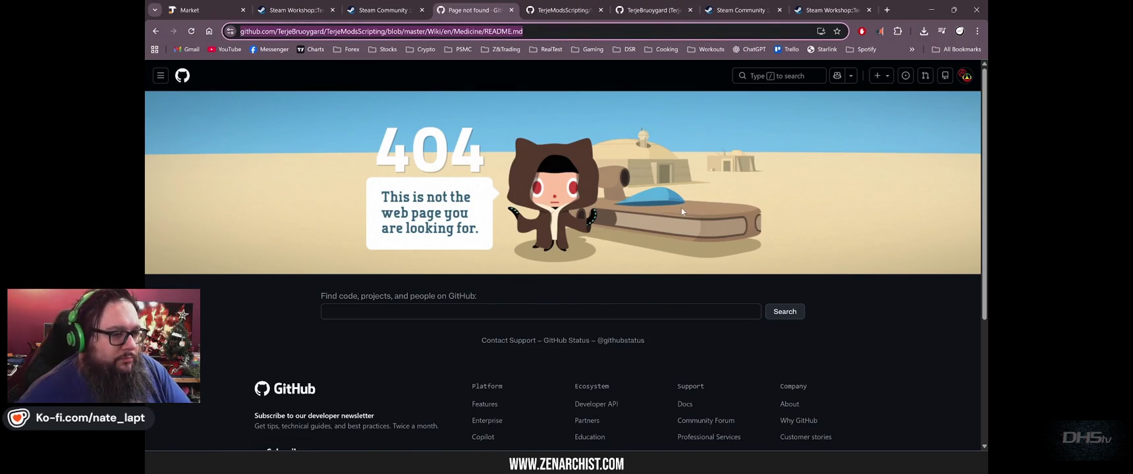
key(alt+Tab)
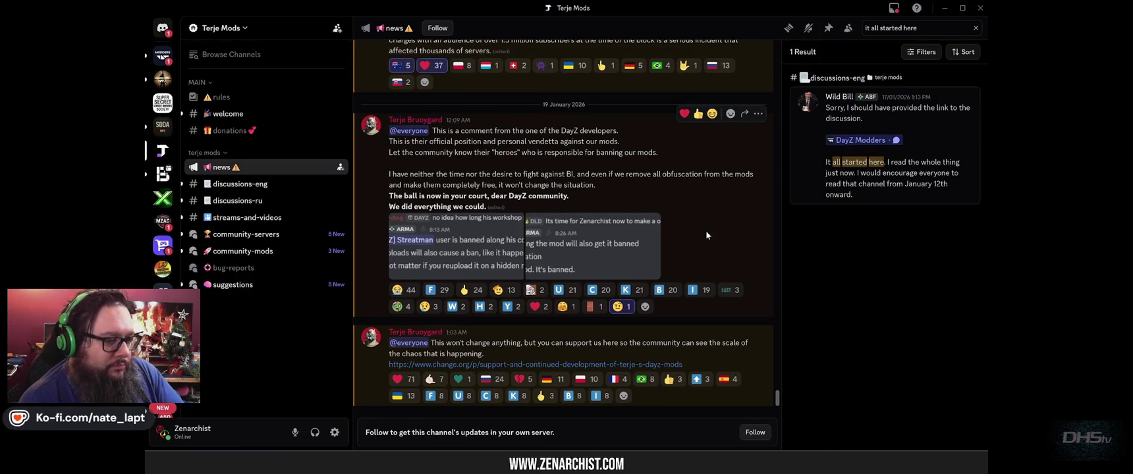
key(alt+Tab)
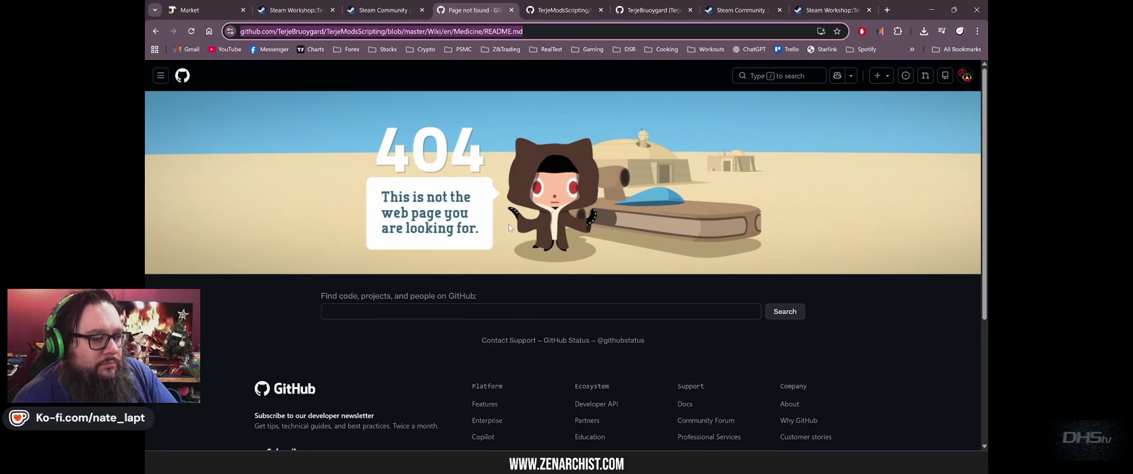
key(ctrl+2)
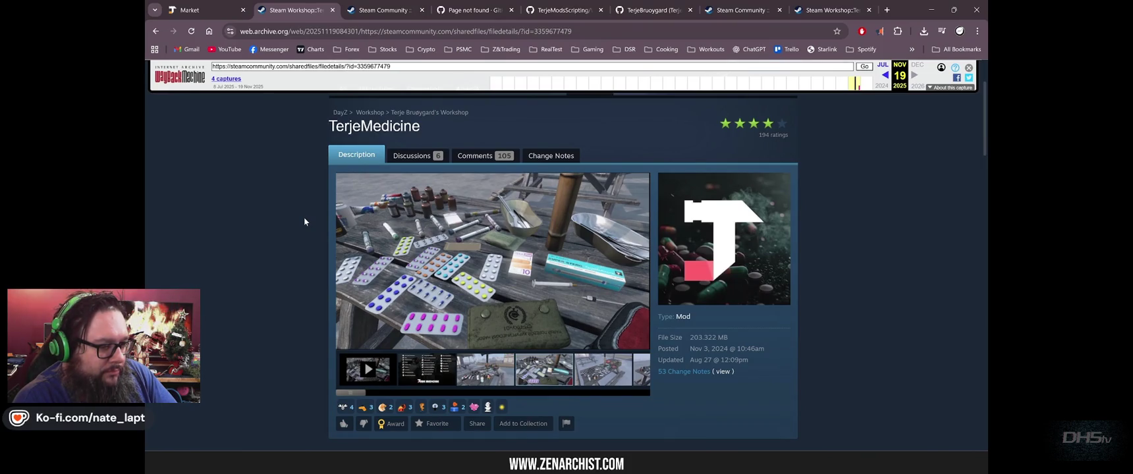
key(alt+Tab)
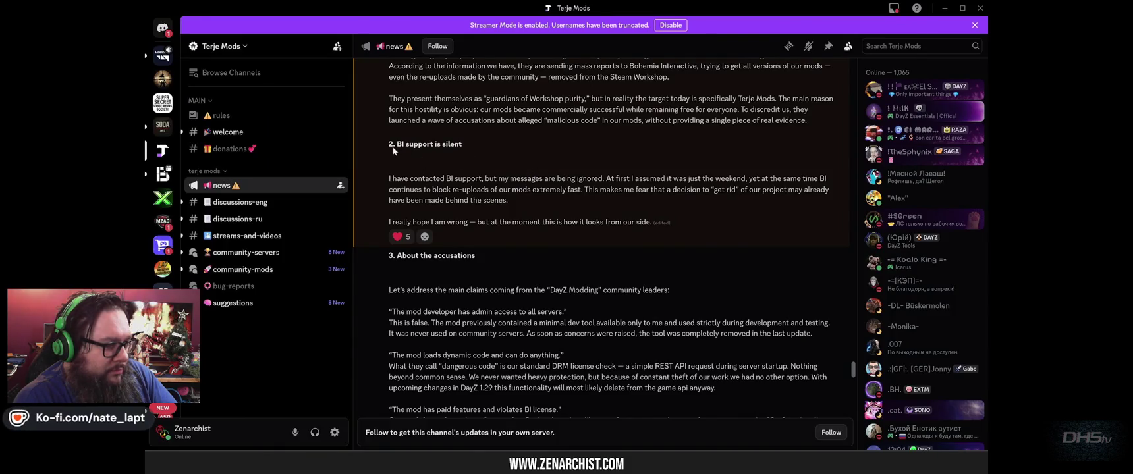
mouse_move(396, 145)
mouse_down()
mouse_move(563, 191)
mouse_move(609, 221)
mouse_move(683, 228)
mouse_up()
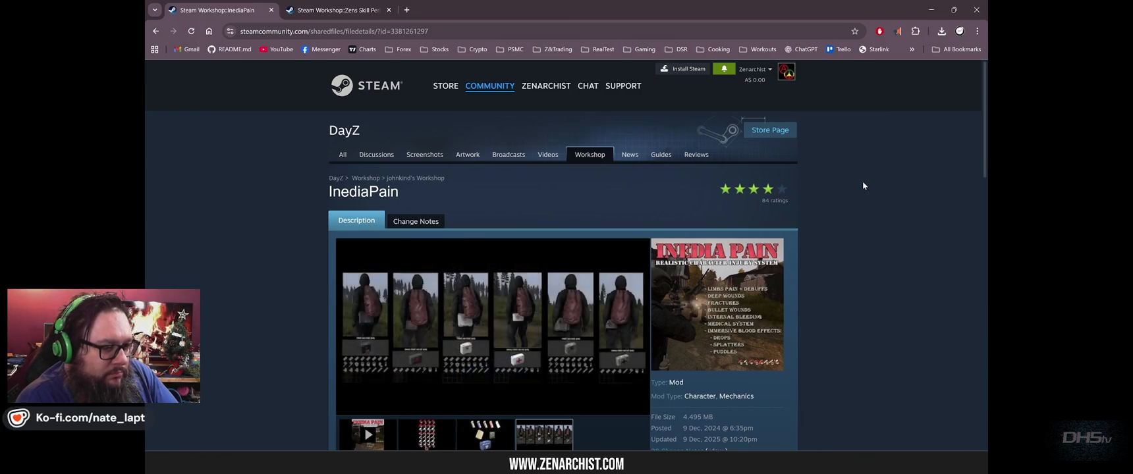
Look over the InediaPain workshop page, selecting its mod title.
scroll(890, 199, down, 1)
drag(318, 142, 400, 144)
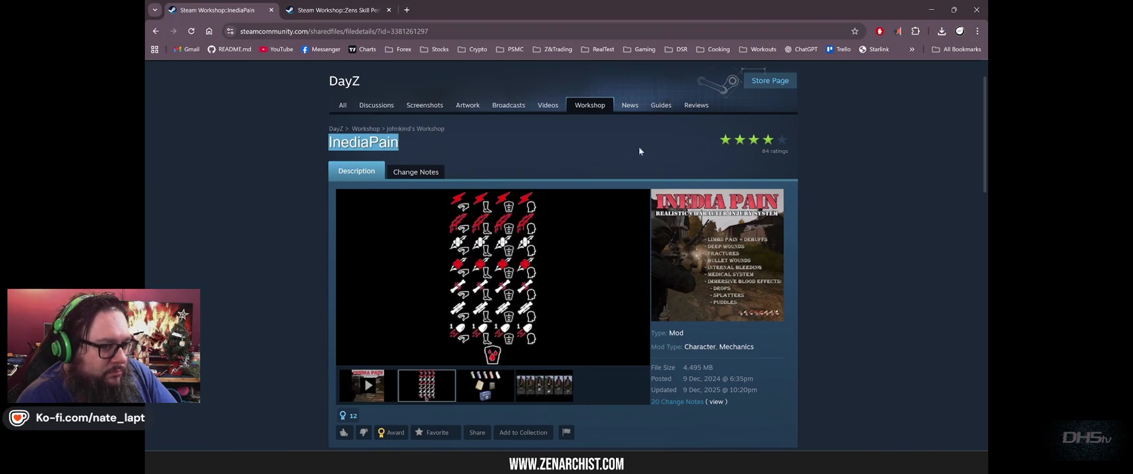
scroll(863, 218, down, 2)
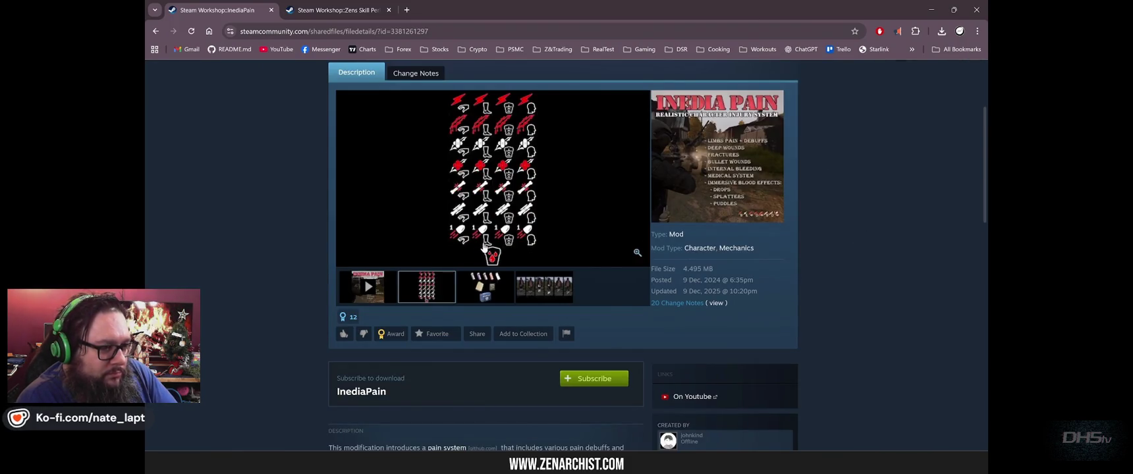
scroll(879, 276, up, 1)
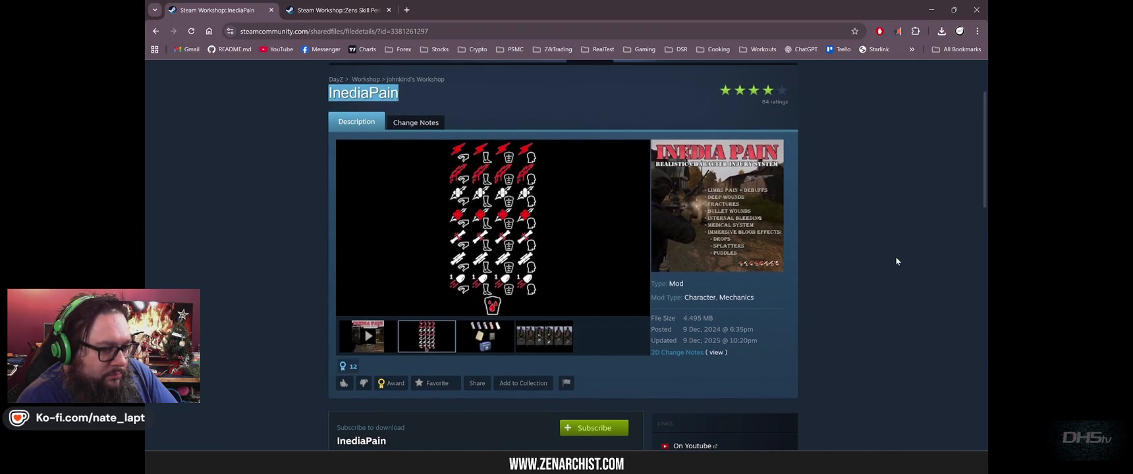
scroll(870, 267, down, 2)
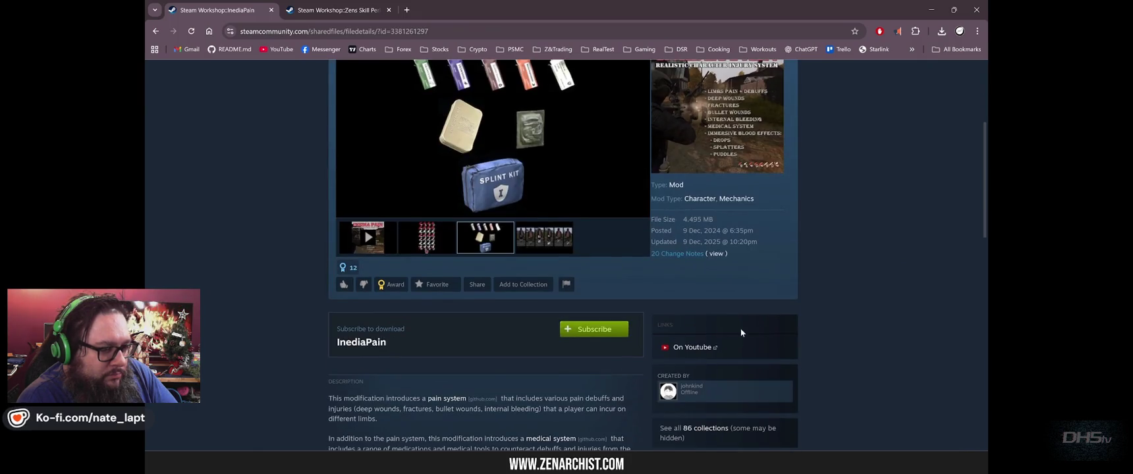
Browse the Zens Skill Perk Tree page, then bring up the full-screen YouTube video.
key(ctrl+Tab)
scroll(825, 170, down, 1)
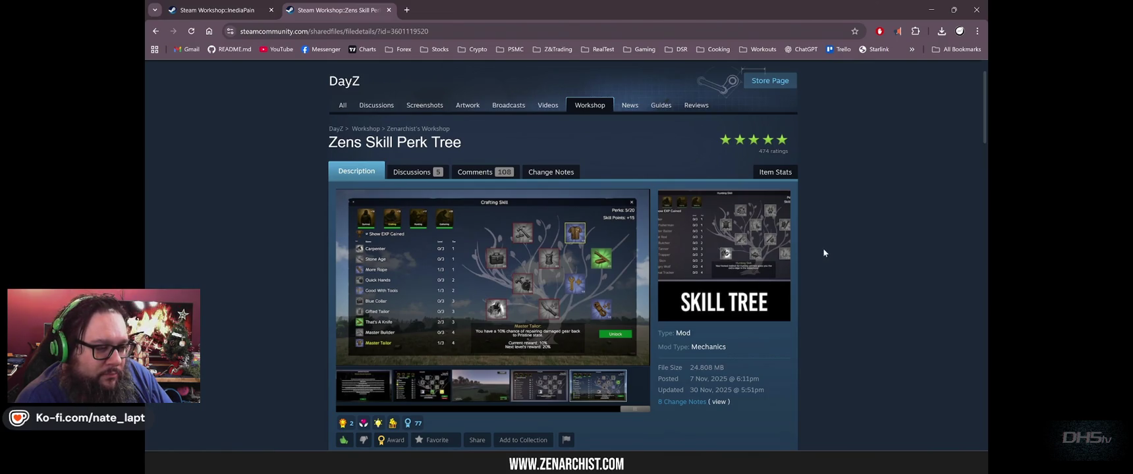
key(alt+Tab)
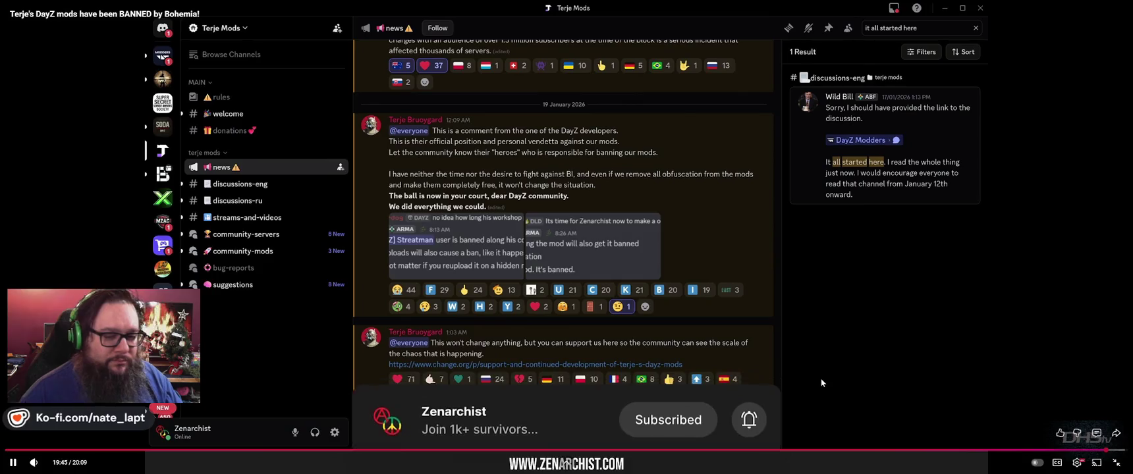
Exit full screen on the 'BANNED by Bohemia' video and like it, raising it to 86 likes.
key(Escape)
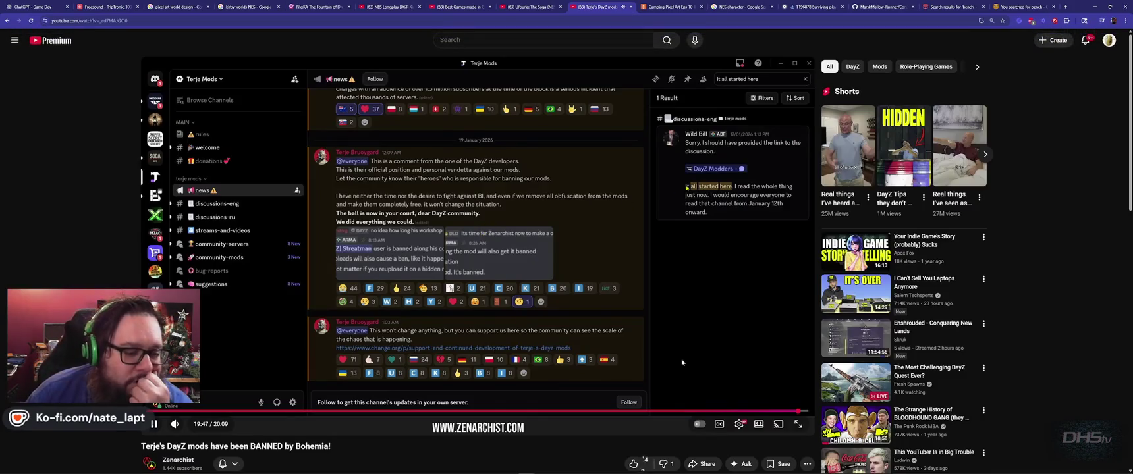
scroll(682, 230, down, 2)
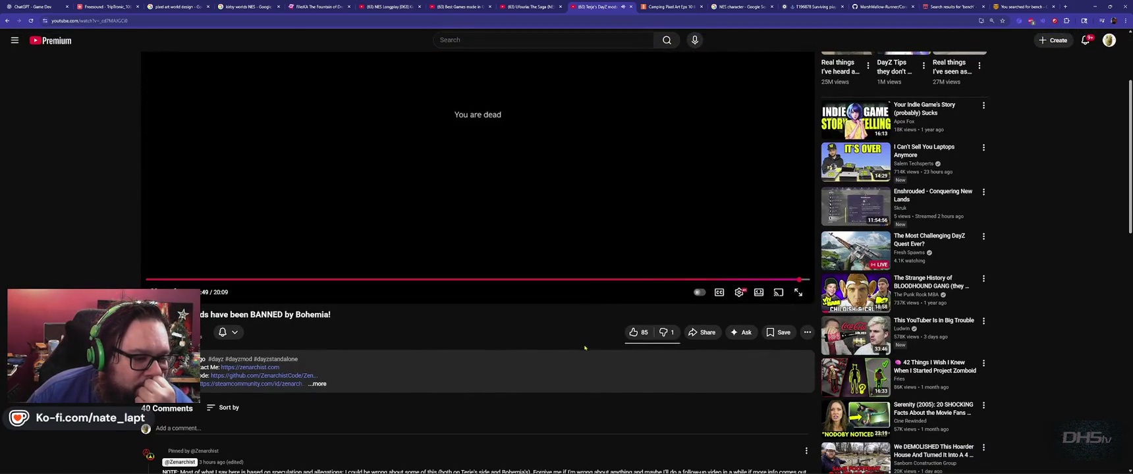
click(635, 333)
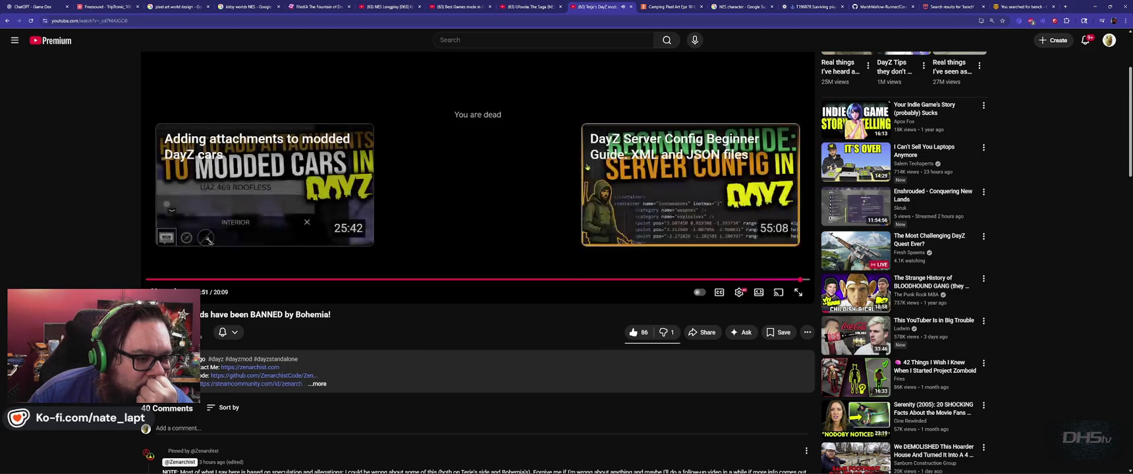
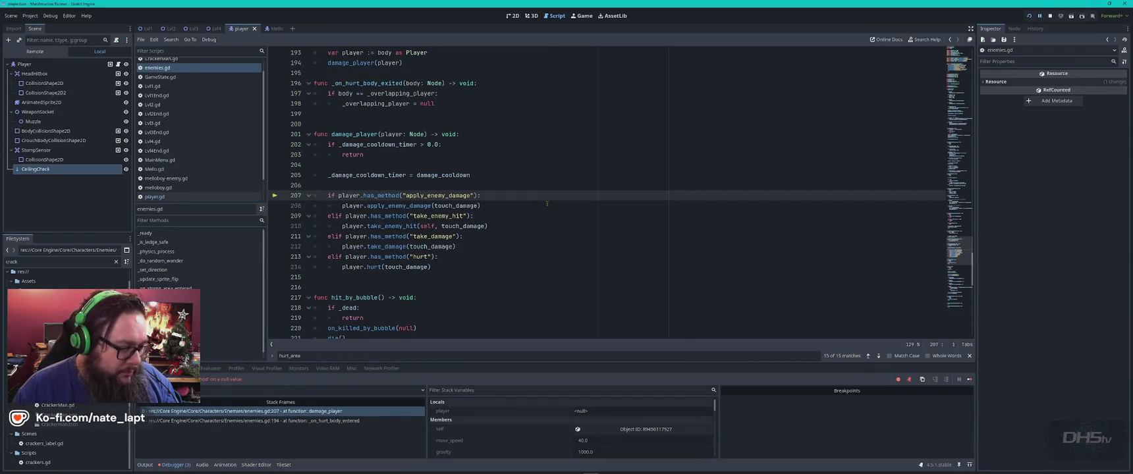
Stop the paused debug session and return focus to the enemies.gd code.
click(547, 203)
key(F8)
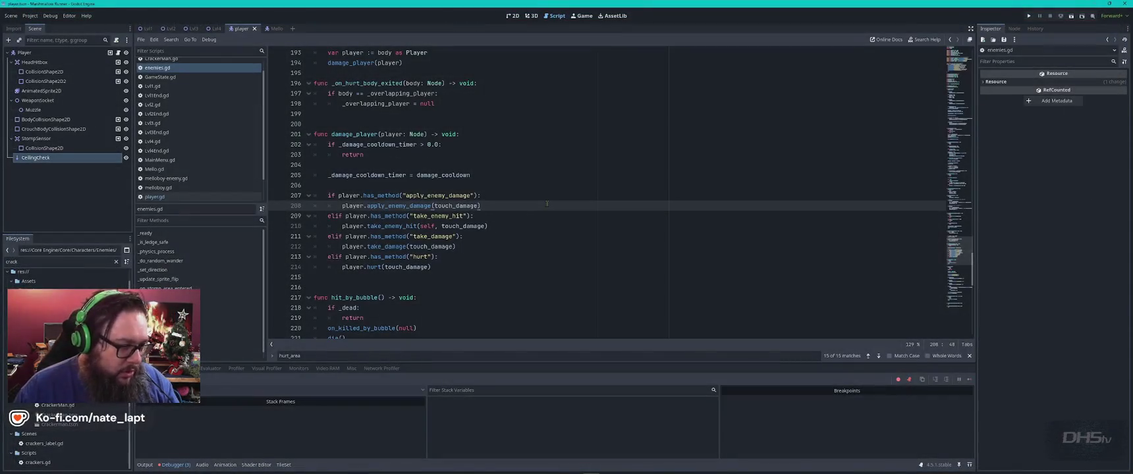
click(180, 68)
click(505, 122)
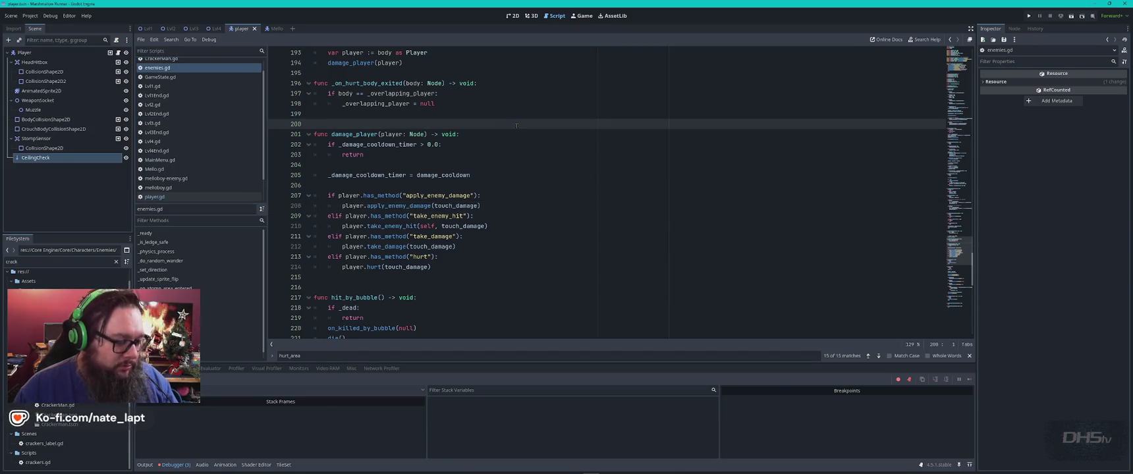
Delete the overlap polling lines 127–128 in enemies.gd, then save and run the game.
key(ctrl+z)
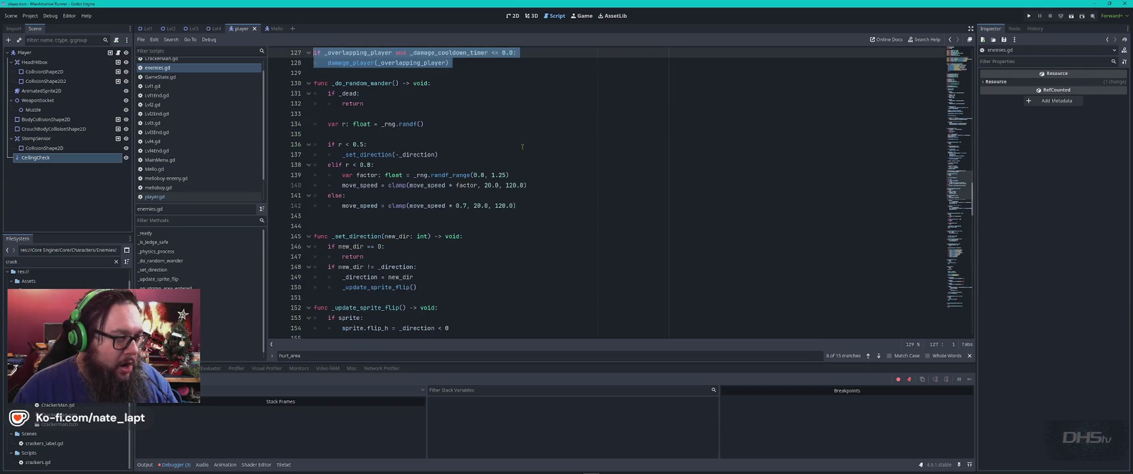
key(Delete)
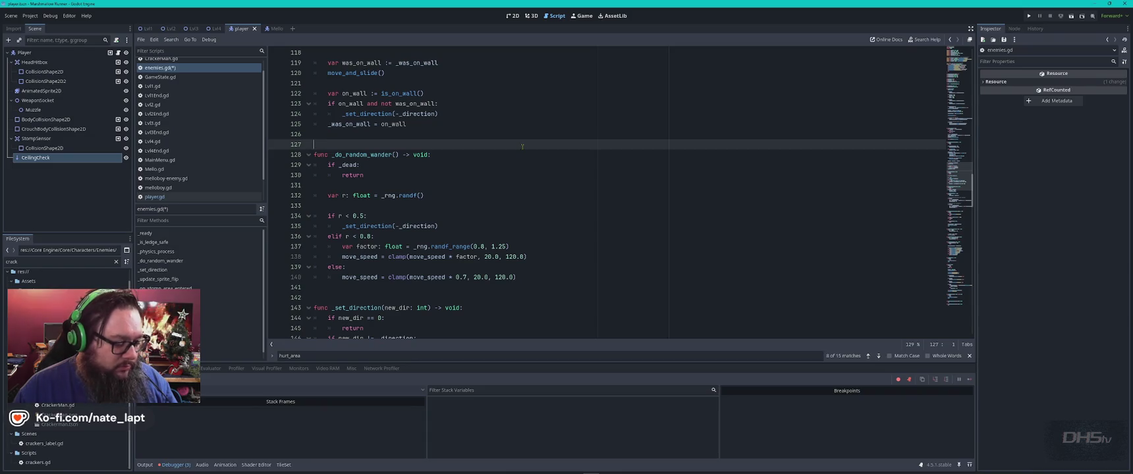
key(F5)
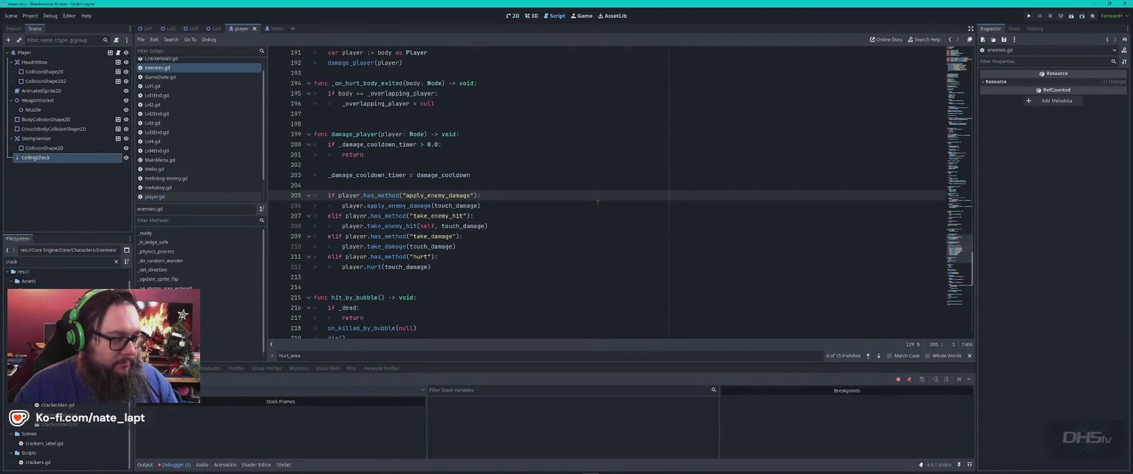
Copy the whole enemies.gd script into a new Notepad++ tab.
key(ctrl+a)
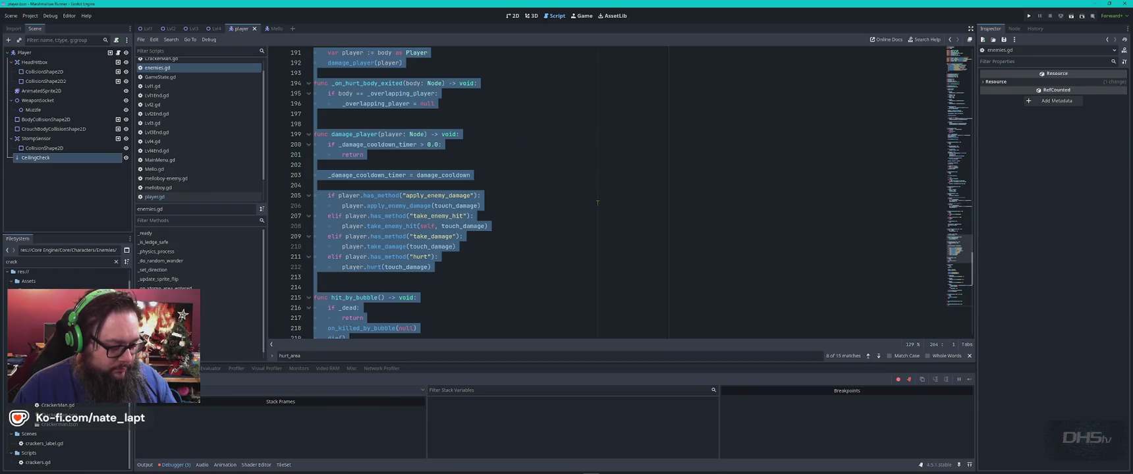
key(alt+Tab)
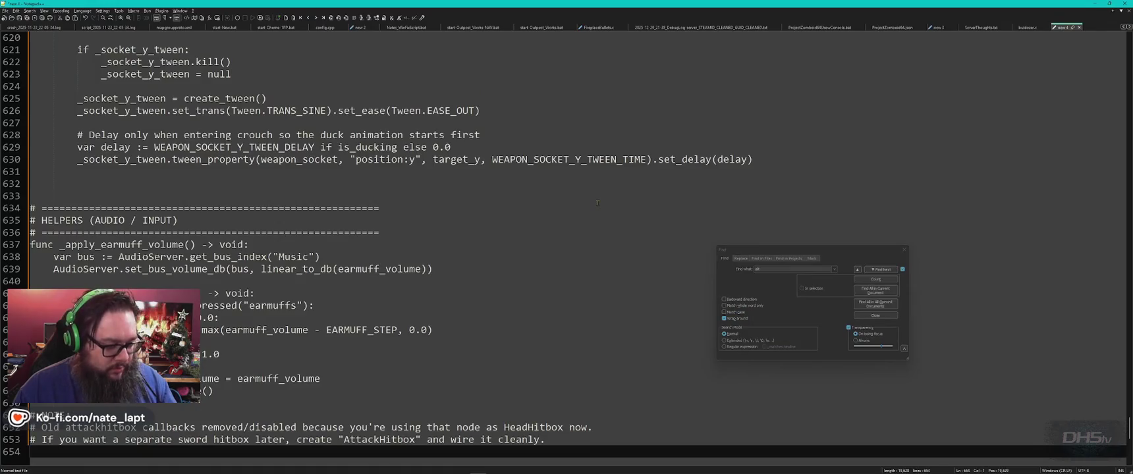
key(ctrl+n)
key(ctrl+v)
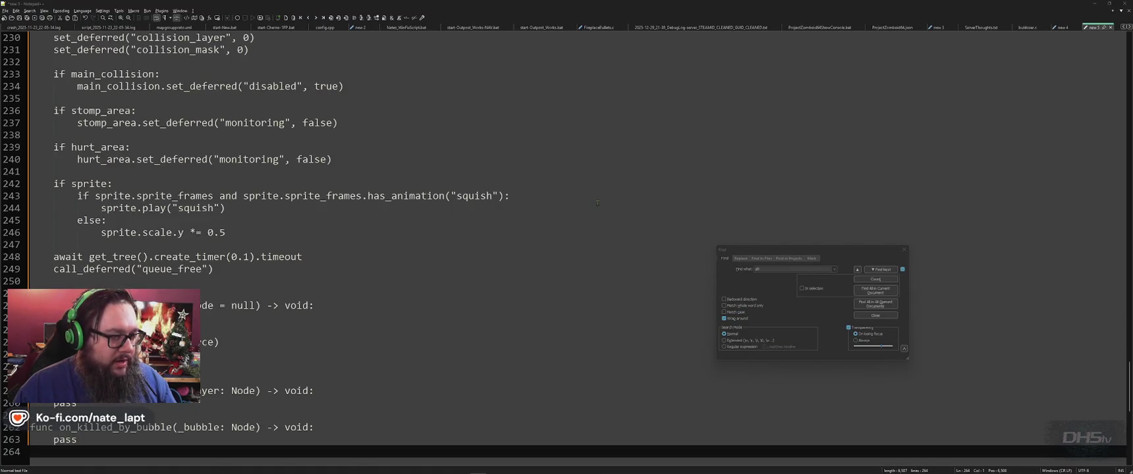
key(alt+Tab)
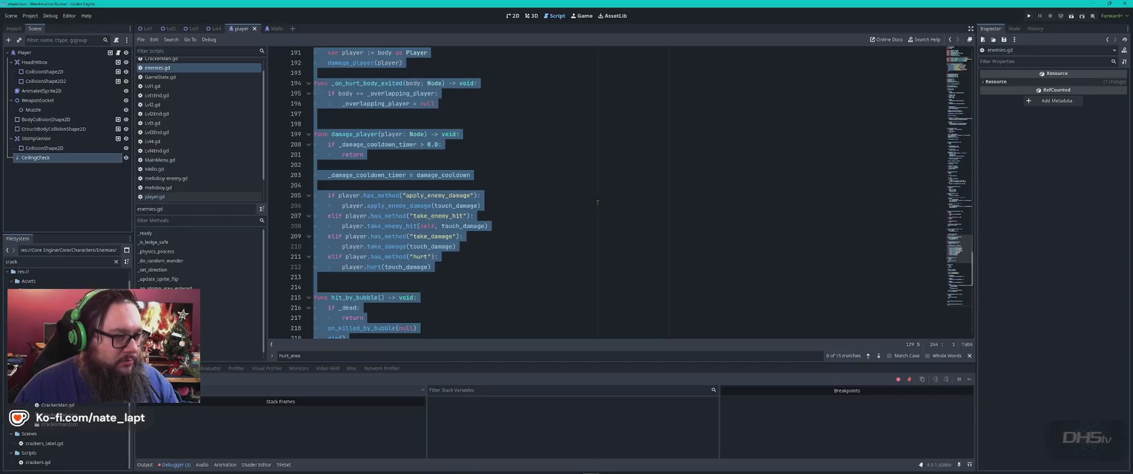
key(ctrl+v)
Save player.gd and test-run the game, which halts inside damage_player near line 206.
click(585, 196)
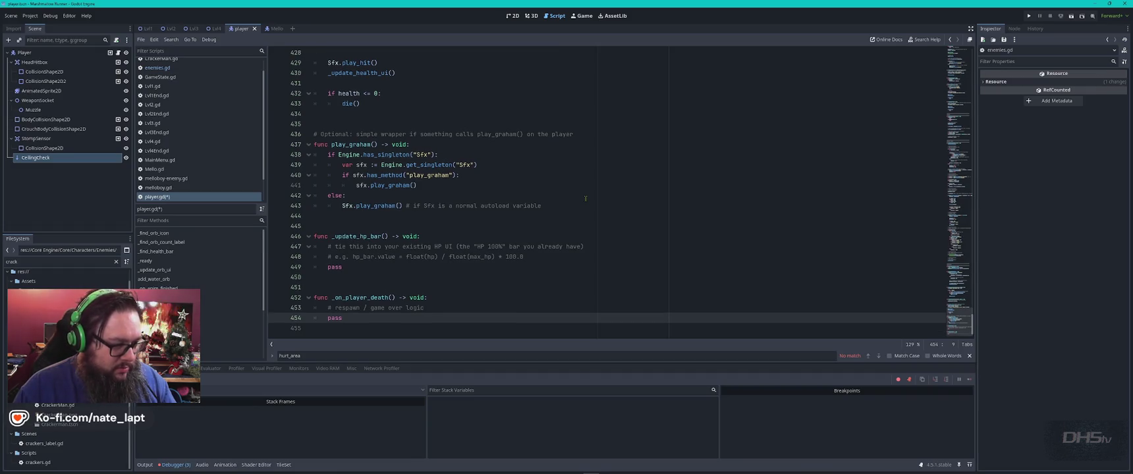
key(ctrl+a)
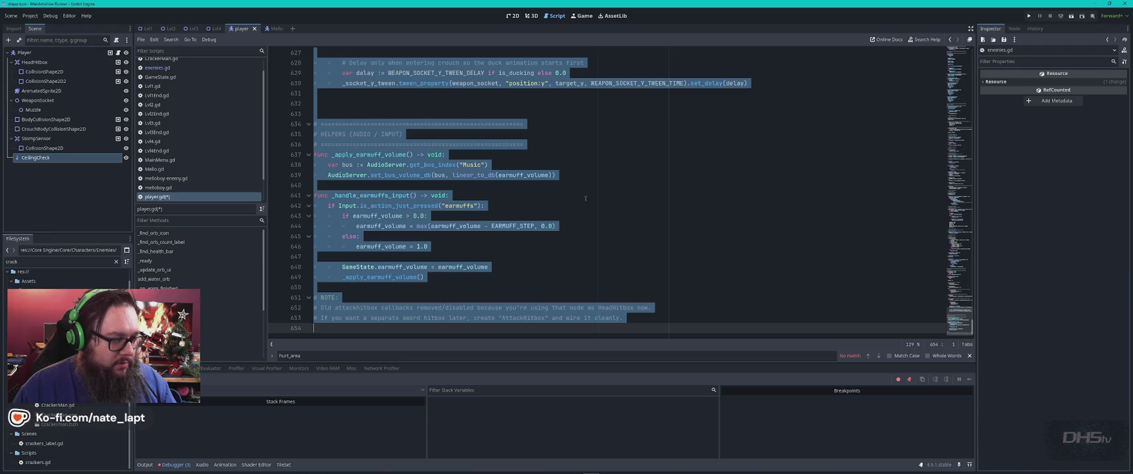
key(ctrl+s)
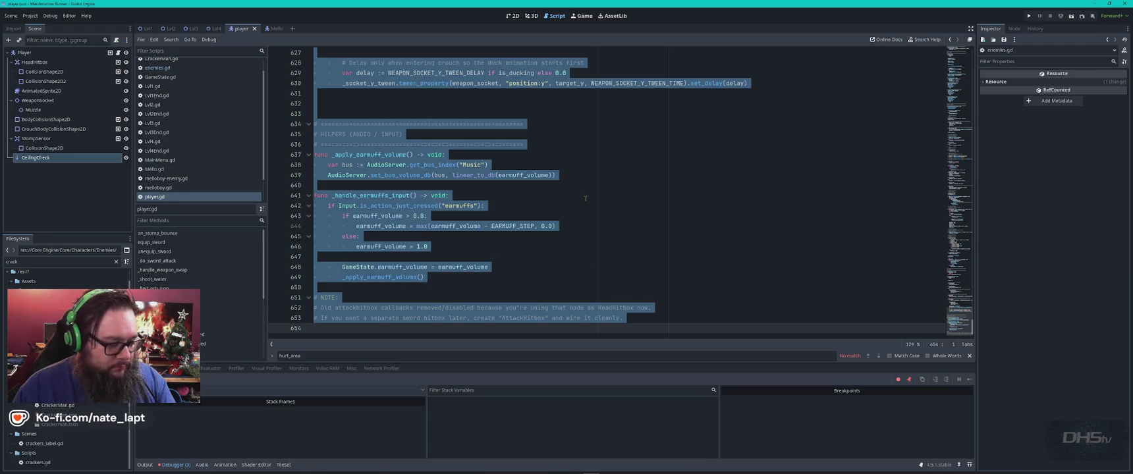
key(F5)
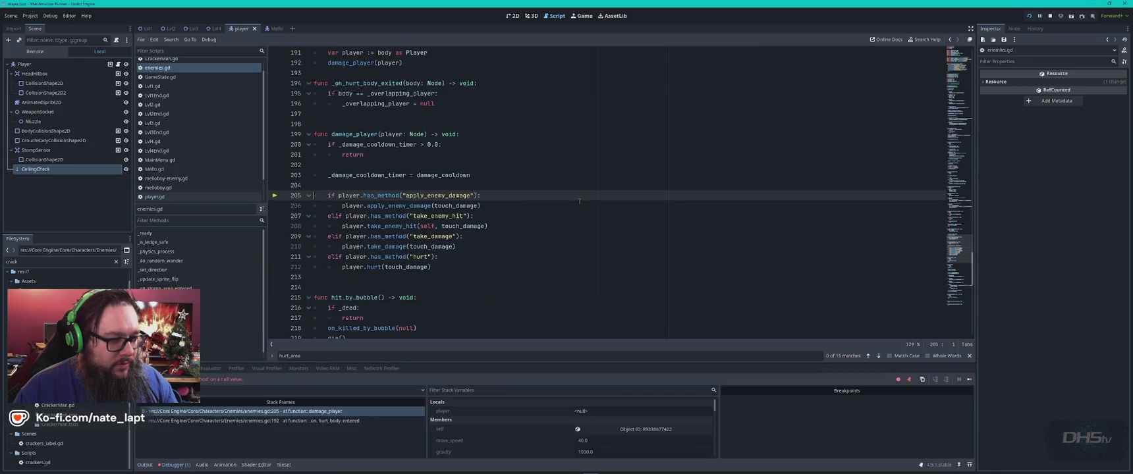
click(579, 202)
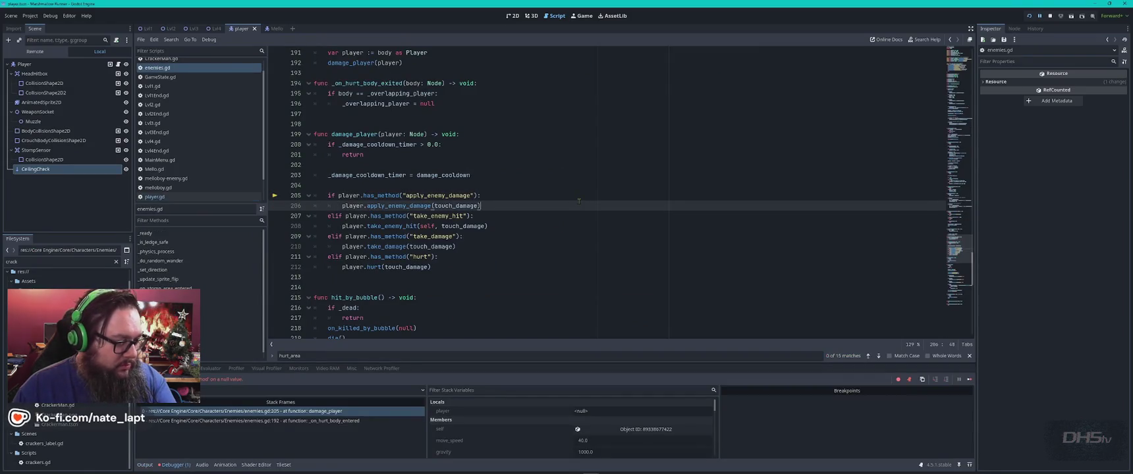
key(alt+Tab)
key(alt+Tab)
Return to the MarshMallow-Runner repository's Scripts folder listing on GitHub.
click(307, 42)
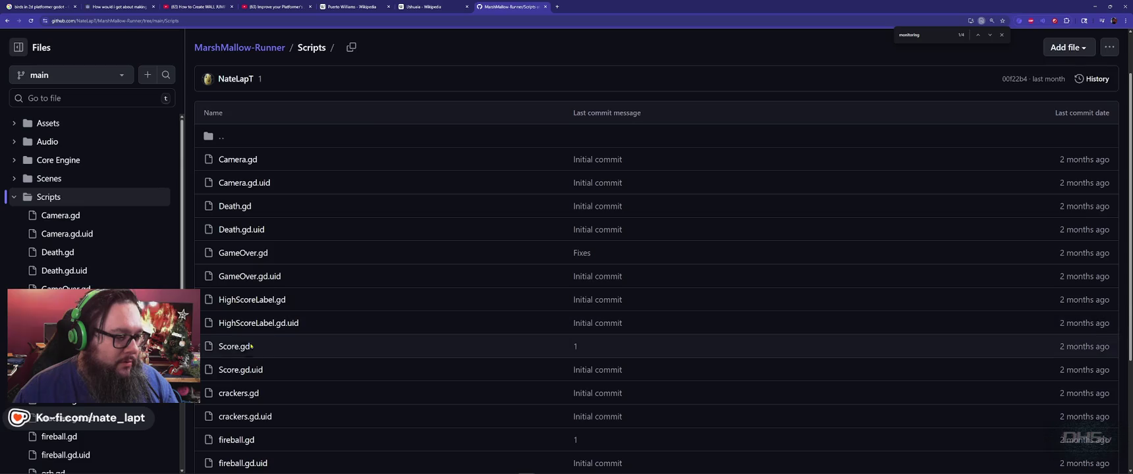
scroll(248, 402, down, 3)
scroll(248, 416, up, 3)
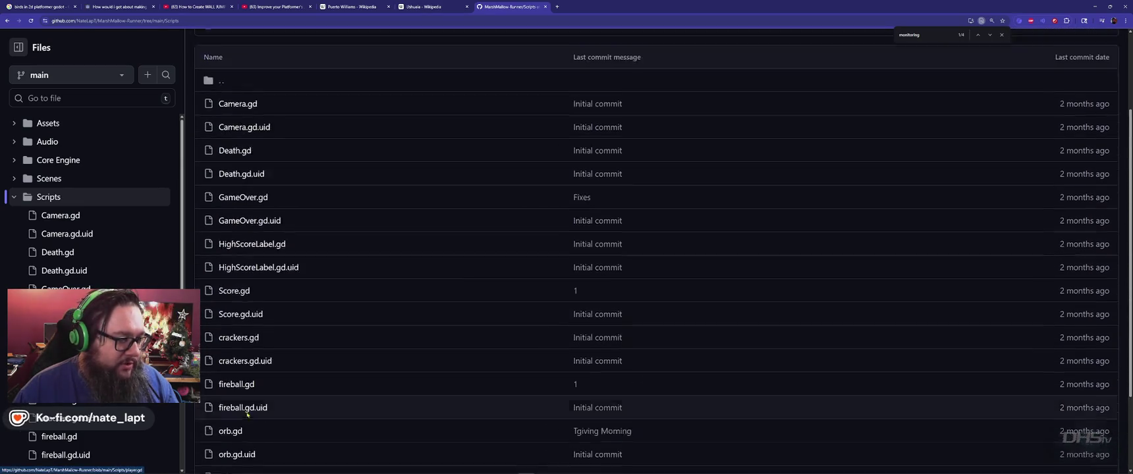
scroll(250, 359, down, 2)
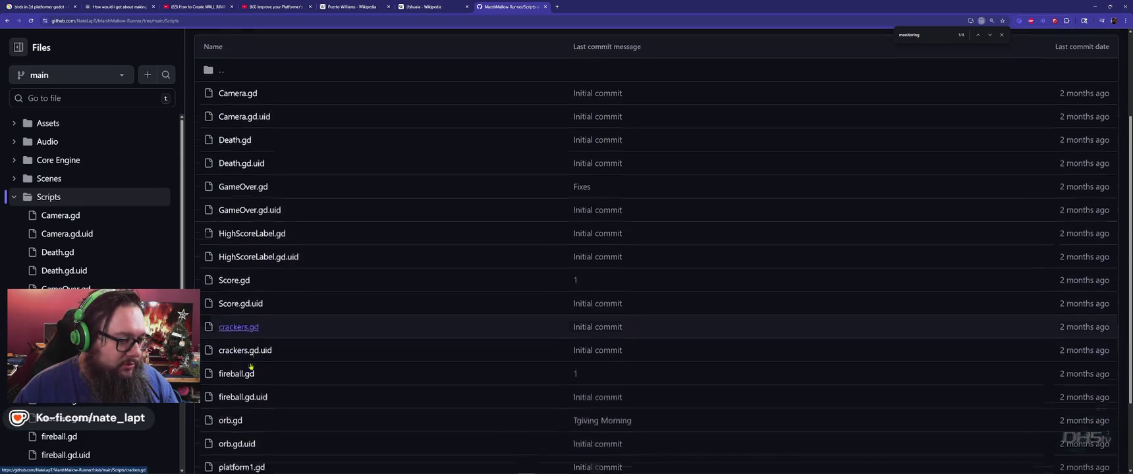
scroll(251, 367, up, 4)
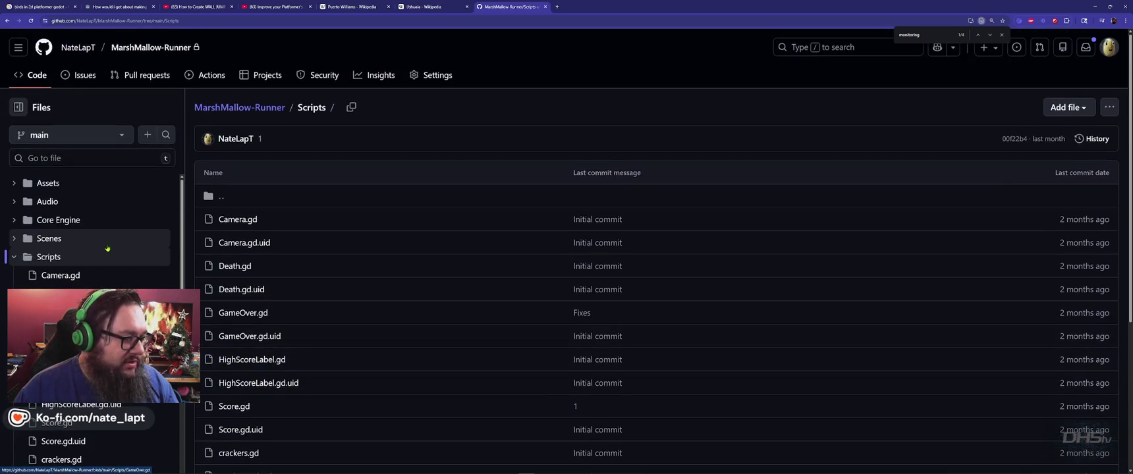
Open the committed enemies.gd under Core Engine/Core/Characters/Enemies, then go back to Godot.
click(17, 223)
click(18, 223)
click(18, 223)
click(18, 257)
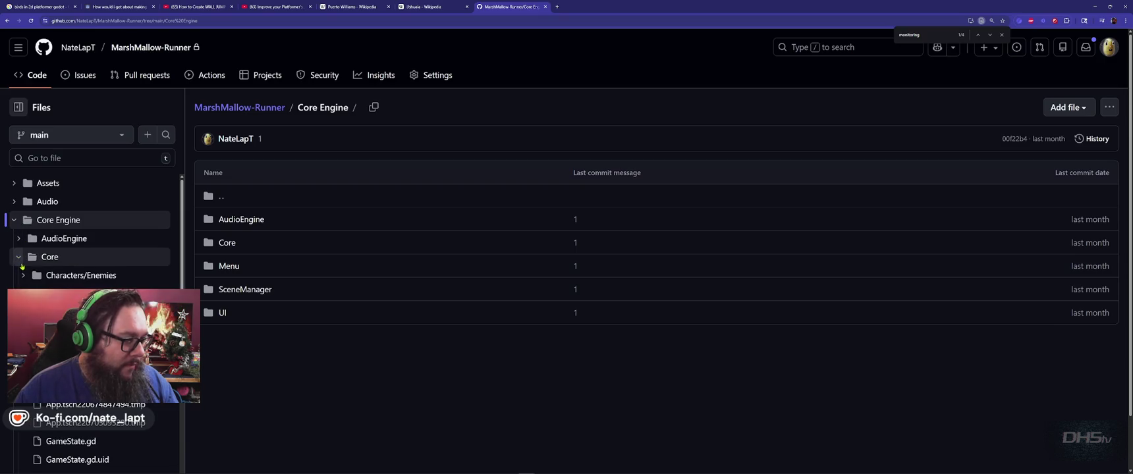
click(24, 279)
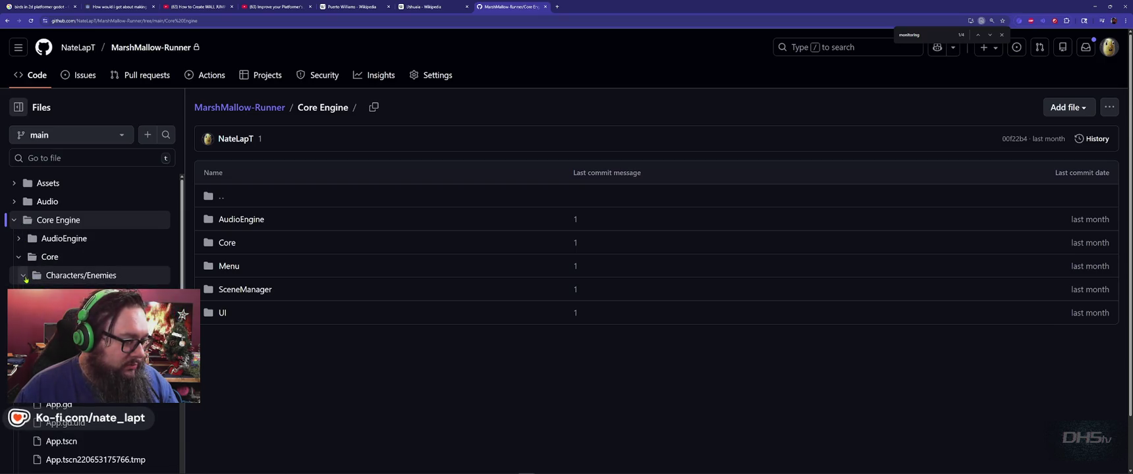
click(73, 294)
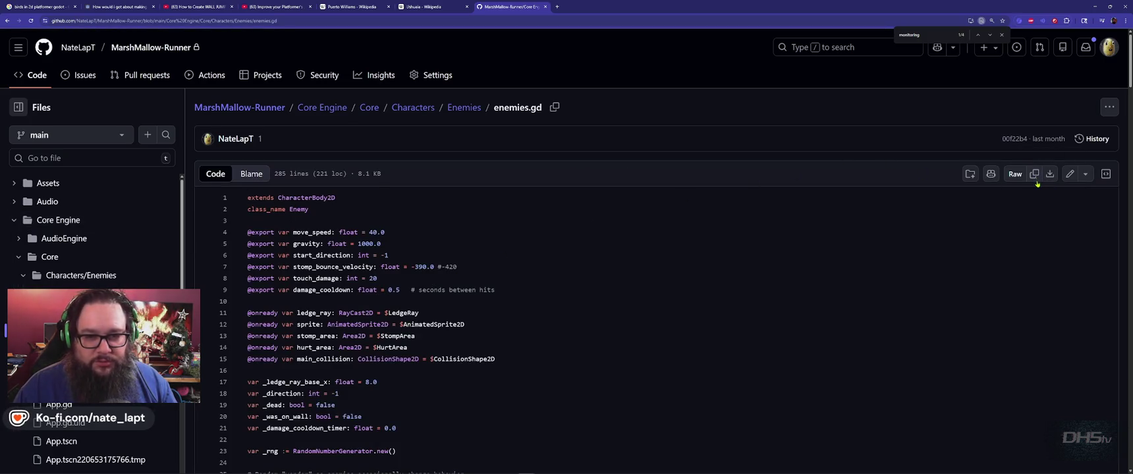
key(alt+Tab)
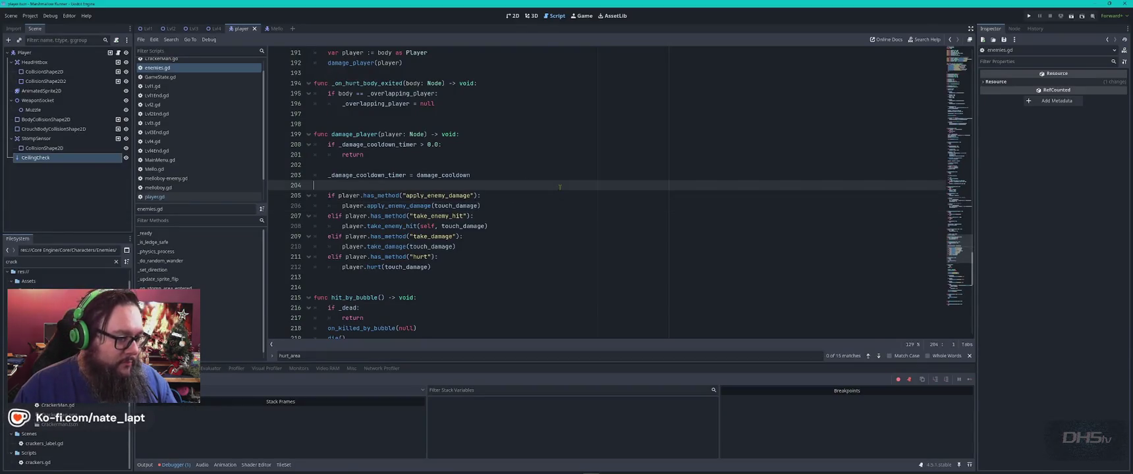
Replace the entire enemies.gd script with the copied 285-line version.
click(559, 187)
key(ctrl+a)
key(ctrl+v)
Playtest a new game up the slope and cliff, close it, and view the player scene in 2D.
key(F5)
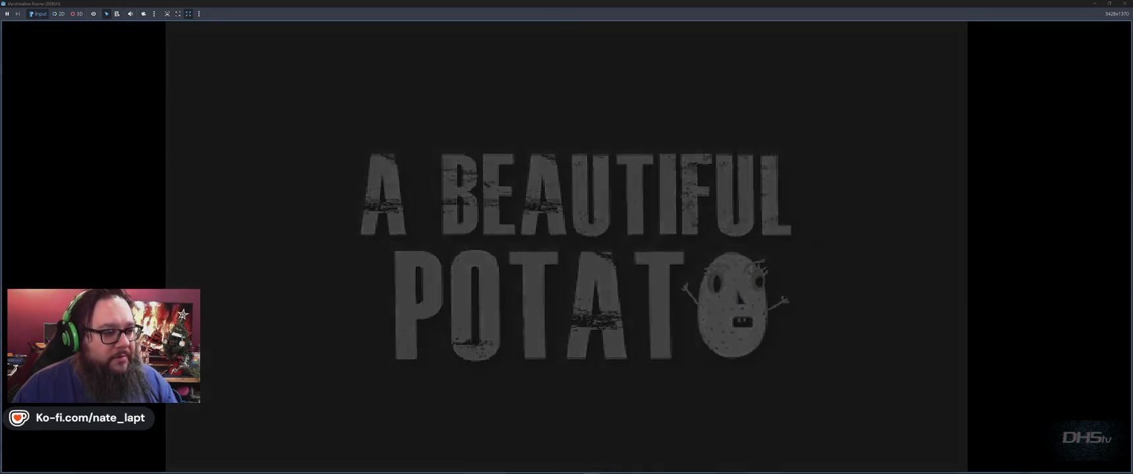
click(533, 284)
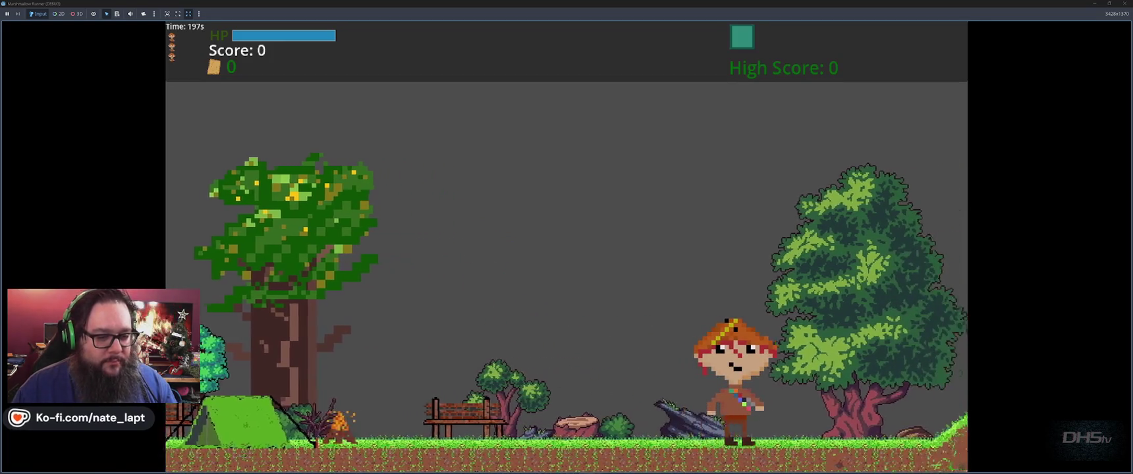
key(space)
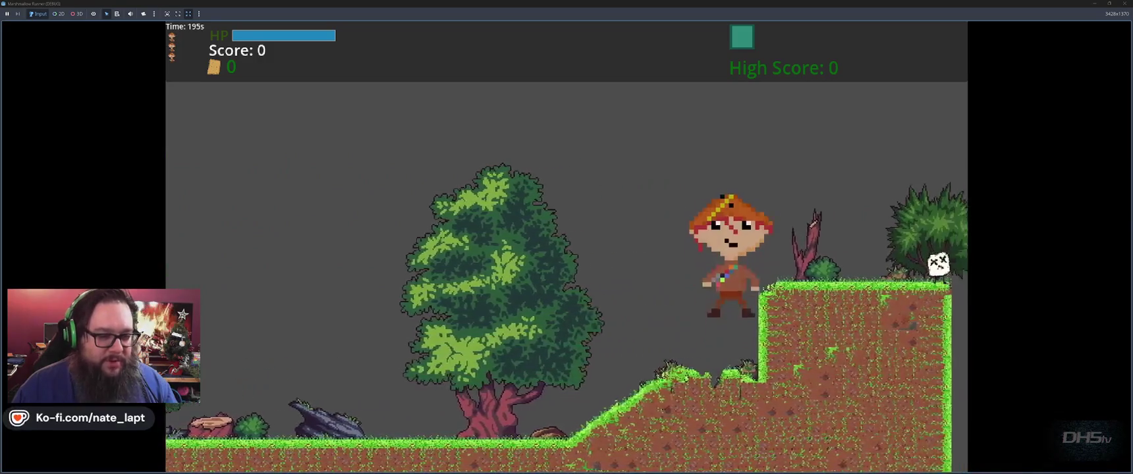
key(space)
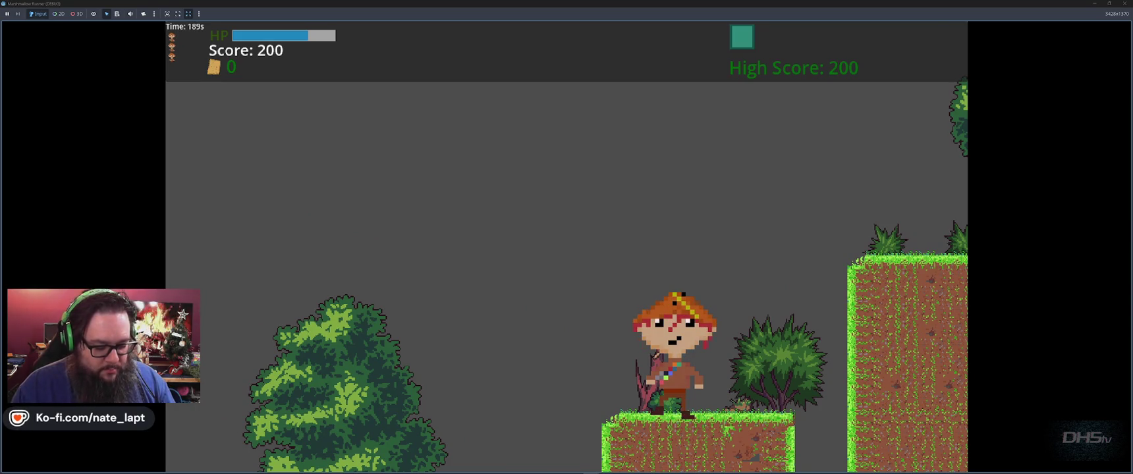
key(Right)
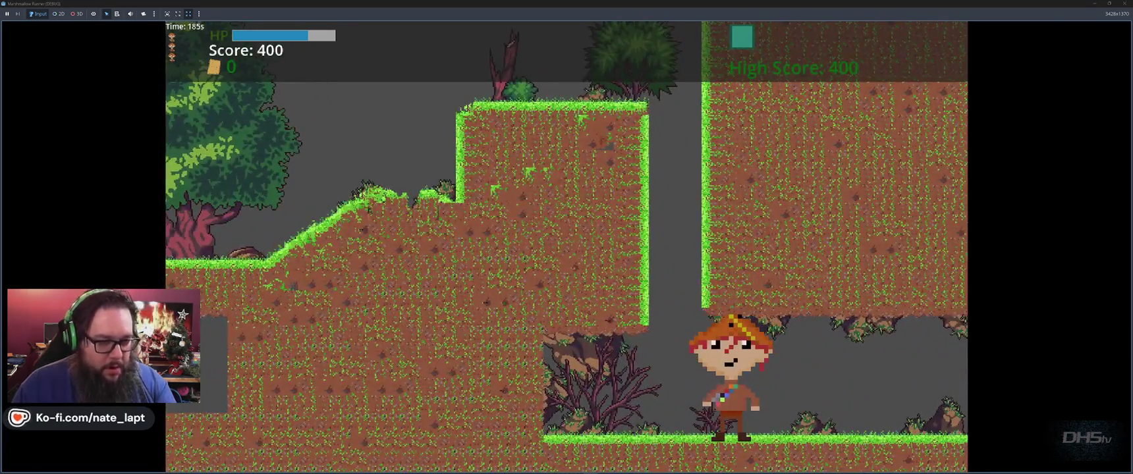
key(F8)
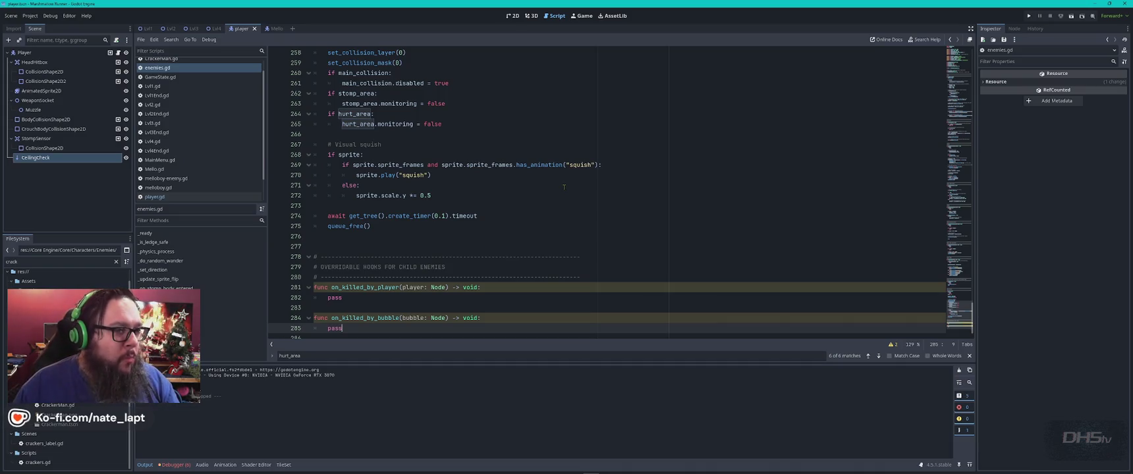
click(513, 15)
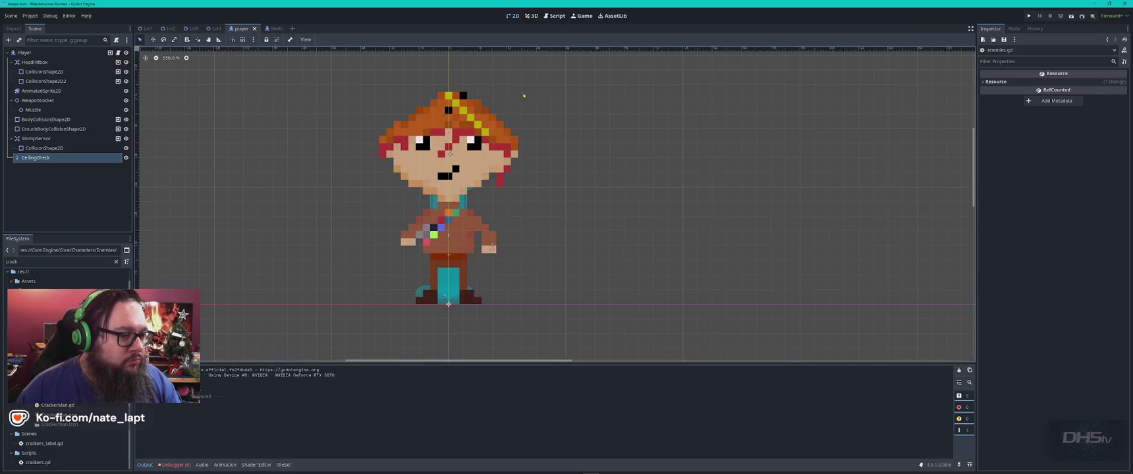
Widen the StompSensor foot capsule to height 36, shift it lower, save, and rerun the game.
click(126, 90)
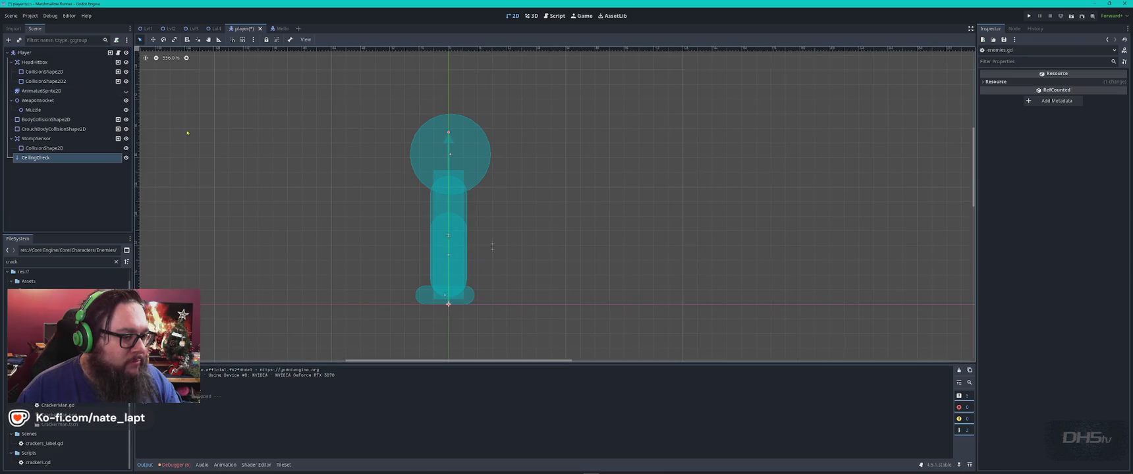
click(472, 301)
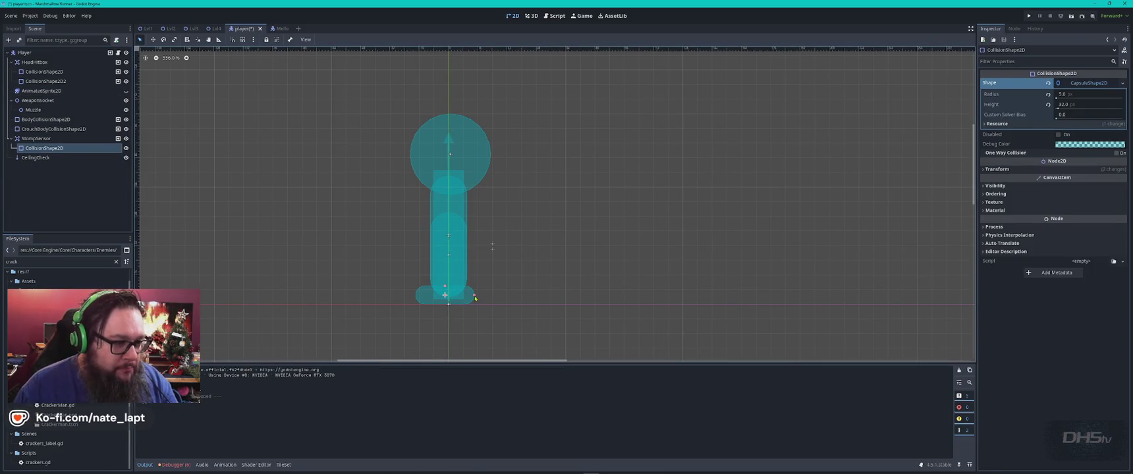
mouse_move(475, 297)
mouse_down()
mouse_move(487, 297)
mouse_move(449, 292)
mouse_move(473, 305)
mouse_up()
click(449, 292)
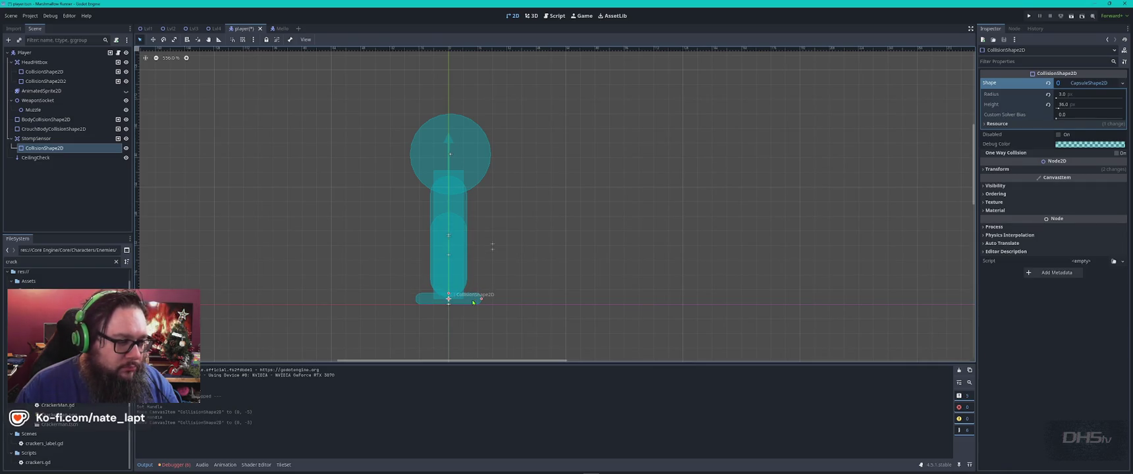
click(526, 295)
key(ctrl+s)
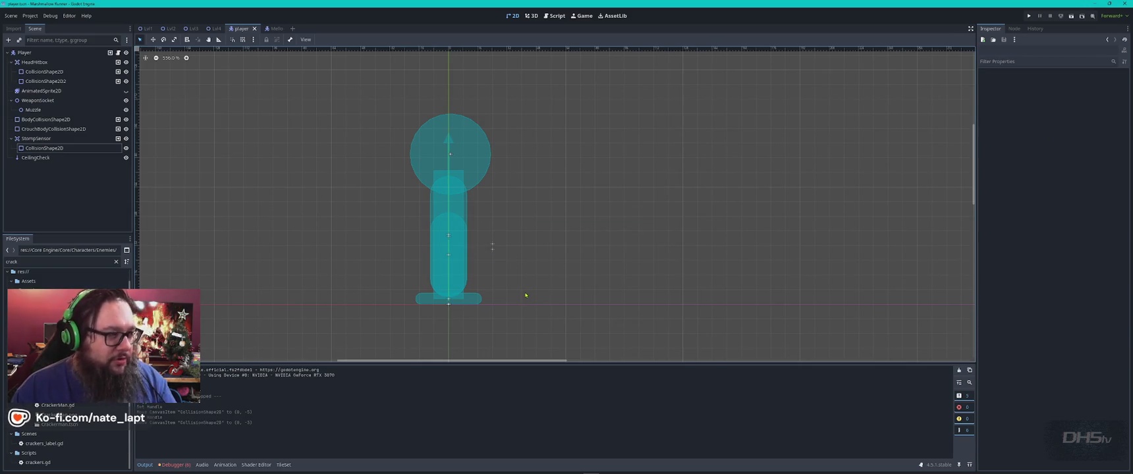
click(126, 91)
key(F5)
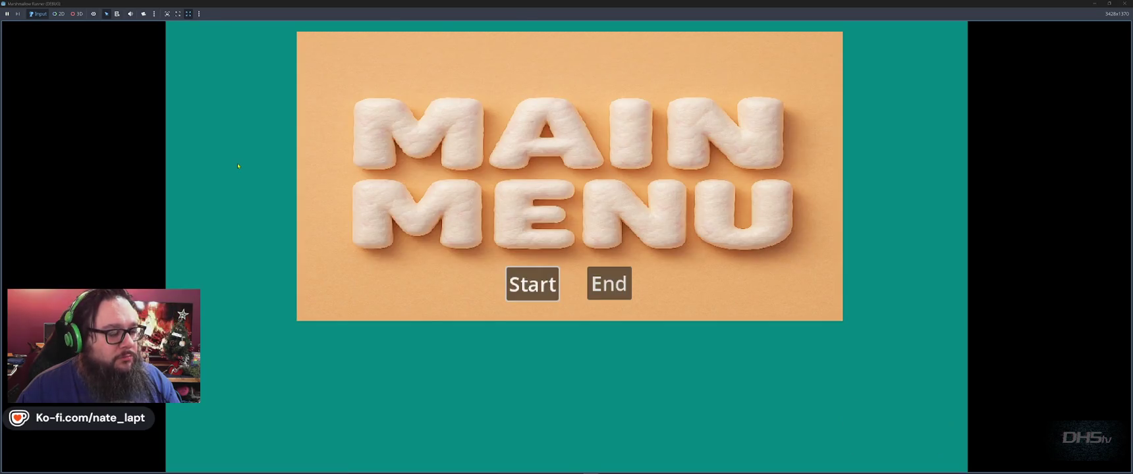
Playtest by jumping onto an enemy for 200 points, then view enemies.gd in the Script workspace.
click(531, 283)
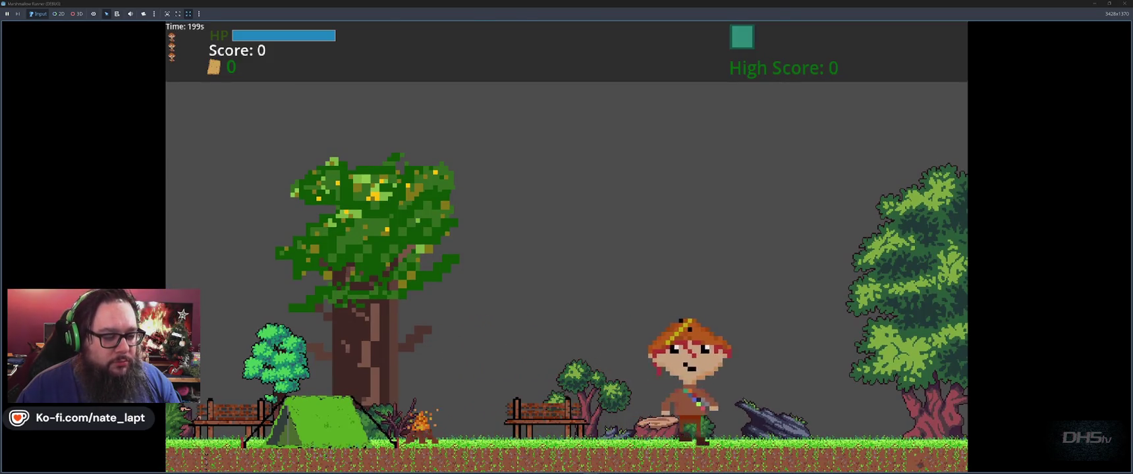
key(space)
key(space)
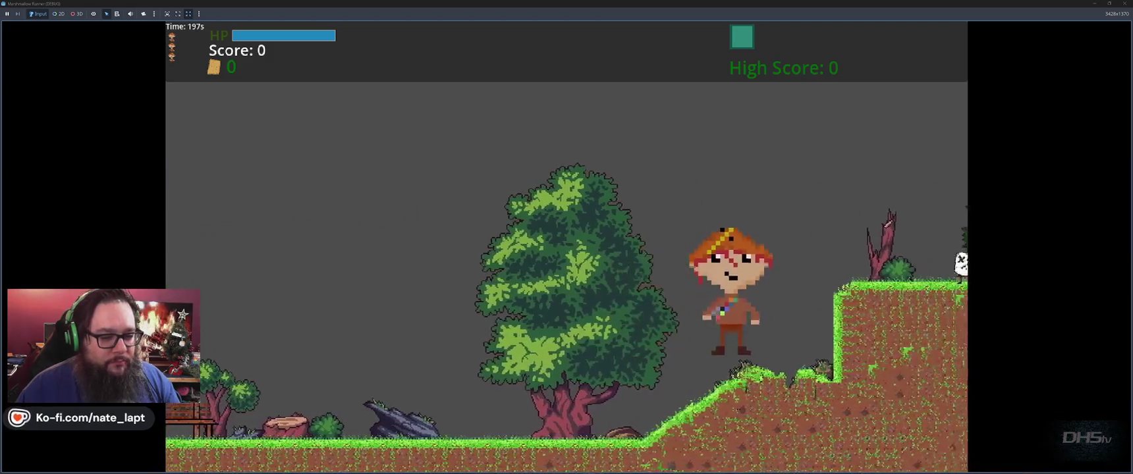
key(space)
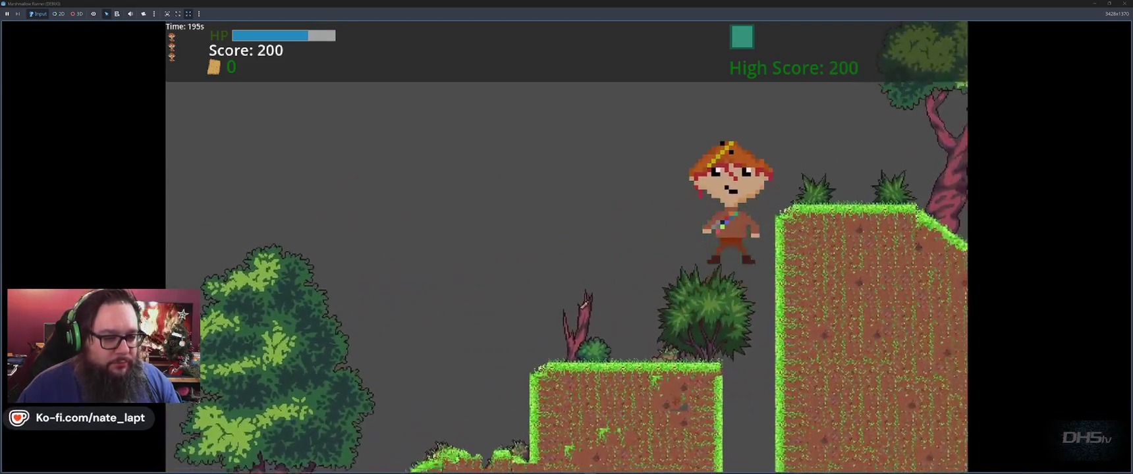
key(F8)
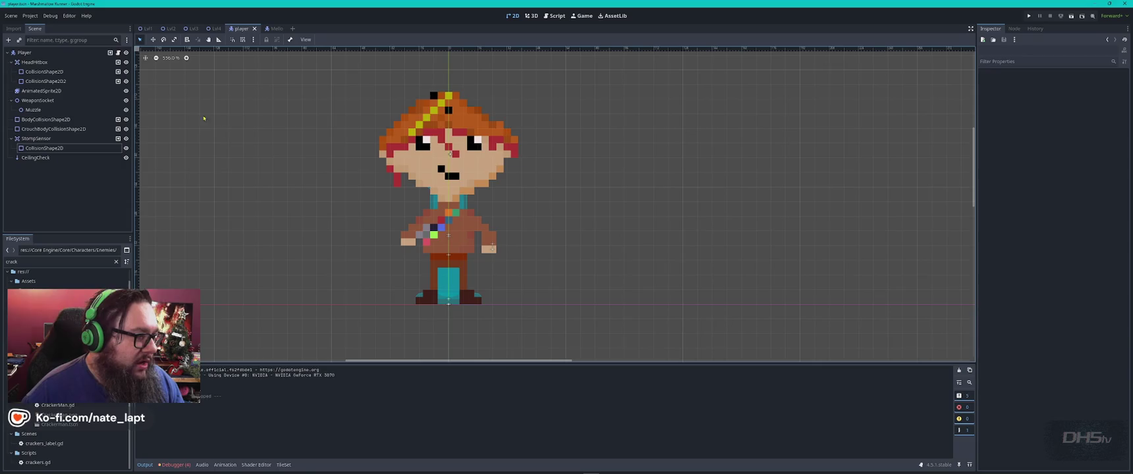
click(554, 16)
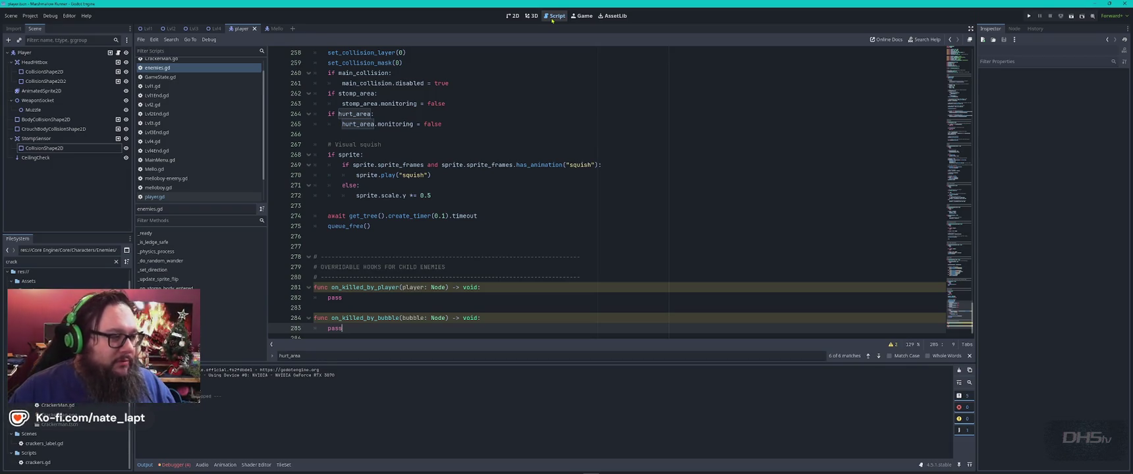
Open player.gd in the script editor, then switch to the GitHub Scripts folder in the browser.
click(207, 198)
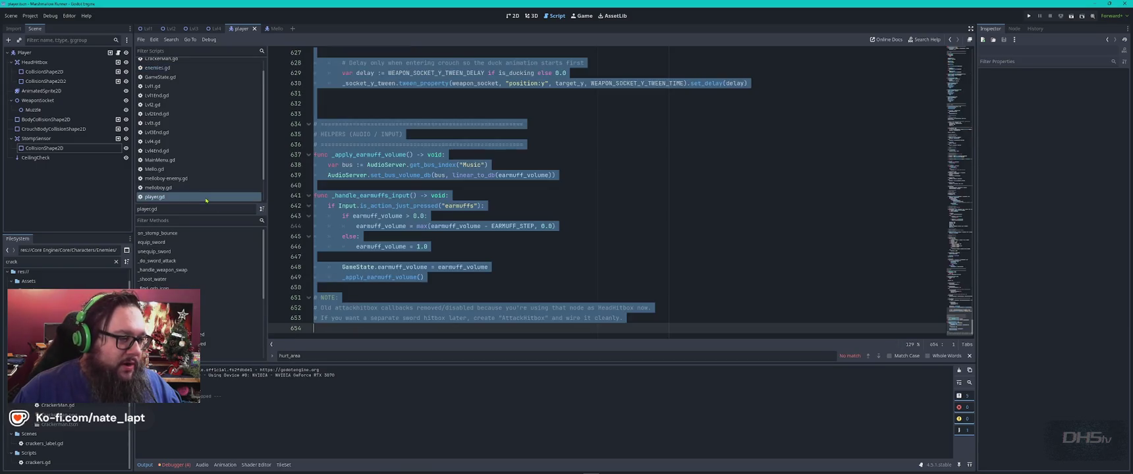
click(531, 216)
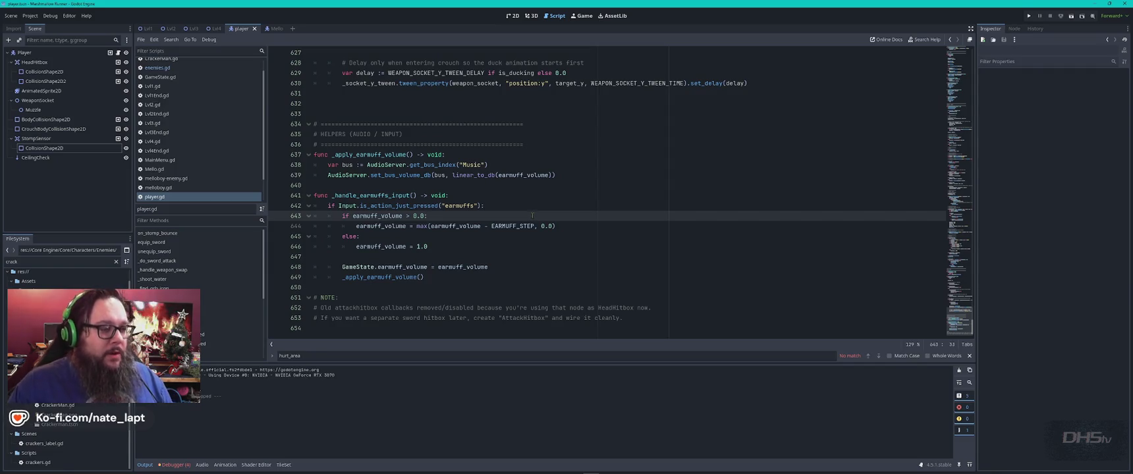
key(alt+Tab)
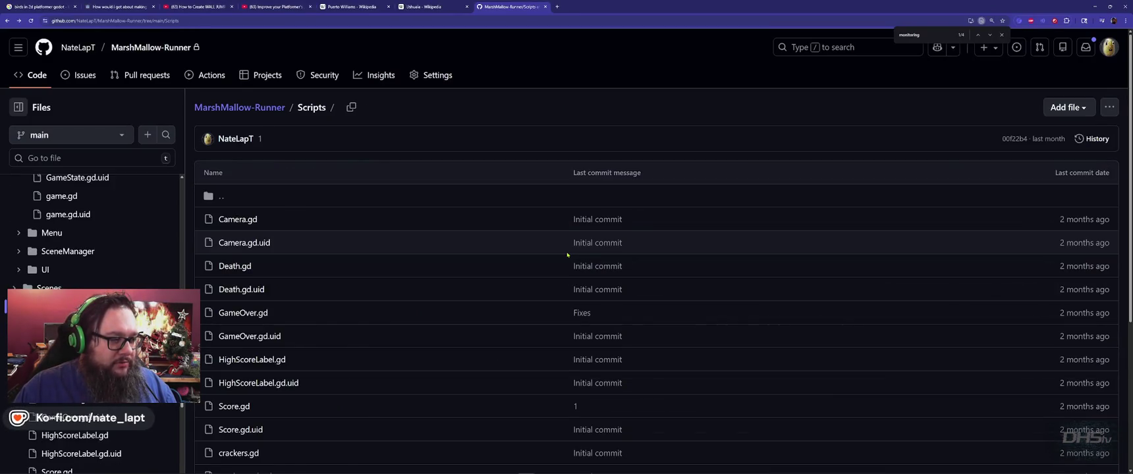
Read the committed 454-line player.gd on GitHub to its end, then select all of Godot's player.gd.
click(593, 290)
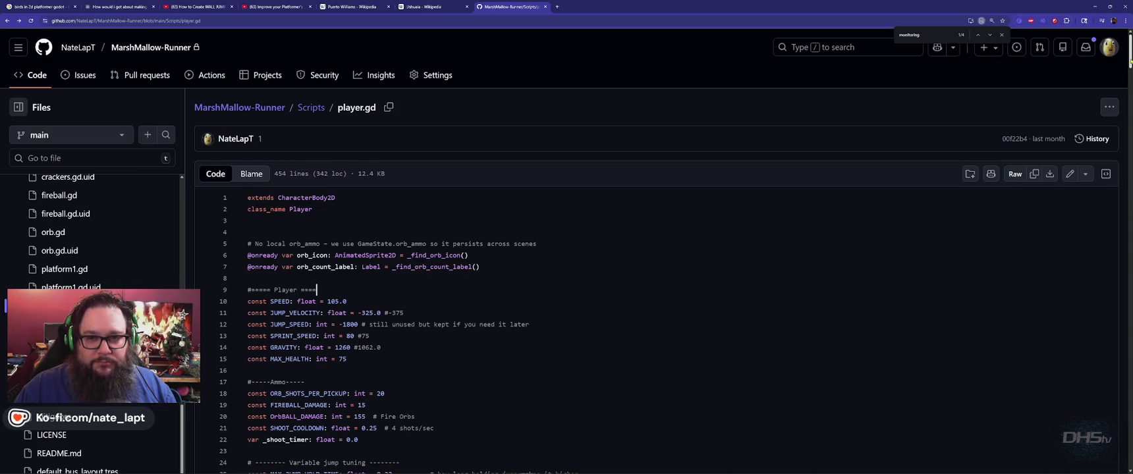
drag(1130, 52, 1100, 399)
key(End)
key(ctrl+End)
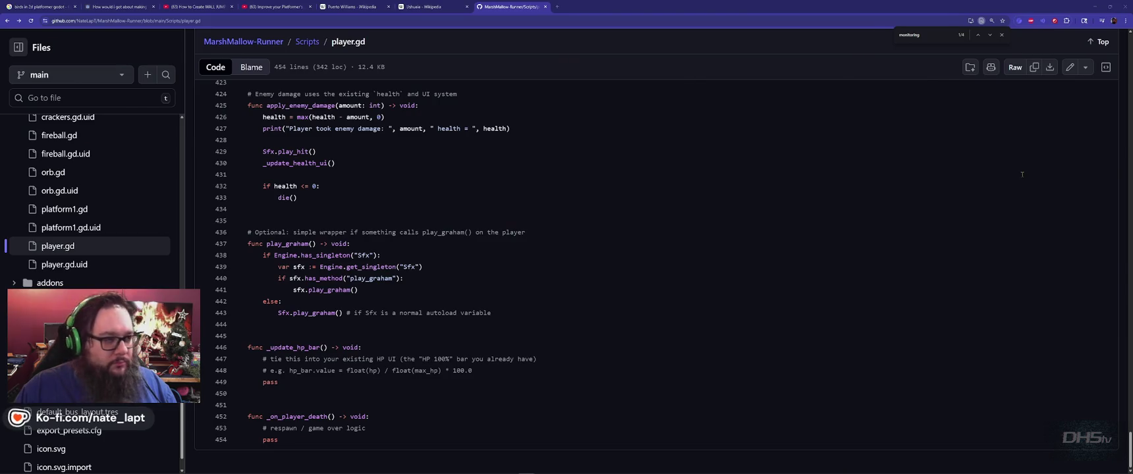
key(alt+Tab)
key(ctrl+a)
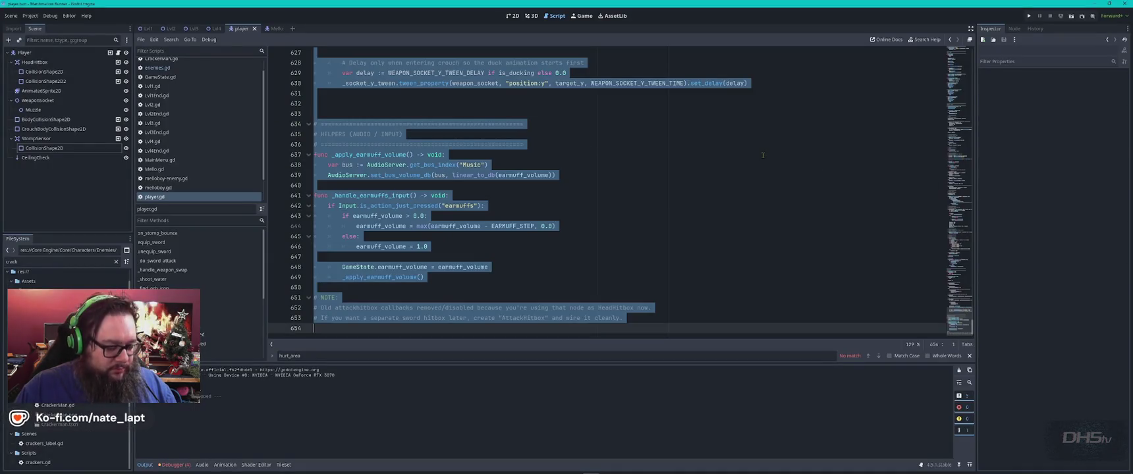
Paste the 454-line repository player.gd over Godot's script and start a new game.
key(ctrl+v)
key(F5)
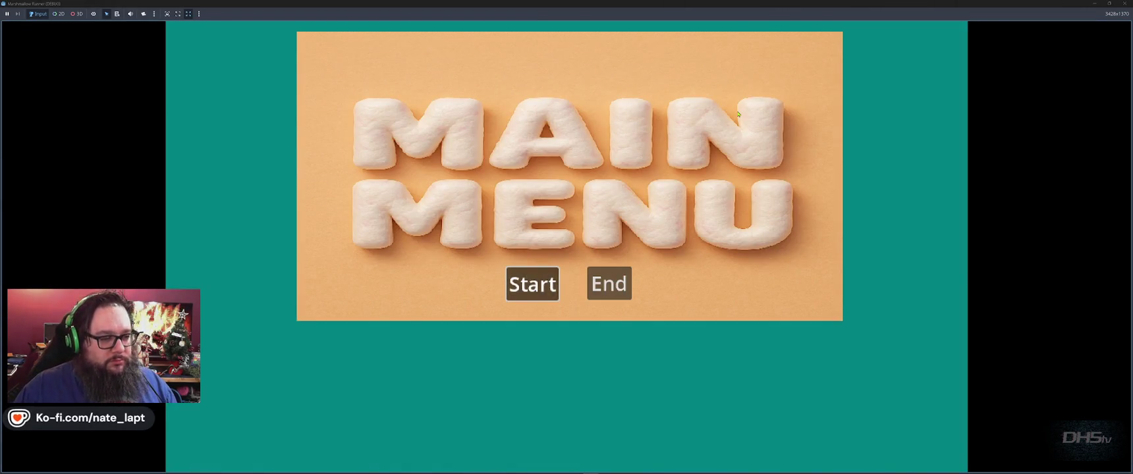
click(532, 283)
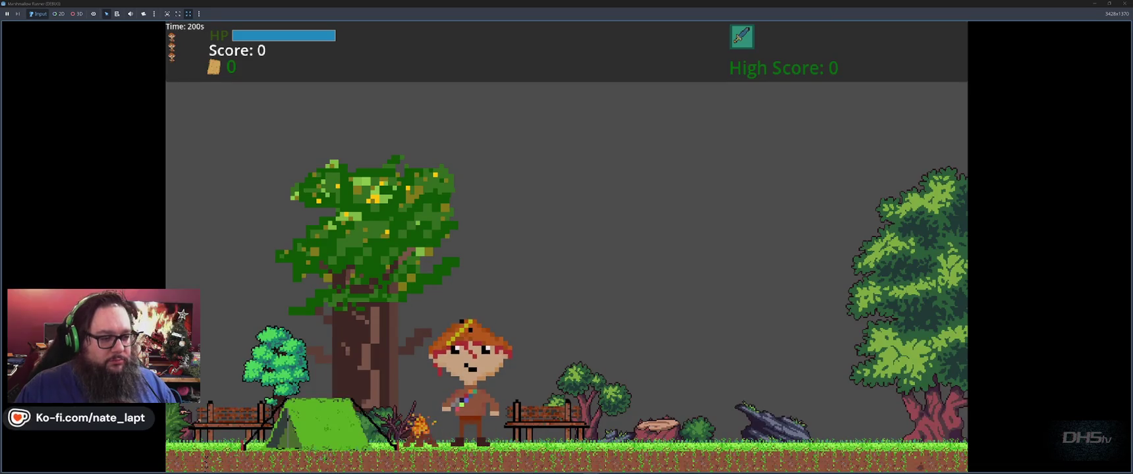
Run right, jump to the grassy ledge and stomp the marshmallow, then stop the game.
key(Right)
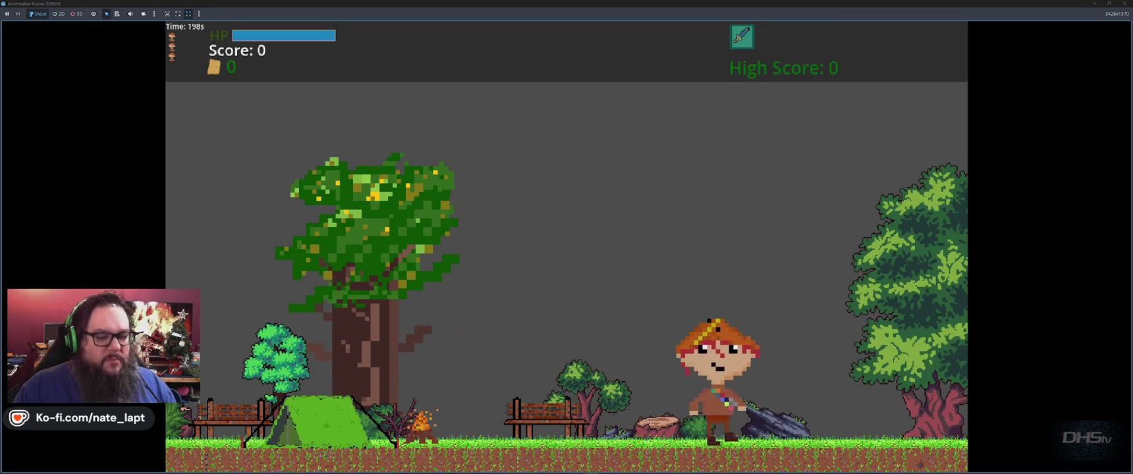
key(space)
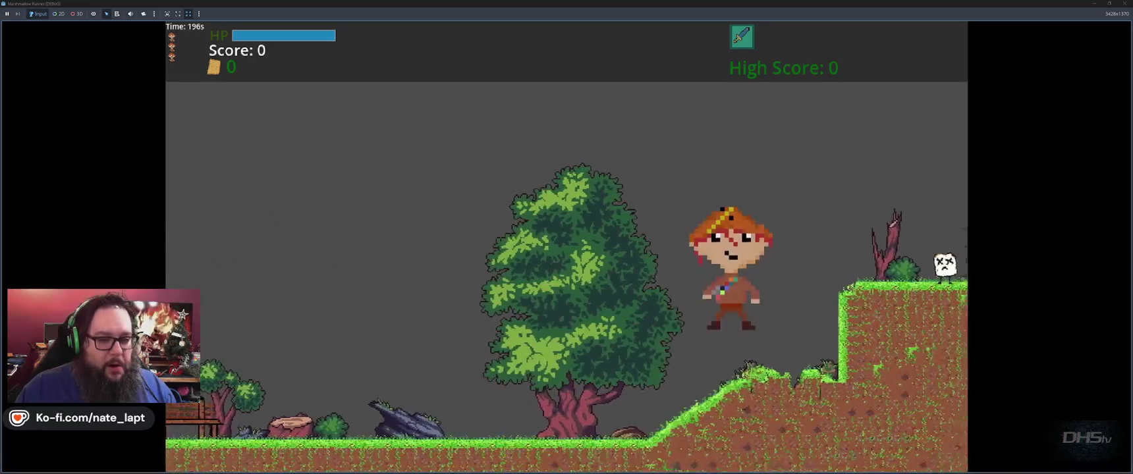
key(Right)
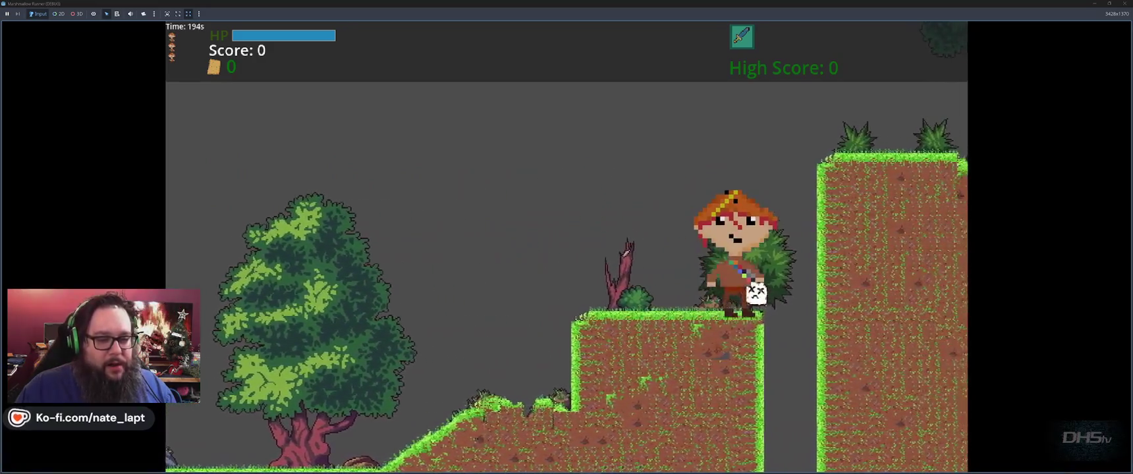
key(space)
key(F8)
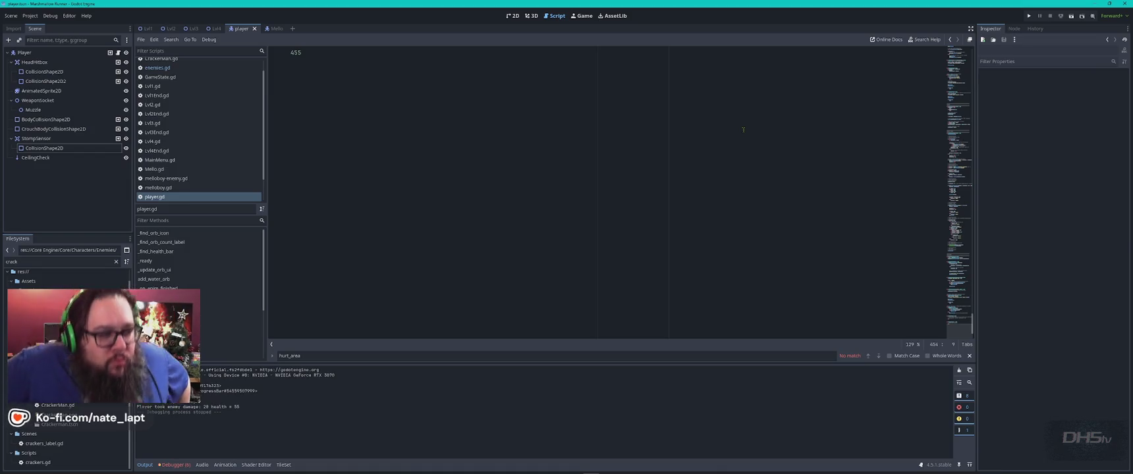
Undo the paste to restore the original 654-line player.gd and close the hurt_area search.
scroll(744, 130, up, 1)
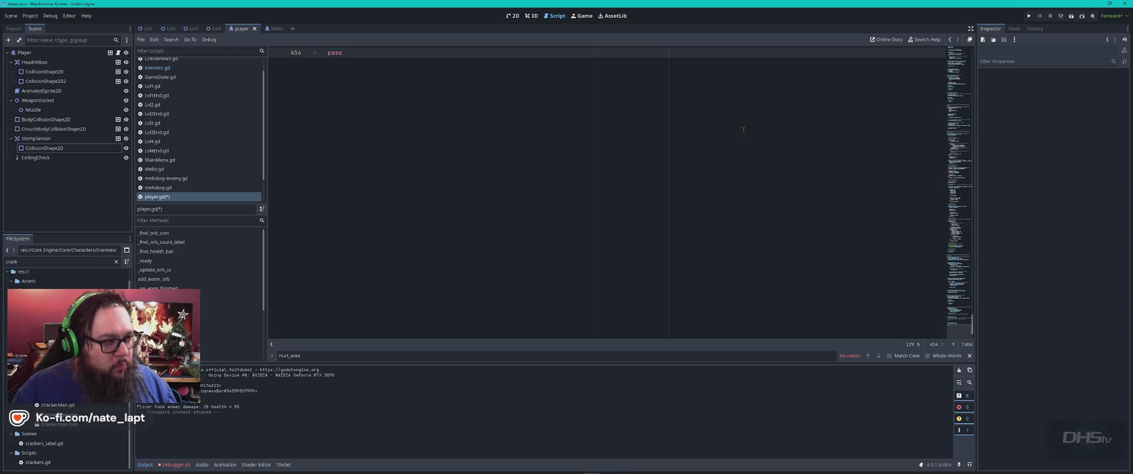
key(ctrl+z)
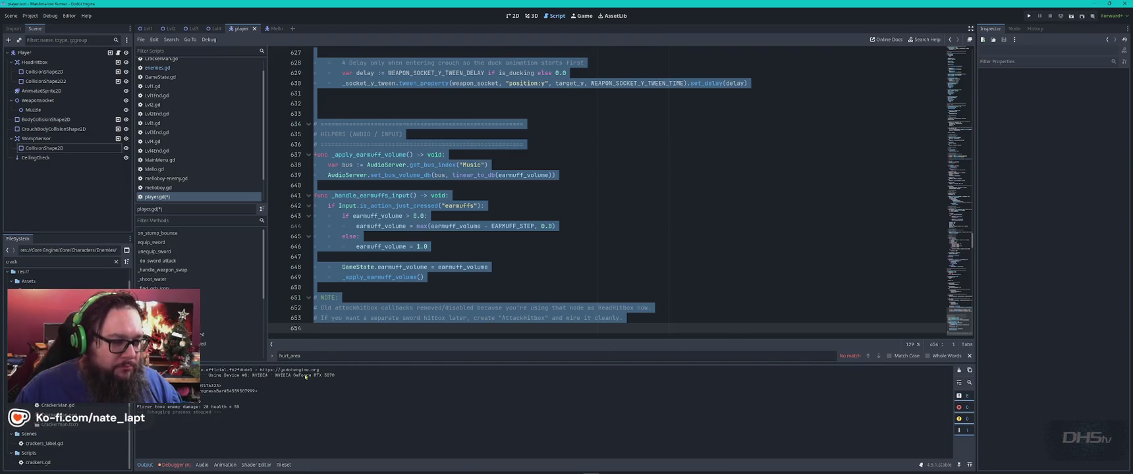
click(969, 356)
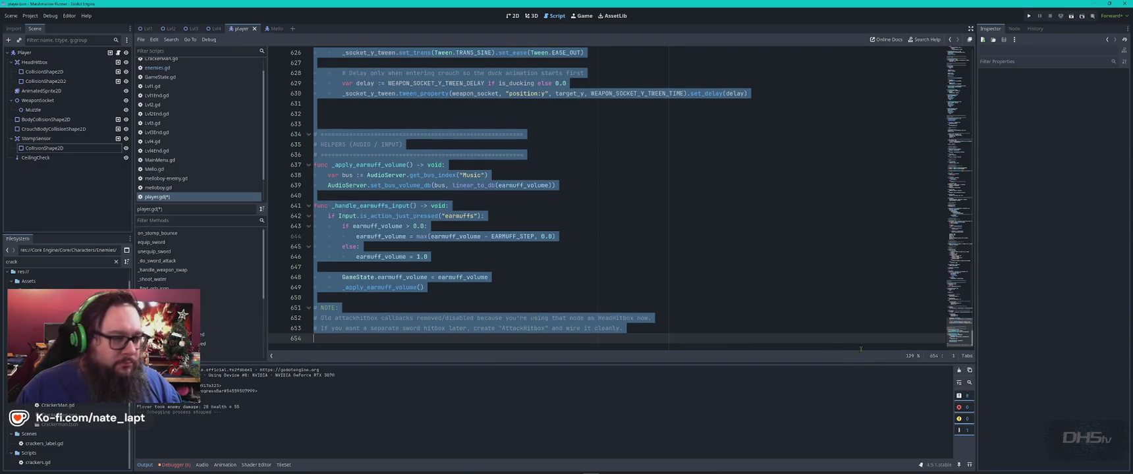
click(612, 216)
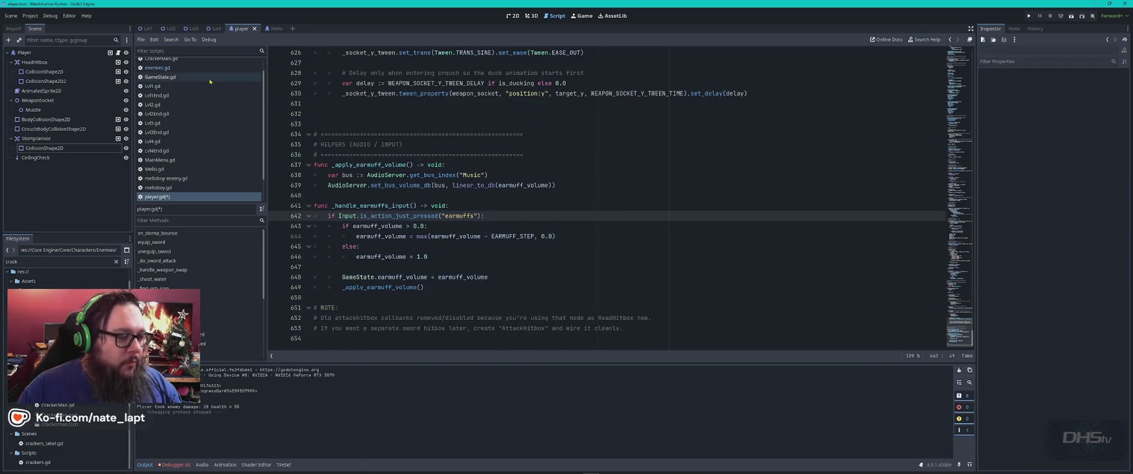
key(super)
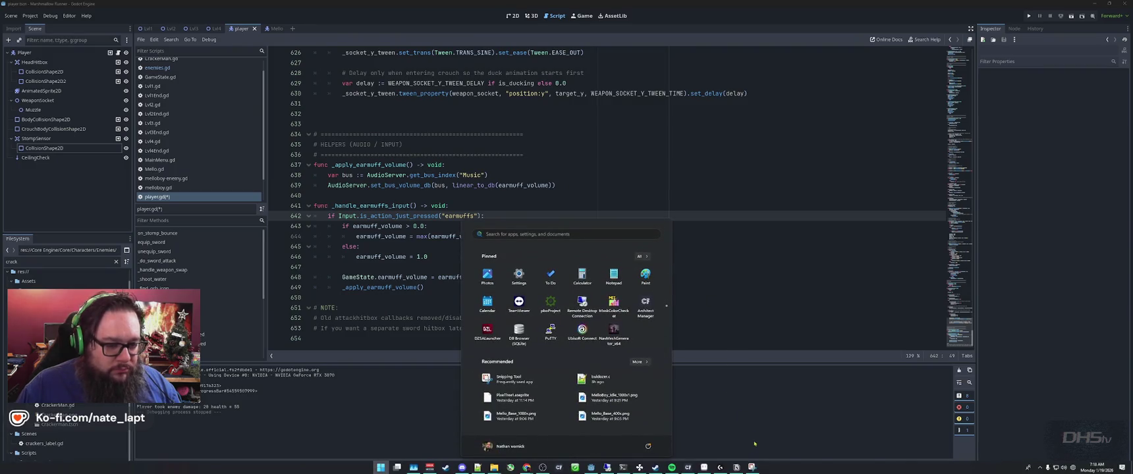
Launch WinMerge from Start search, then return to Godot with enemies.gd's kill-hook functions shown.
text(winMerge)
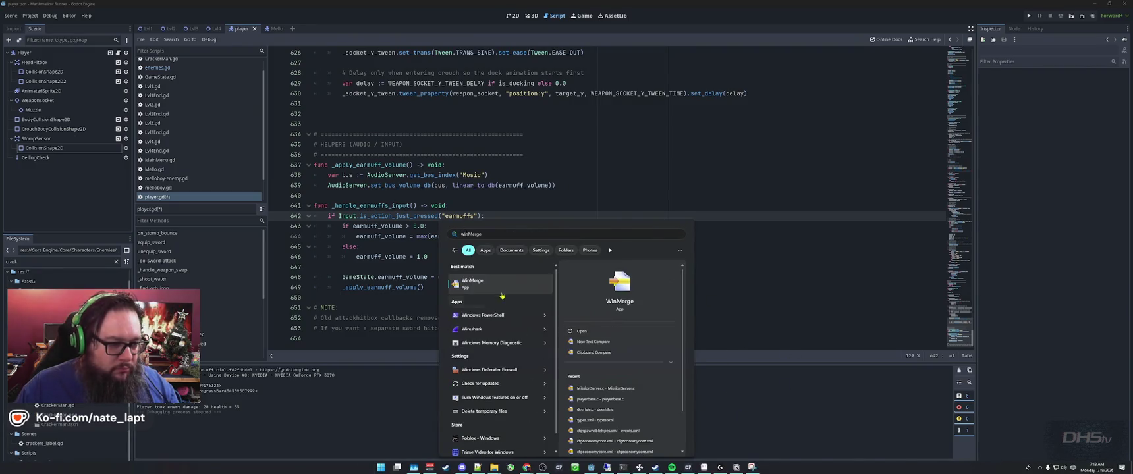
click(525, 282)
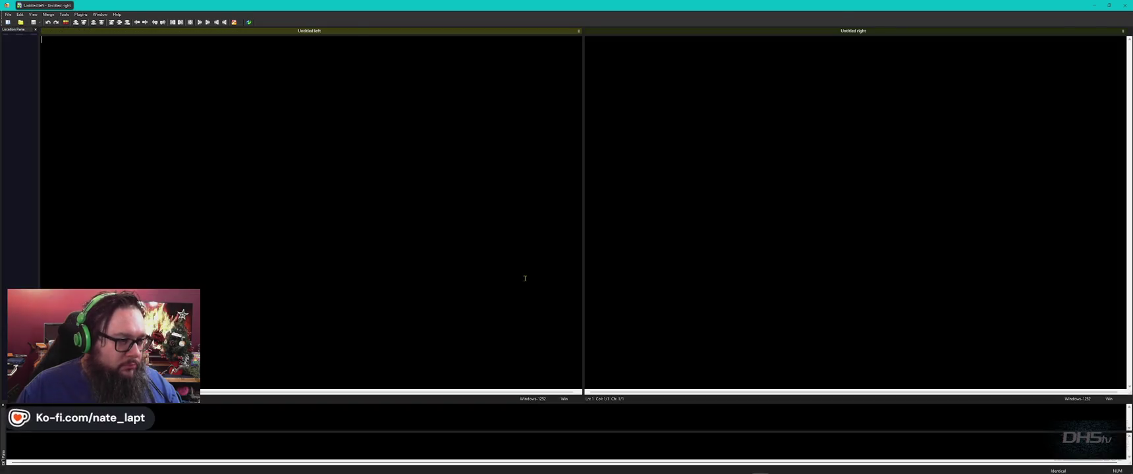
key(alt+Tab)
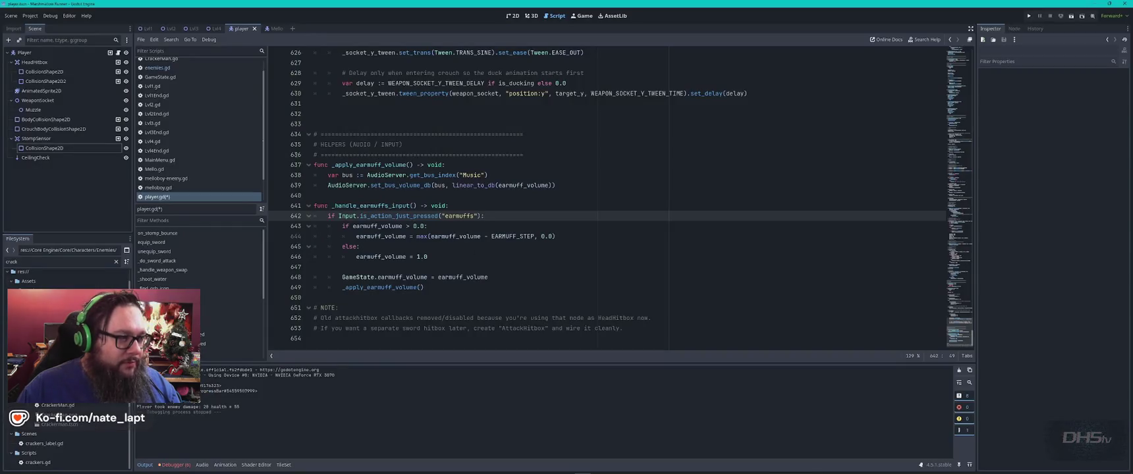
click(158, 67)
click(594, 174)
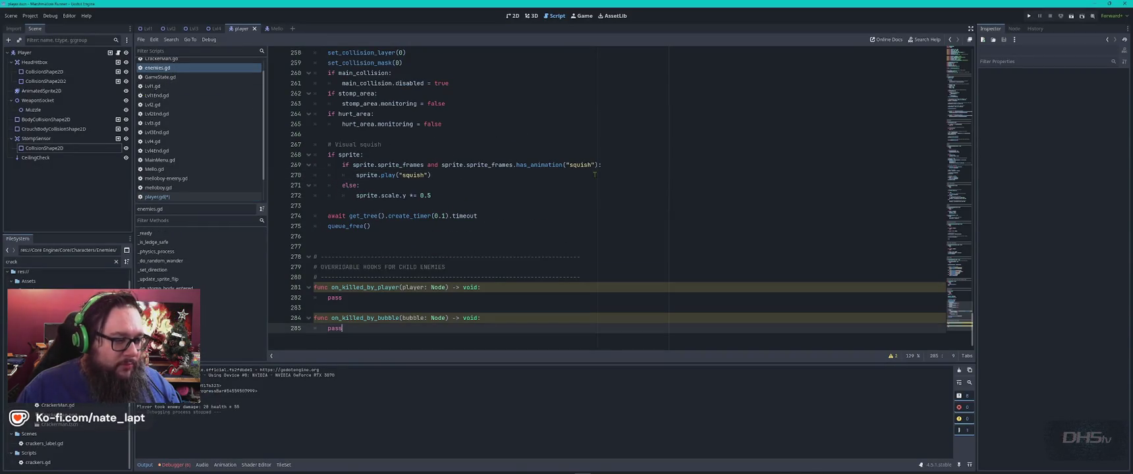
Undo and redo the last edit so enemies.gd keeps its deferred collision-disabling code, then go to Notepad++.
key(ctrl+z)
key(ctrl+z)
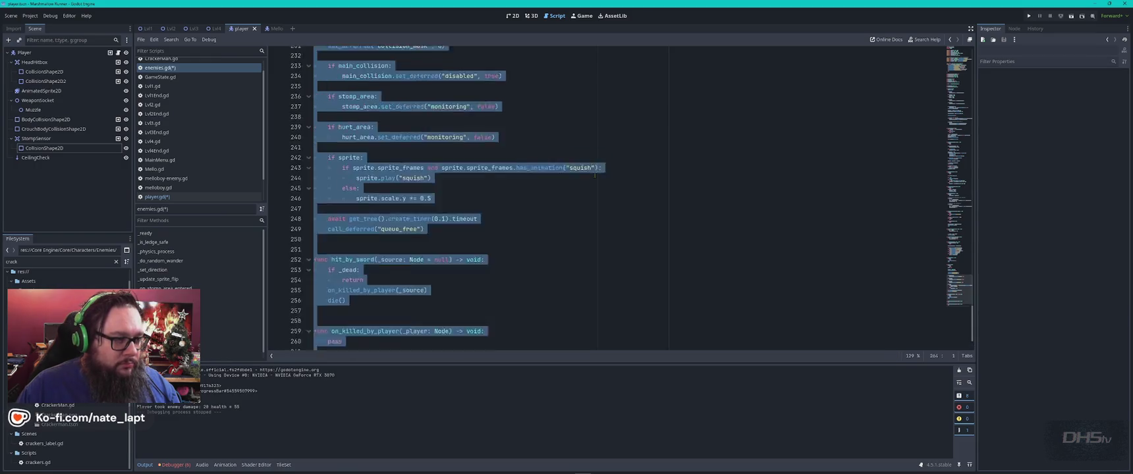
key(ctrl+shift+z)
key(ctrl+shift+z)
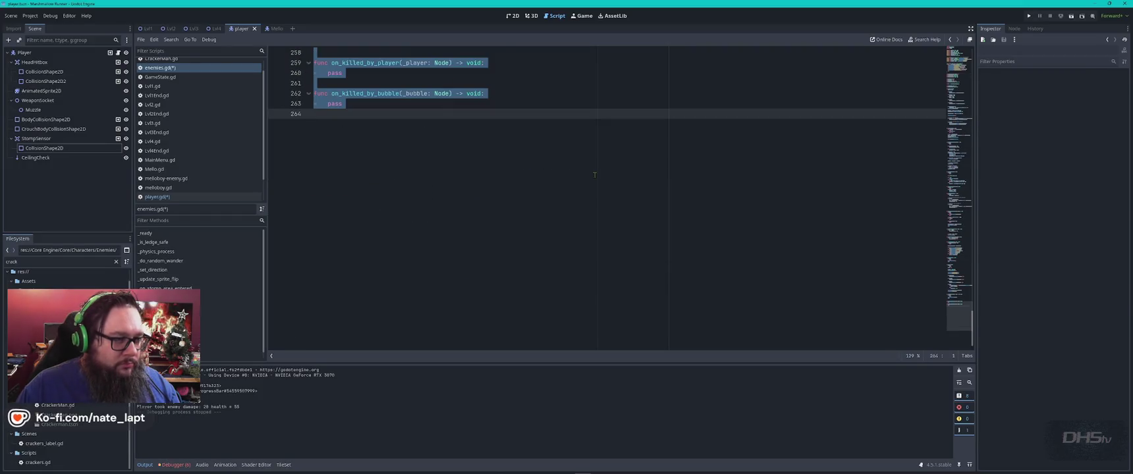
key(ctrl+z)
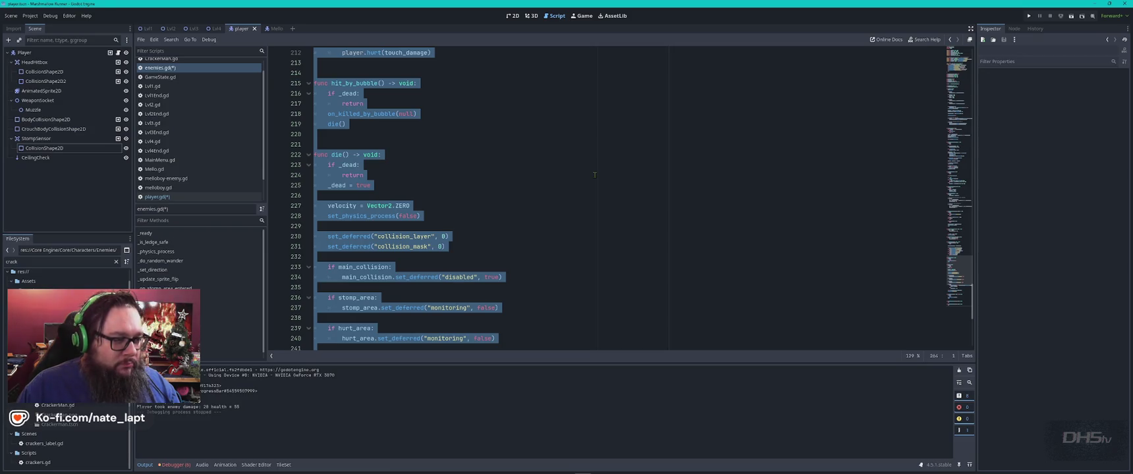
key(alt+Tab)
key(alt+Tab)
key(alt+Tab)
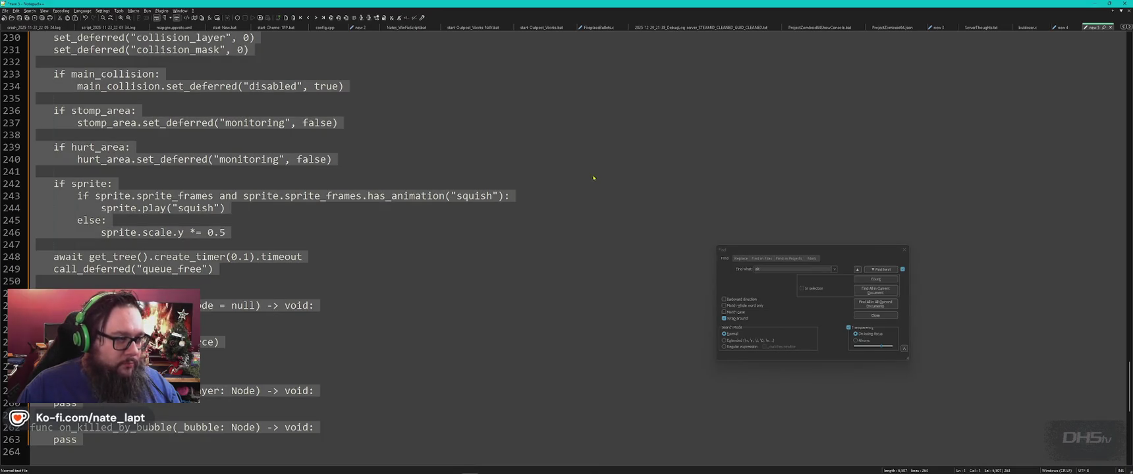
Copy the entire enemy script from Notepad++ into WinMerge's right comparison pane.
click(594, 178)
scroll(580, 176, up, 20)
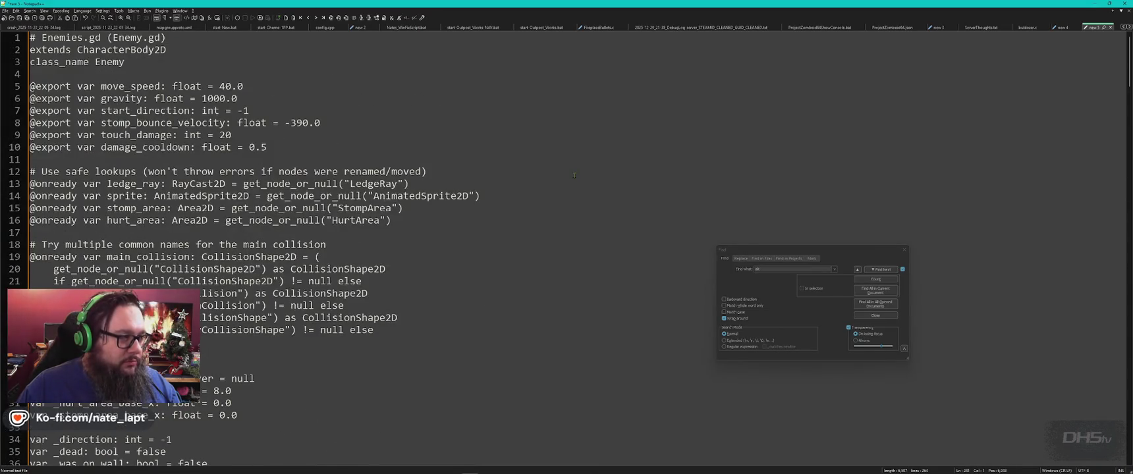
key(ctrl+a)
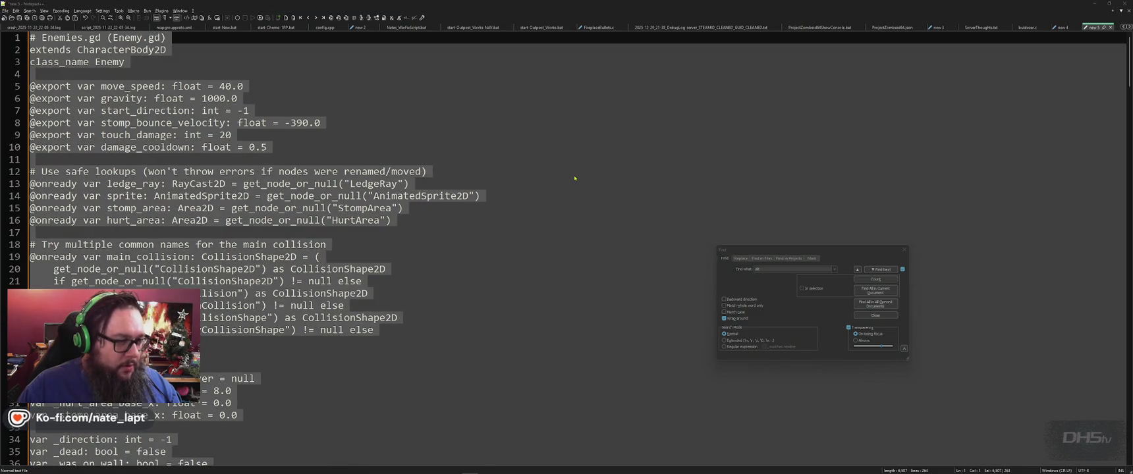
key(alt+Tab)
key(alt+Tab)
click(732, 182)
key(ctrl+v)
key(alt+Tab)
key(alt+Tab)
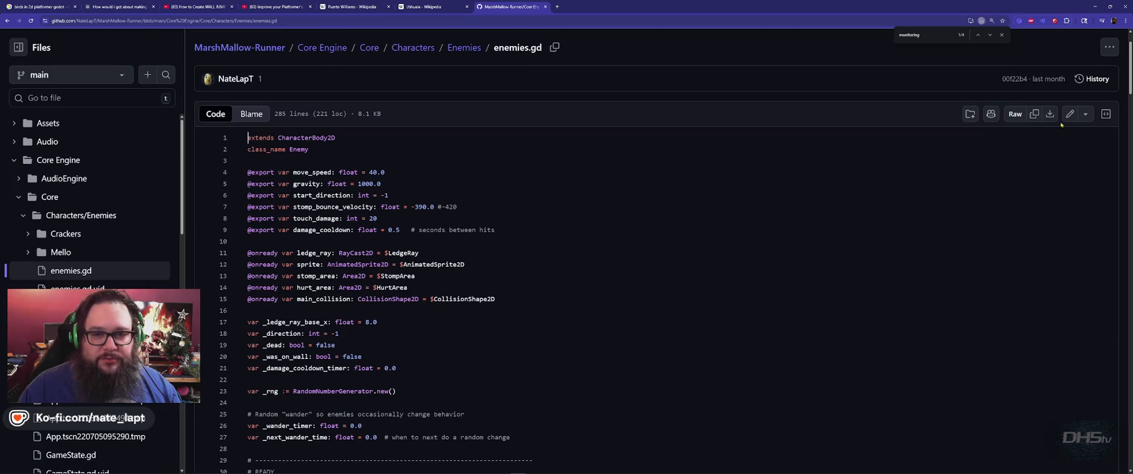
Paste GitHub's raw enemies.gd into WinMerge's left pane and review the differences against the new script.
click(1035, 114)
key(alt+Tab)
click(461, 172)
key(ctrl+v)
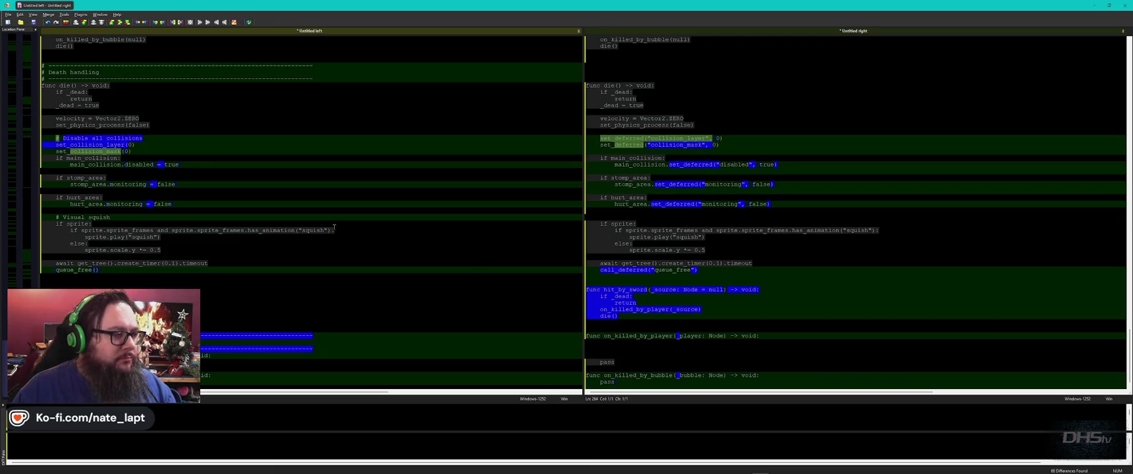
key(alt+Tab)
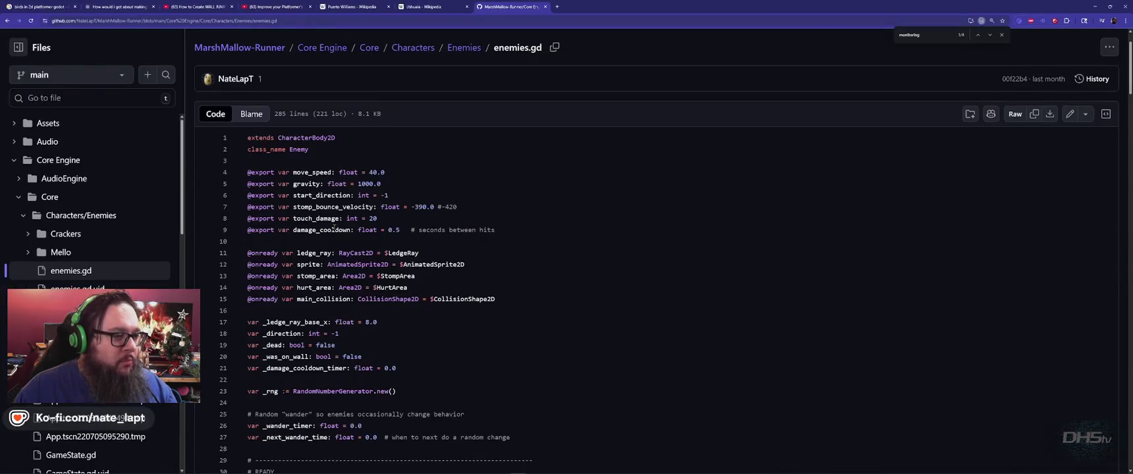
key(alt+Tab)
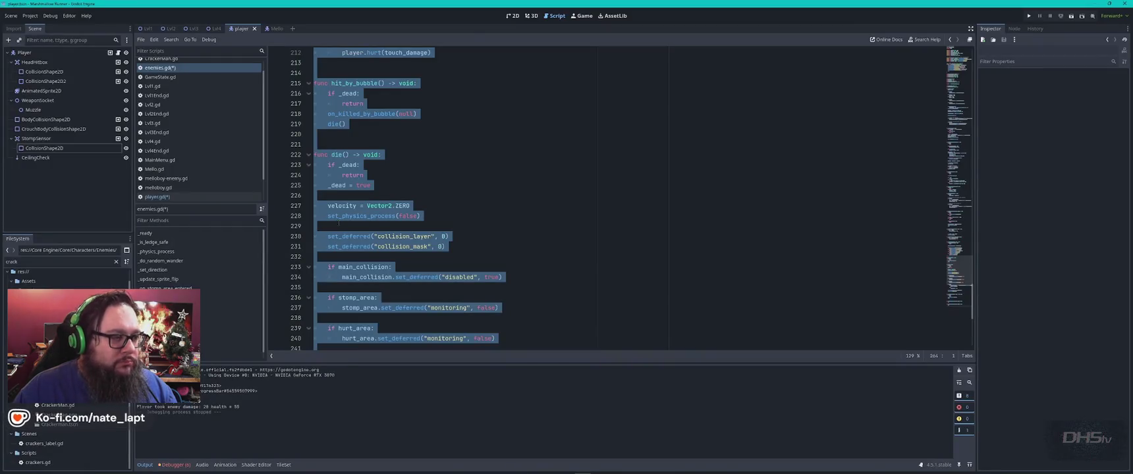
Save enemies.gd and run the project with F5 to reach the Main Menu.
click(511, 181)
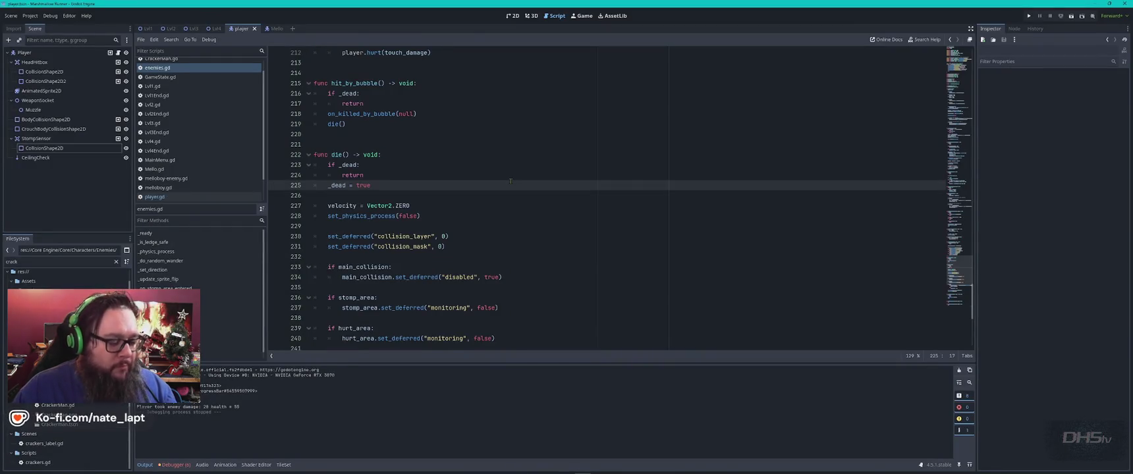
key(F5)
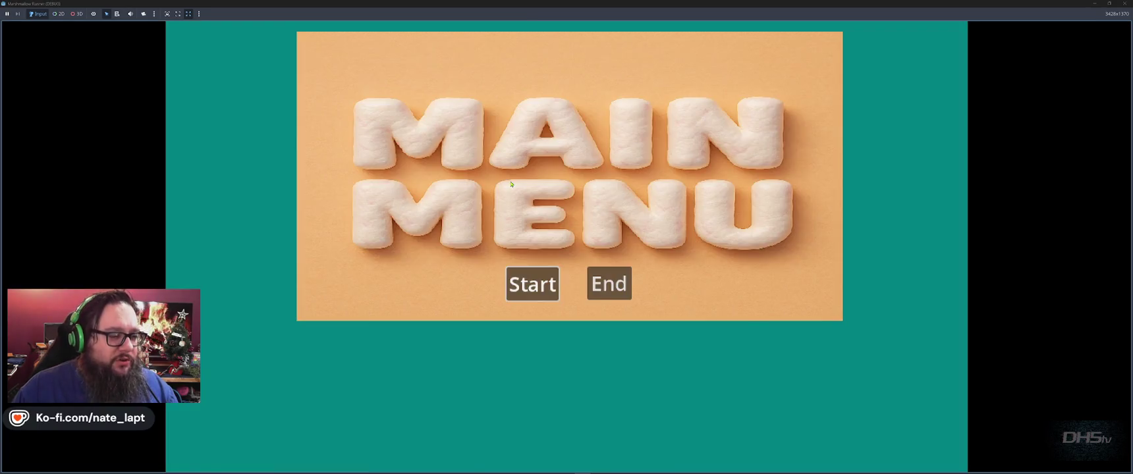
Stop the game and select the 'Cannot call method has_method on a null value' error in Debugger Errors.
key(F8)
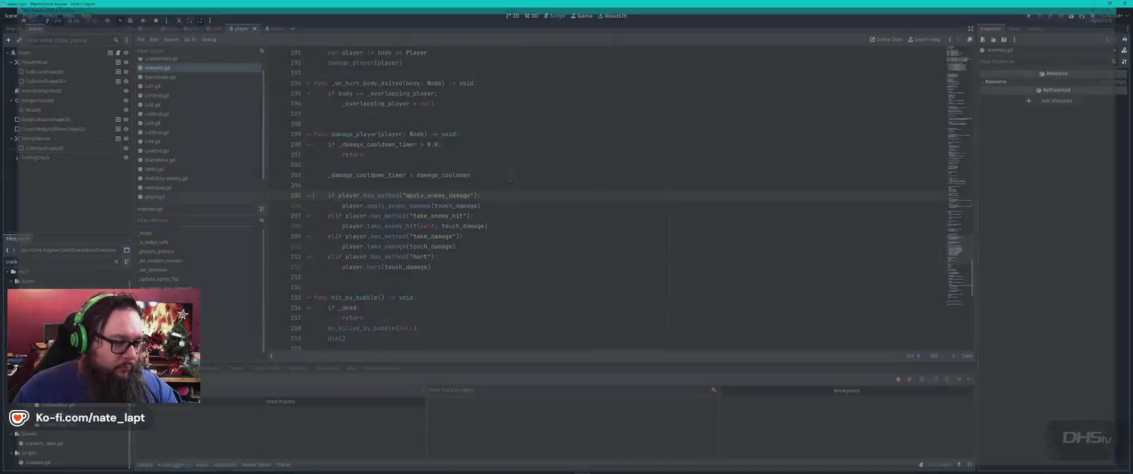
click(172, 369)
click(228, 393)
mouse_move(228, 395)
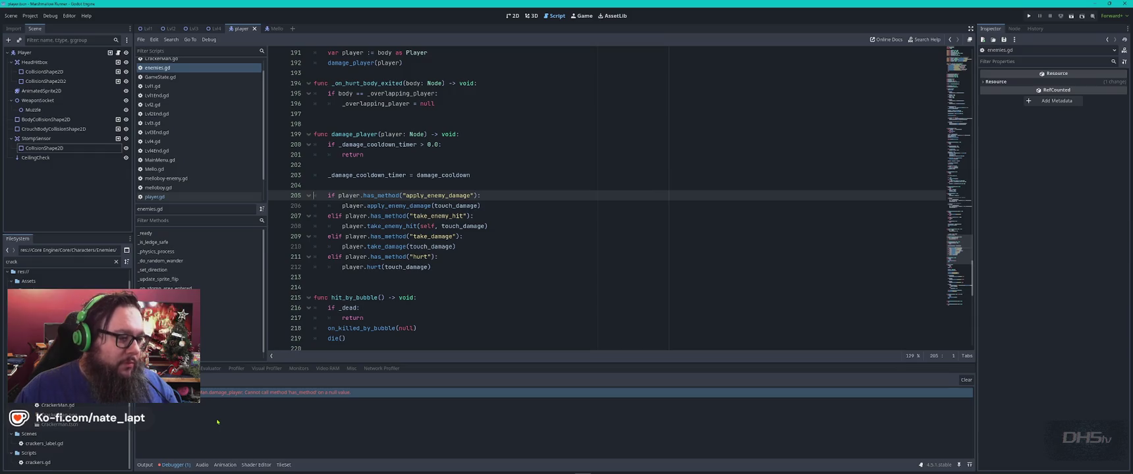
Open player.gd, fetch its code from the GitHub repository, and select all of player.gd in Godot.
click(211, 197)
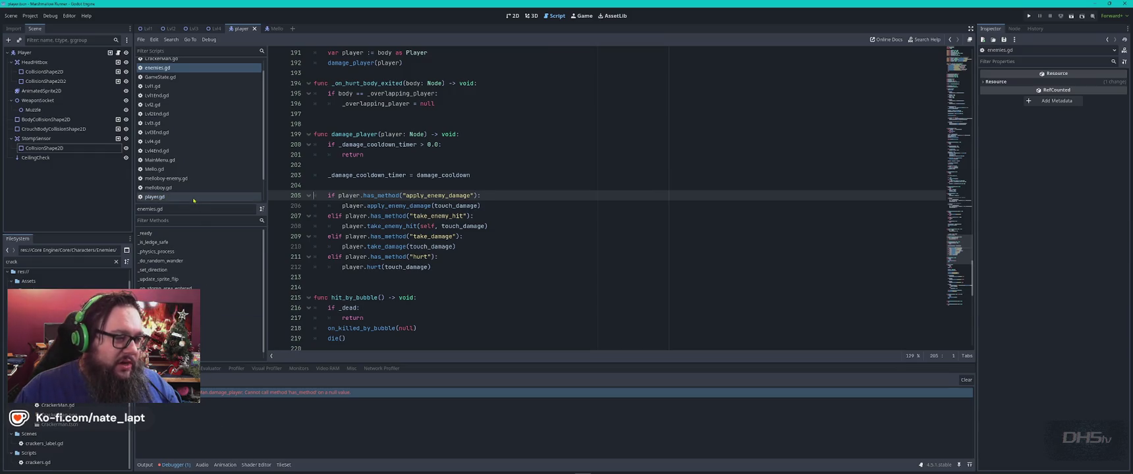
key(alt+Tab)
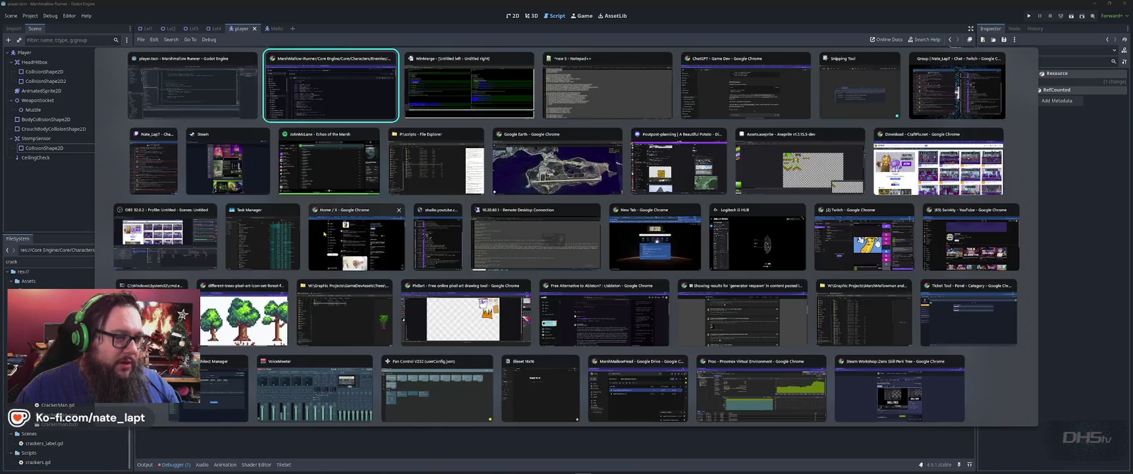
click(310, 47)
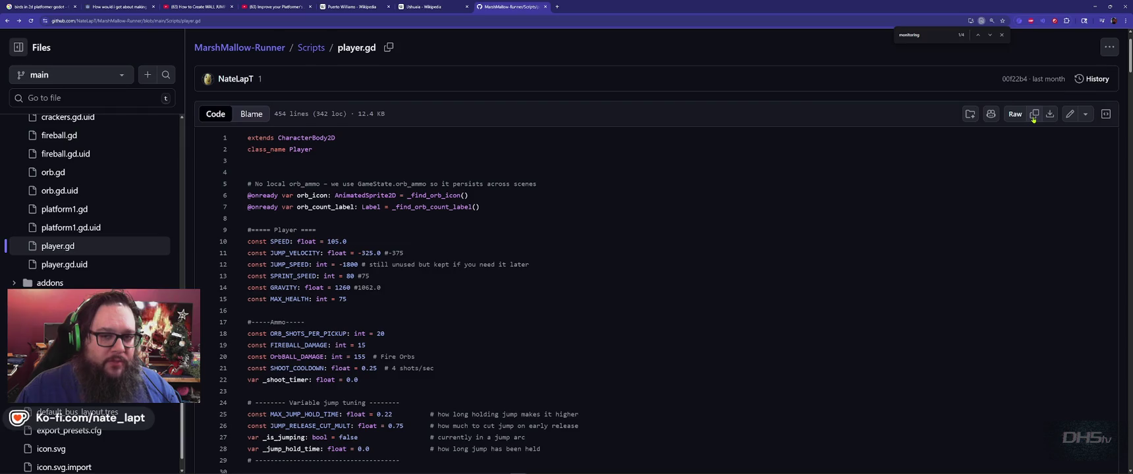
key(alt+Tab)
click(811, 203)
key(ctrl+a)
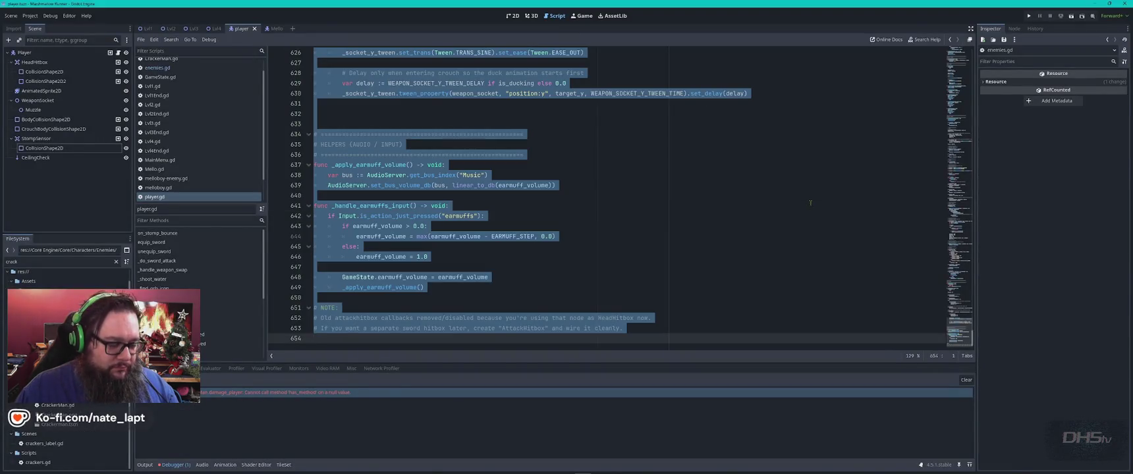
Replace player.gd with the GitHub code and test-run until it breaks at enemies.gd line 205.
key(ctrl+v)
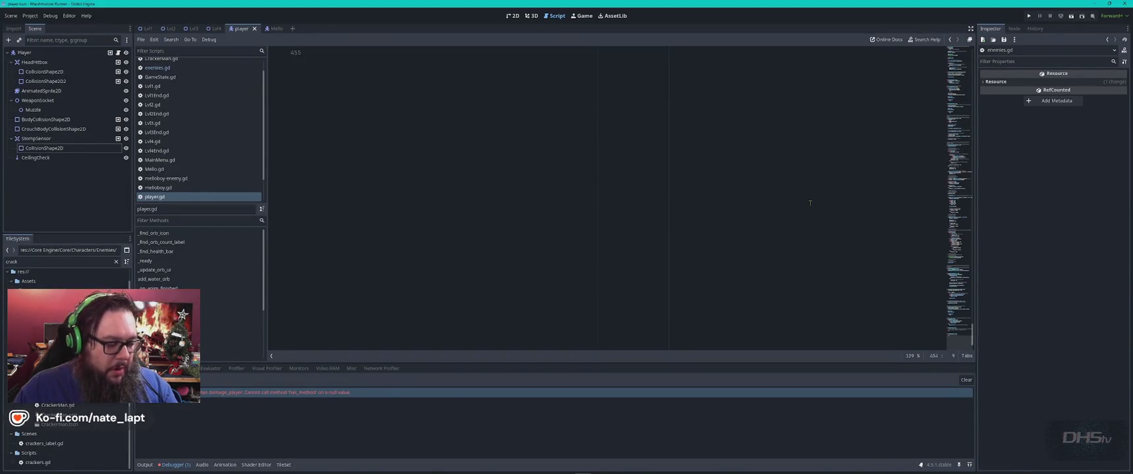
key(F5)
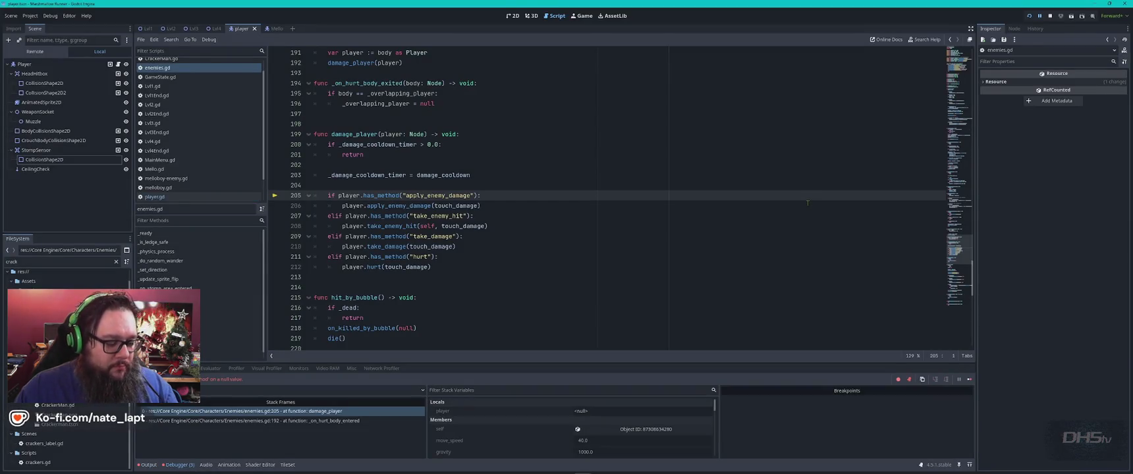
key(F8)
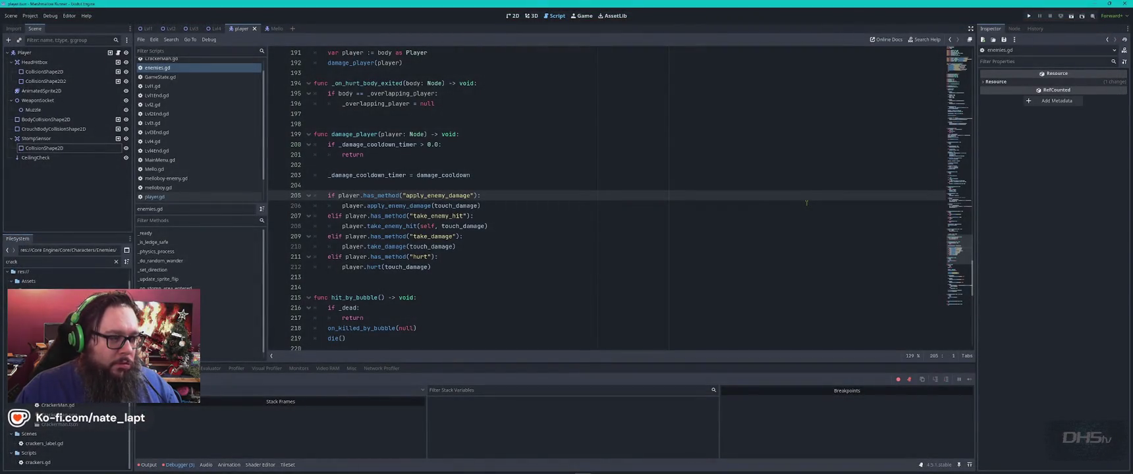
Re-paste the GitHub code over player.gd and browse back to the repository's Scripts folder.
click(805, 202)
click(155, 197)
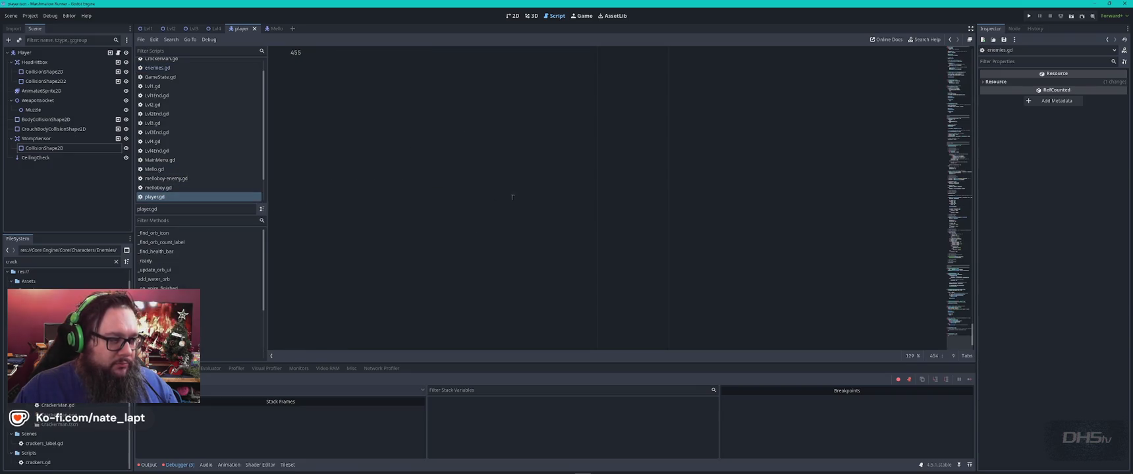
key(ctrl+a)
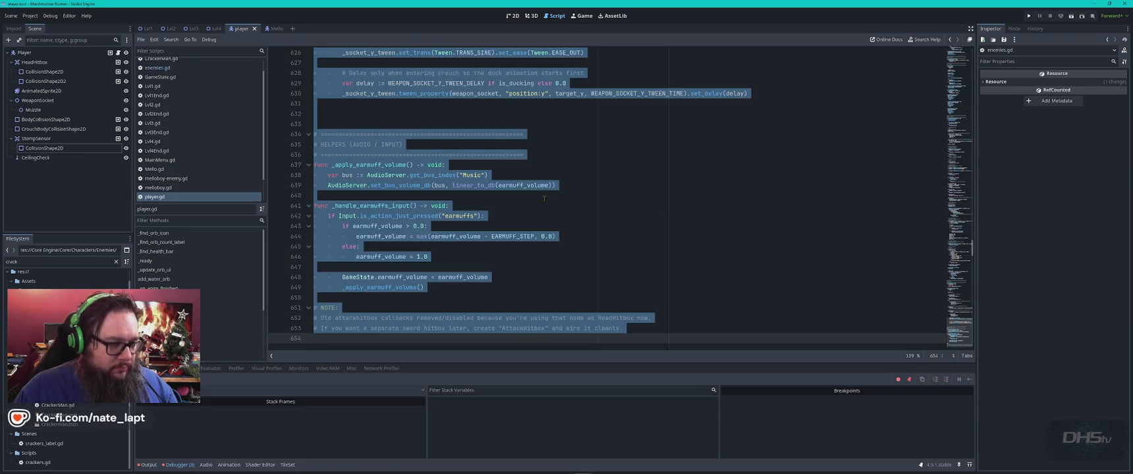
key(ctrl+v)
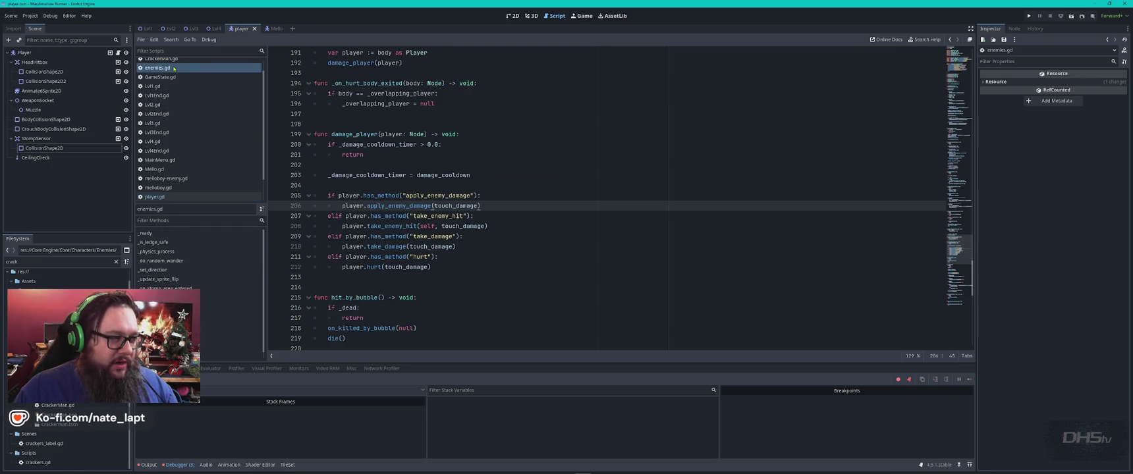
key(super+Tab)
key(Return)
key(alt+Left)
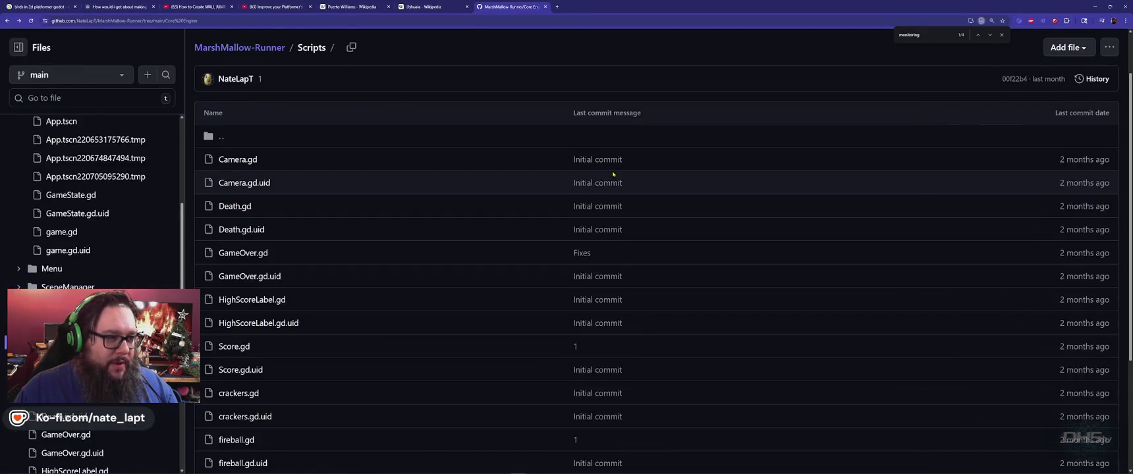
Overwrite Godot's enemies.gd with GitHub's published version and run the game to the A Beautiful Potato splash.
key(alt+Left)
click(1035, 114)
key(alt+Tab)
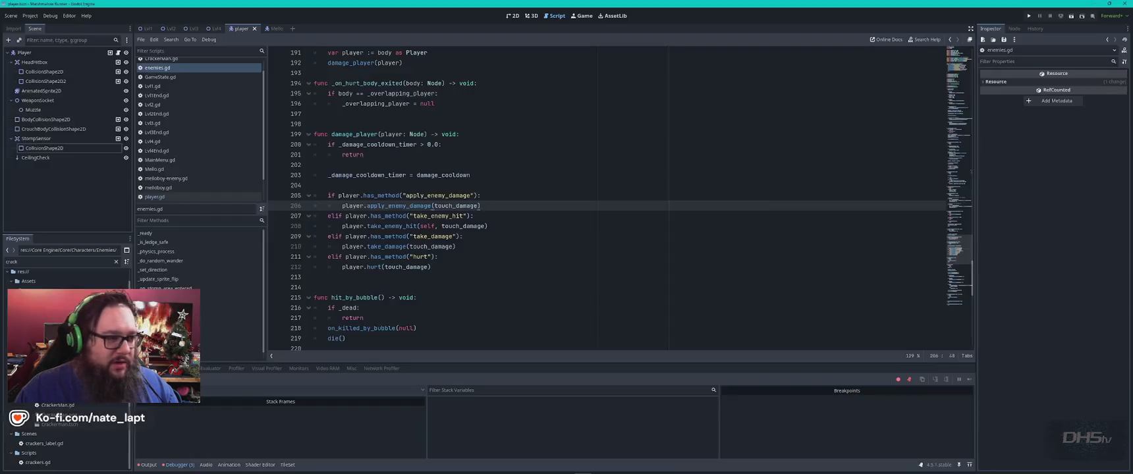
key(ctrl+a)
key(ctrl+v)
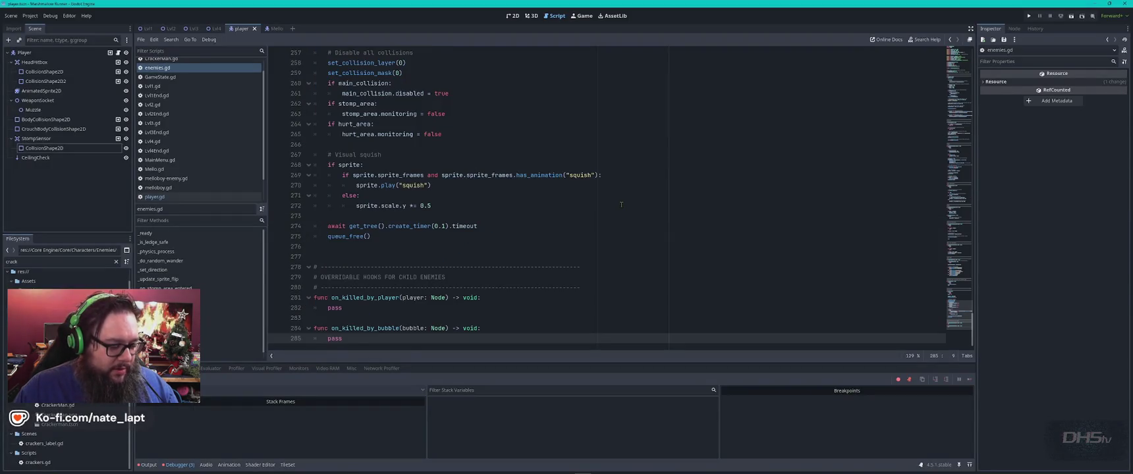
key(F5)
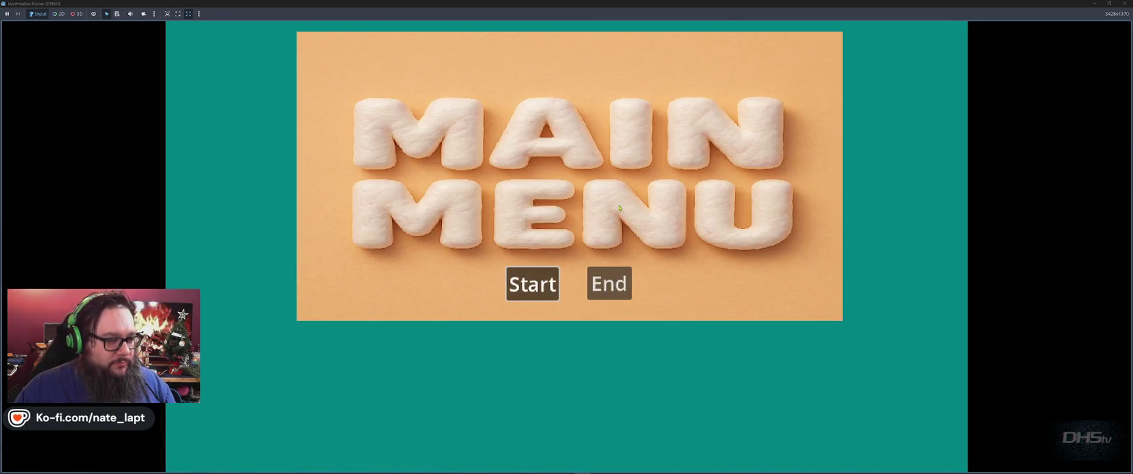
Start a new game, run right and jump onto the grass ledge into the marshmallow enemy, then leave the game.
click(531, 284)
key(Right)
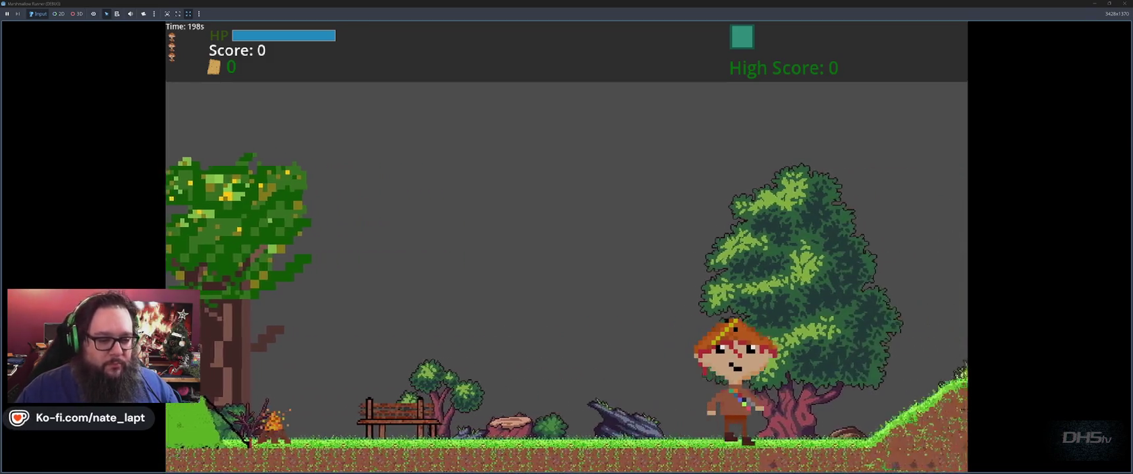
key(space)
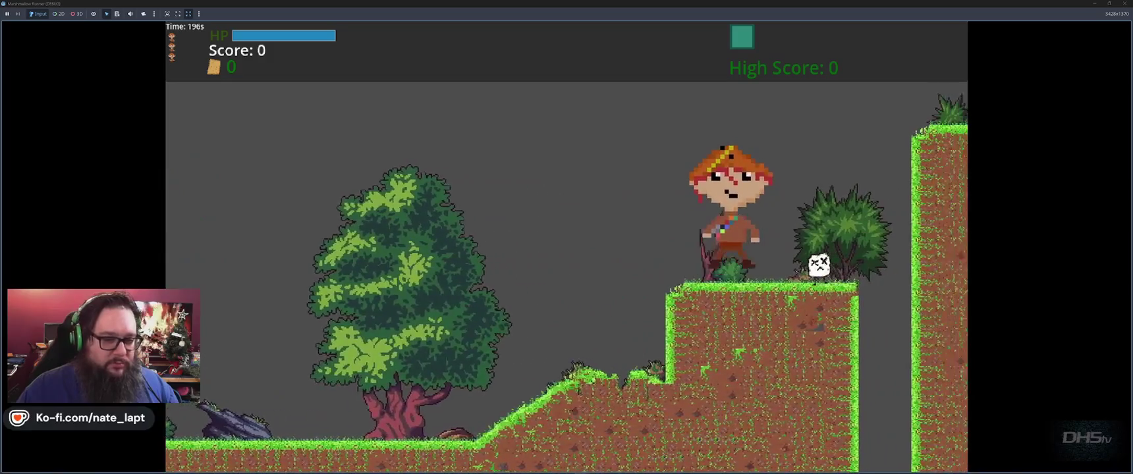
key(space)
key(alt+Tab)
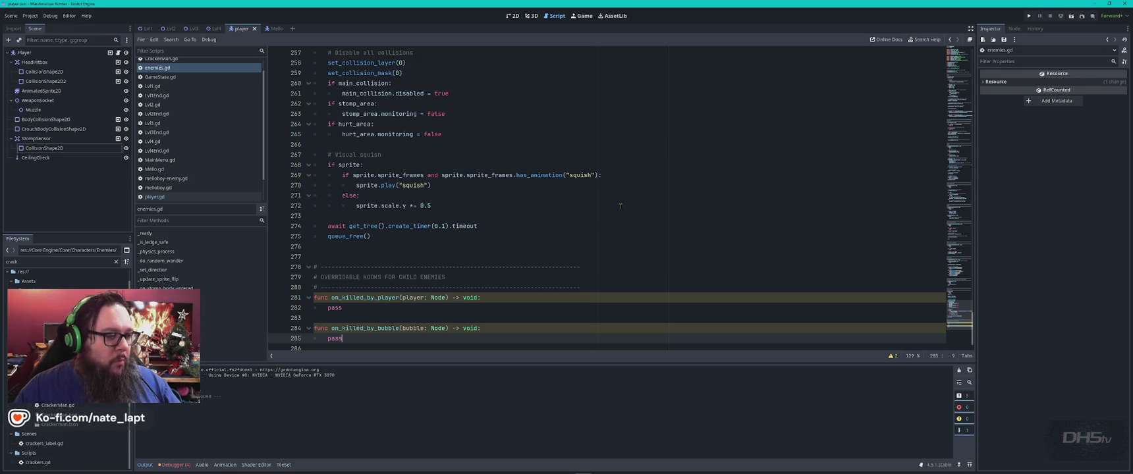
Review enemies.gd's squish and kill-hook code, then hide the player's AnimatedSprite2D in the 2D view.
click(617, 251)
scroll(617, 251, down, 1)
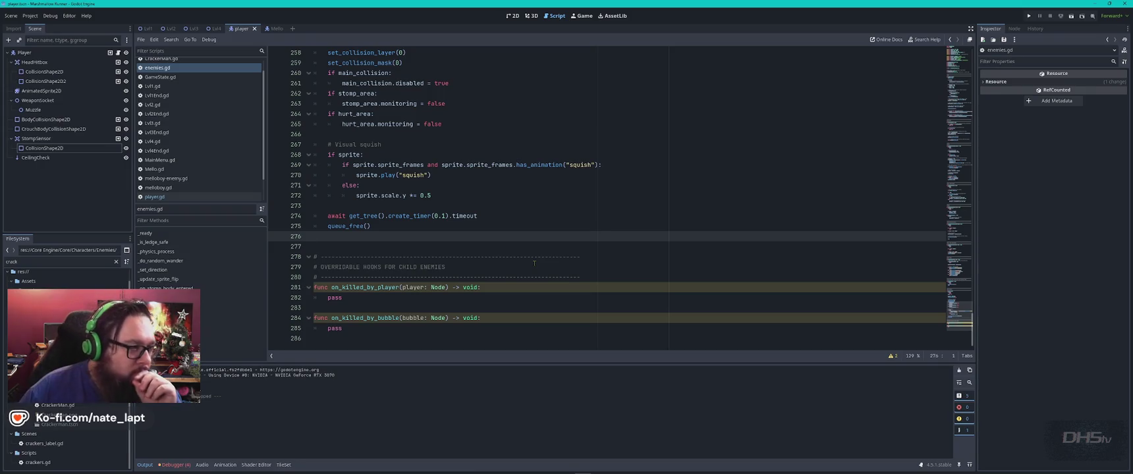
click(165, 69)
click(512, 226)
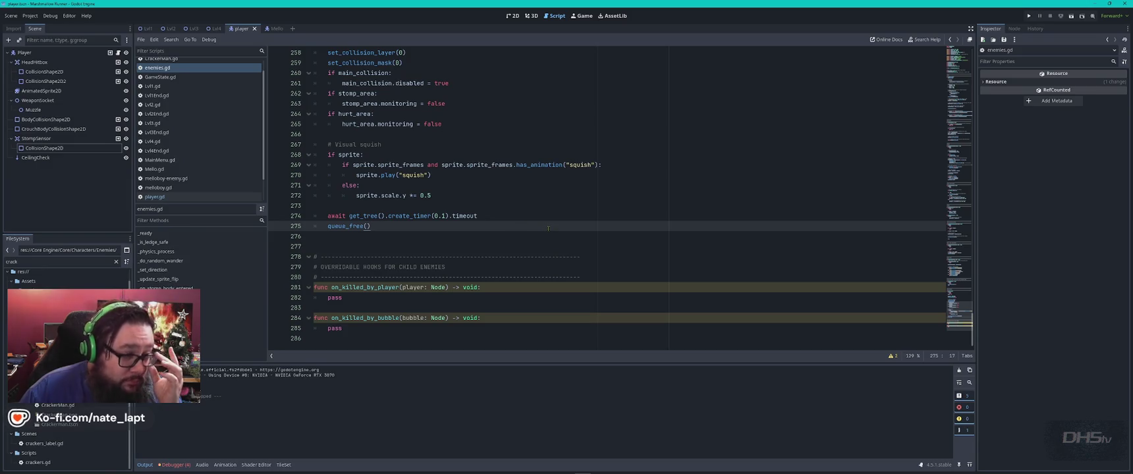
scroll(549, 228, up, 20)
scroll(553, 226, up, 20)
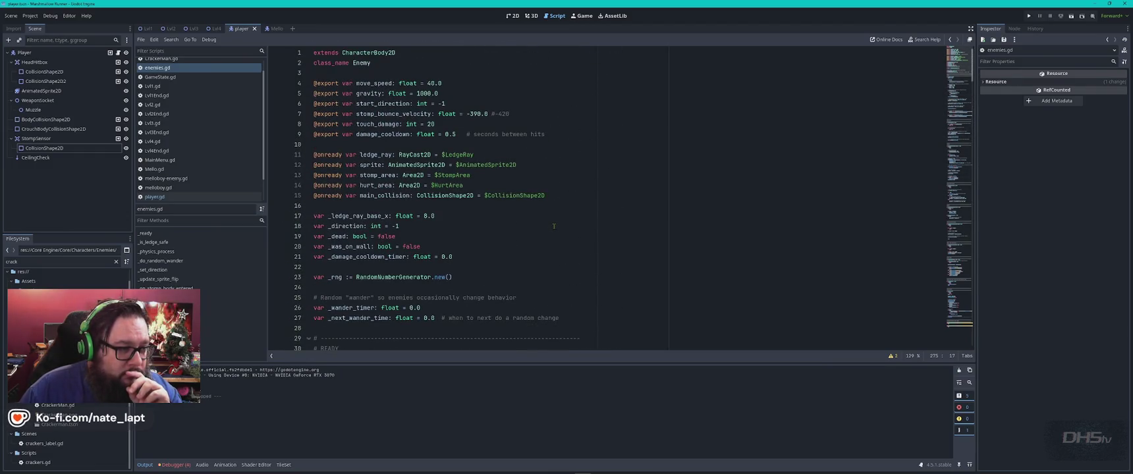
scroll(554, 226, down, 7)
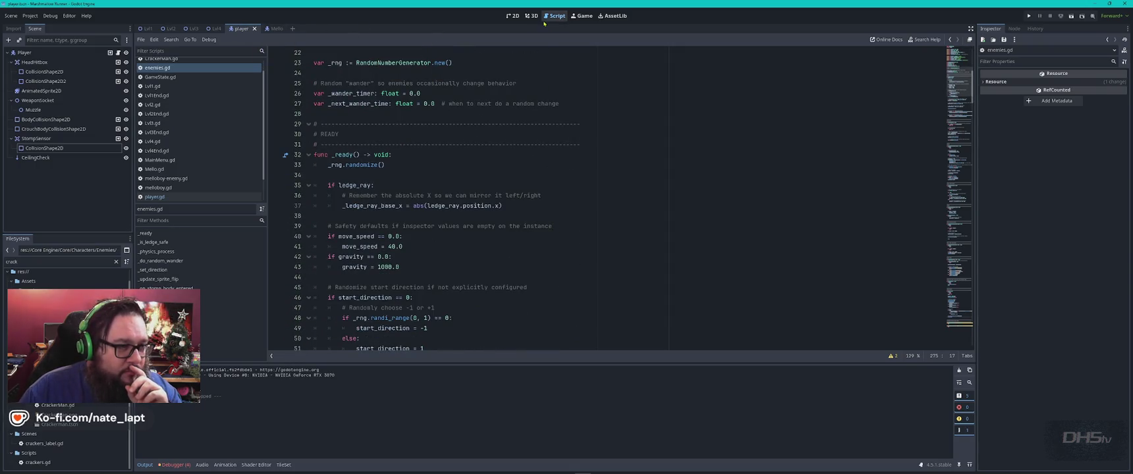
click(245, 30)
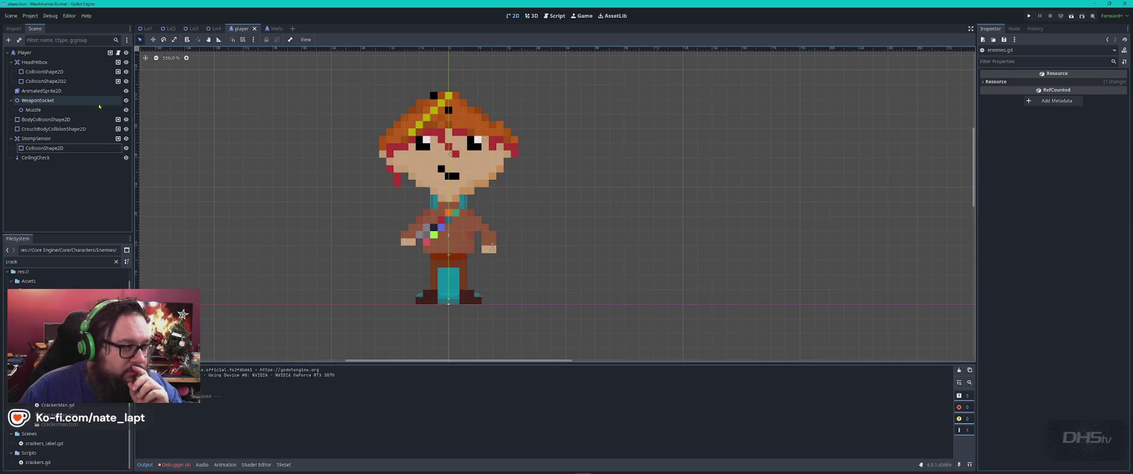
click(125, 91)
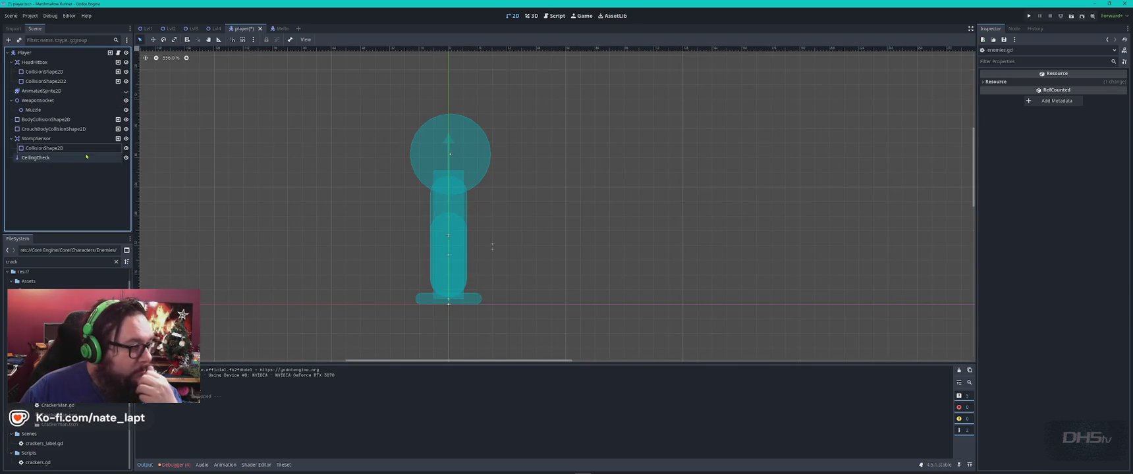
Inspect the StompSensor node and its collision shape, then the CeilingCheck raycast.
click(55, 139)
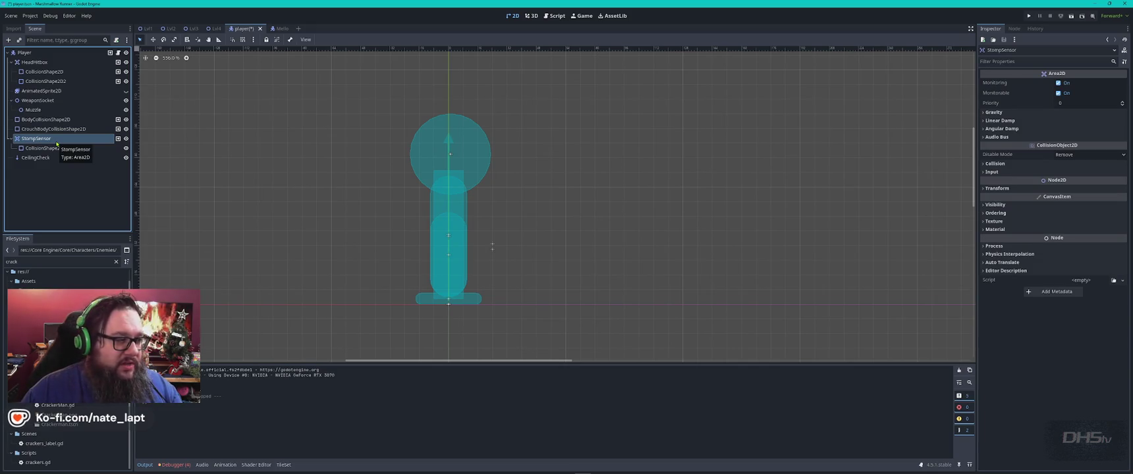
click(53, 149)
click(39, 139)
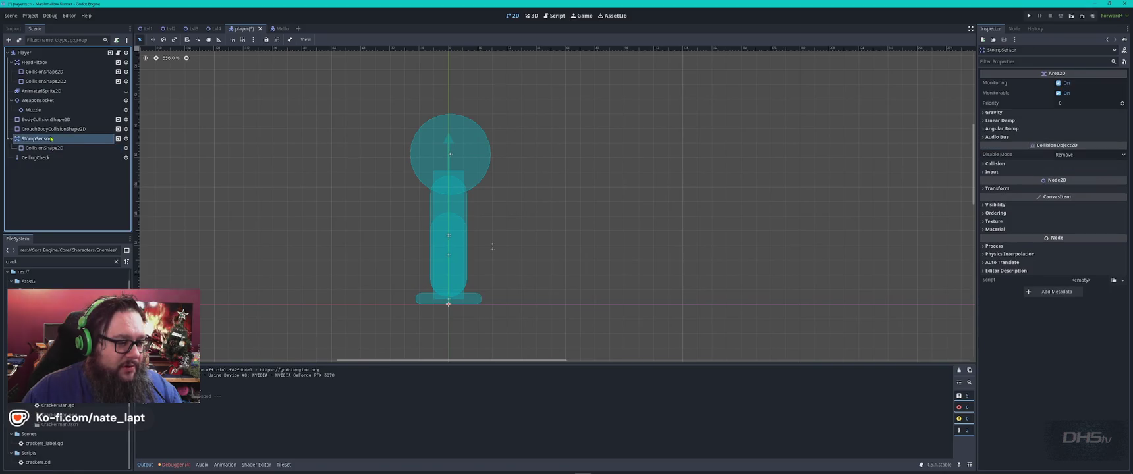
click(127, 139)
click(126, 139)
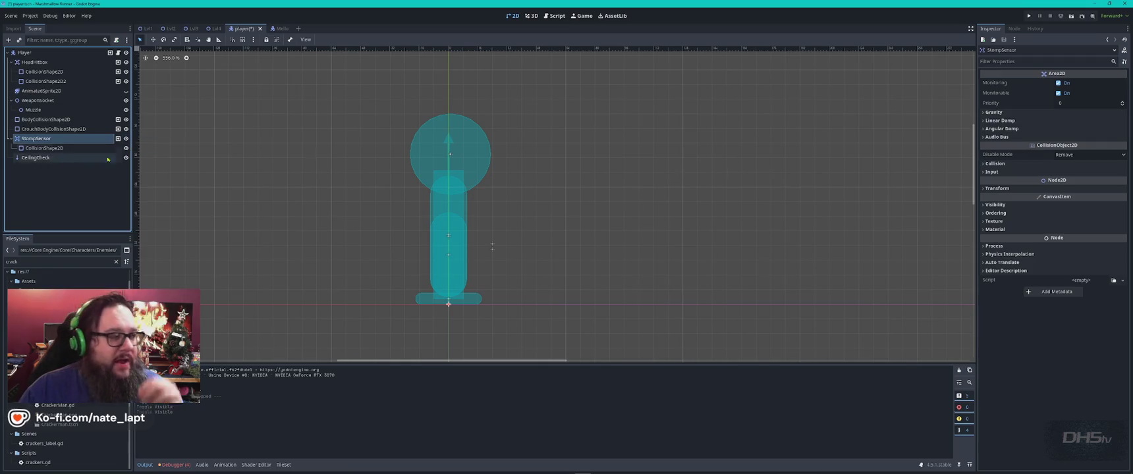
click(68, 158)
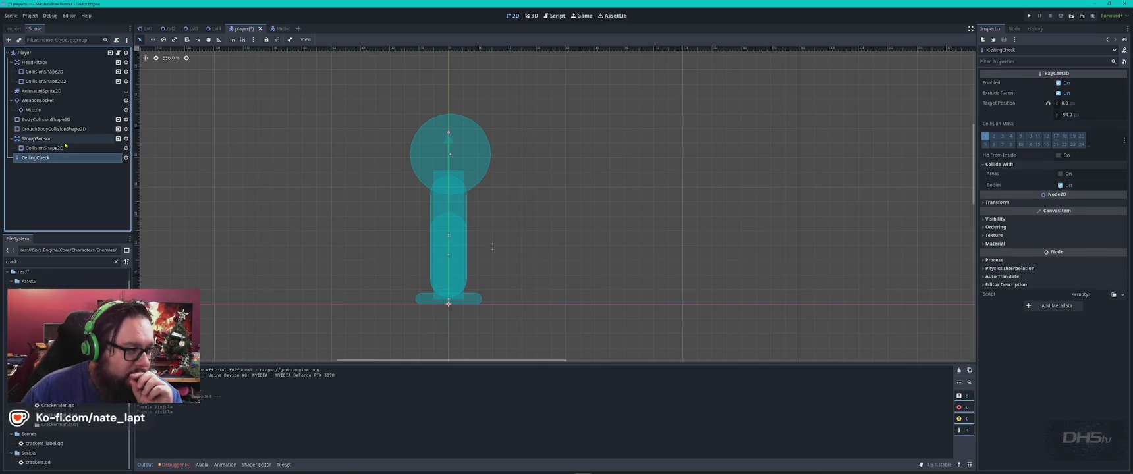
click(37, 139)
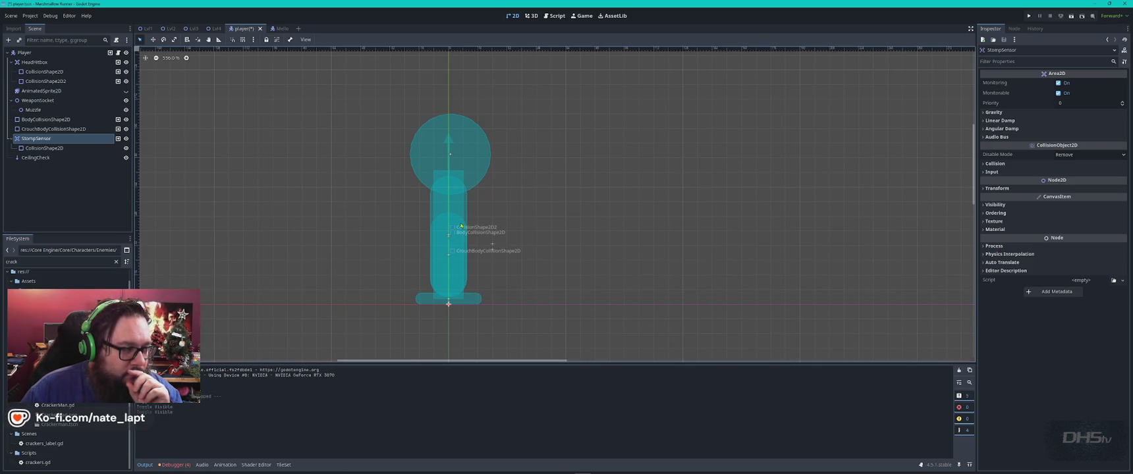
Narrow the body capsule to radius 8, match the crouch capsule, and save the scene.
click(53, 121)
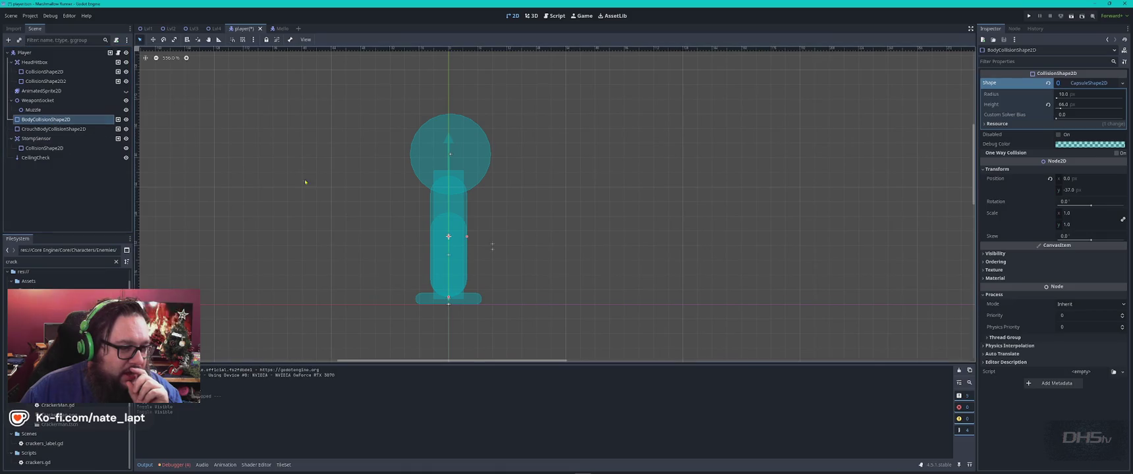
drag(467, 237, 465, 238)
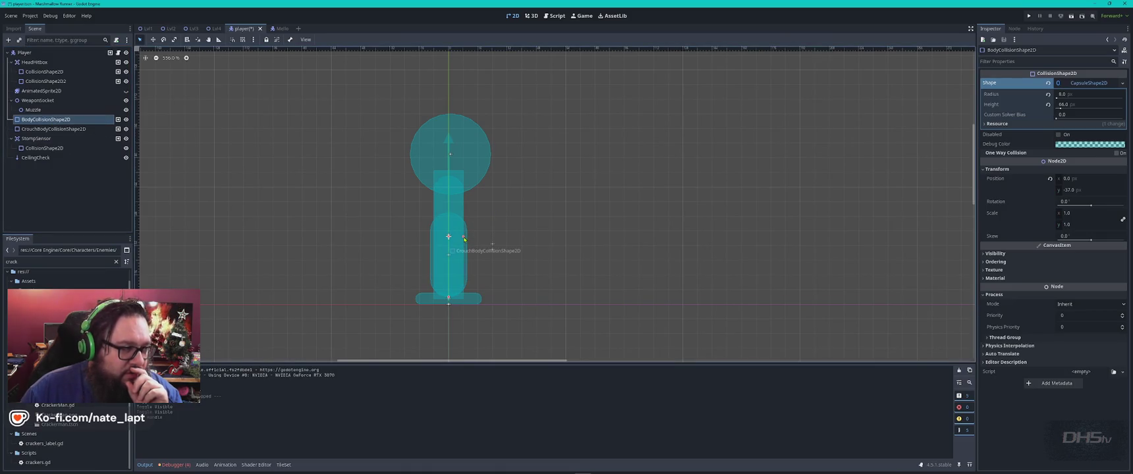
click(465, 254)
drag(466, 256, 464, 257)
click(534, 282)
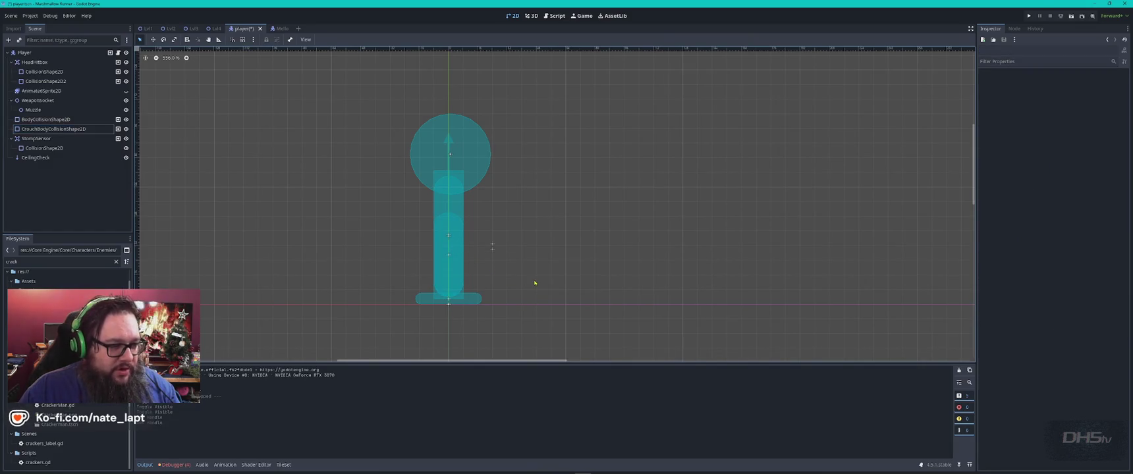
key(ctrl+s)
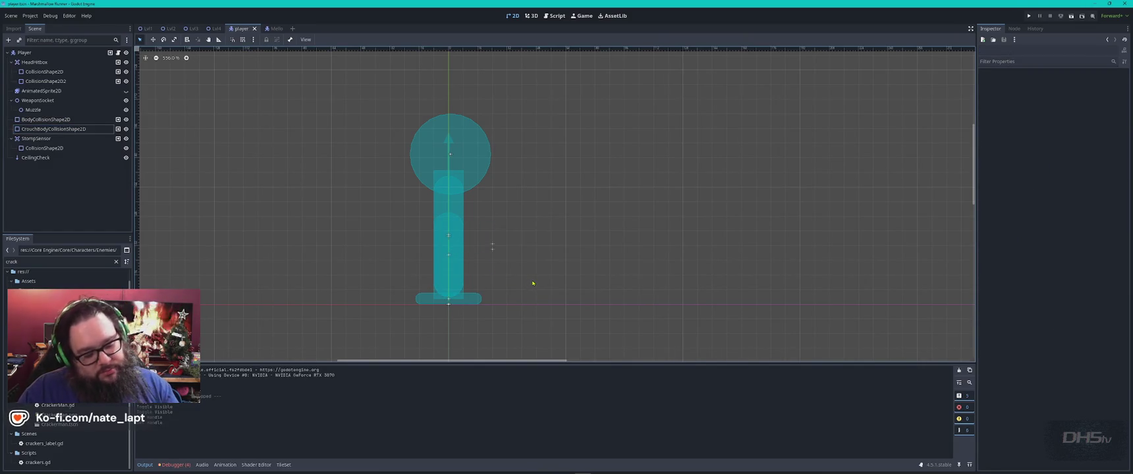
Run a quick test from the main menu, stop it, and make the AnimatedSprite2D visible again.
key(F5)
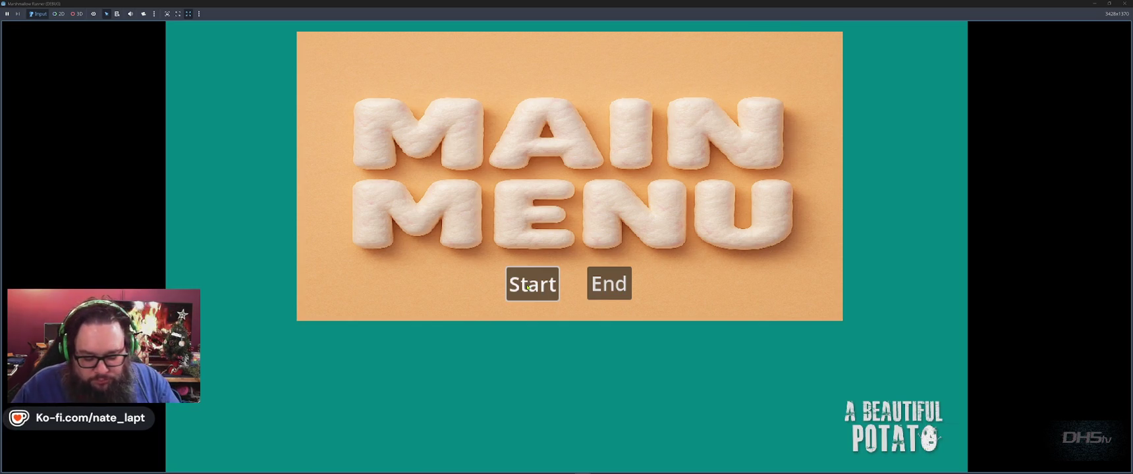
click(528, 288)
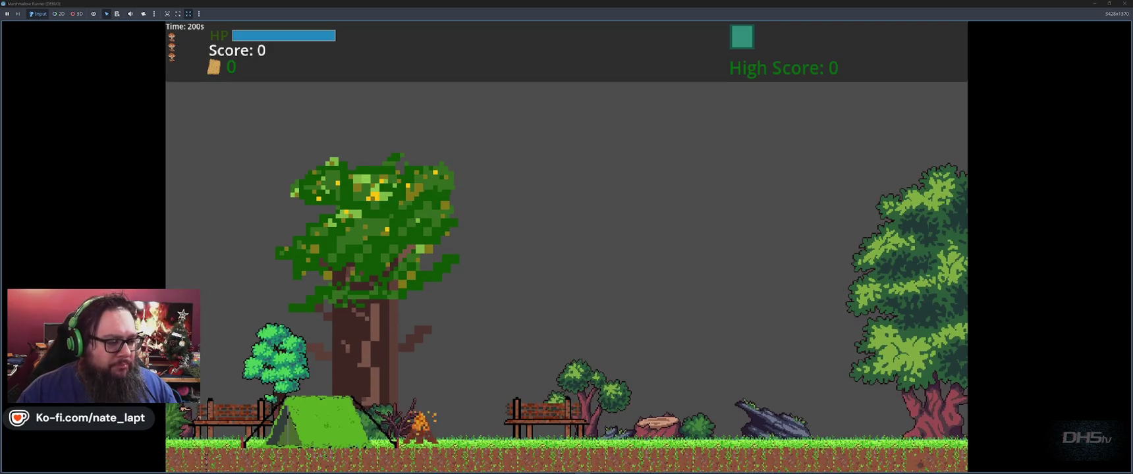
key(F8)
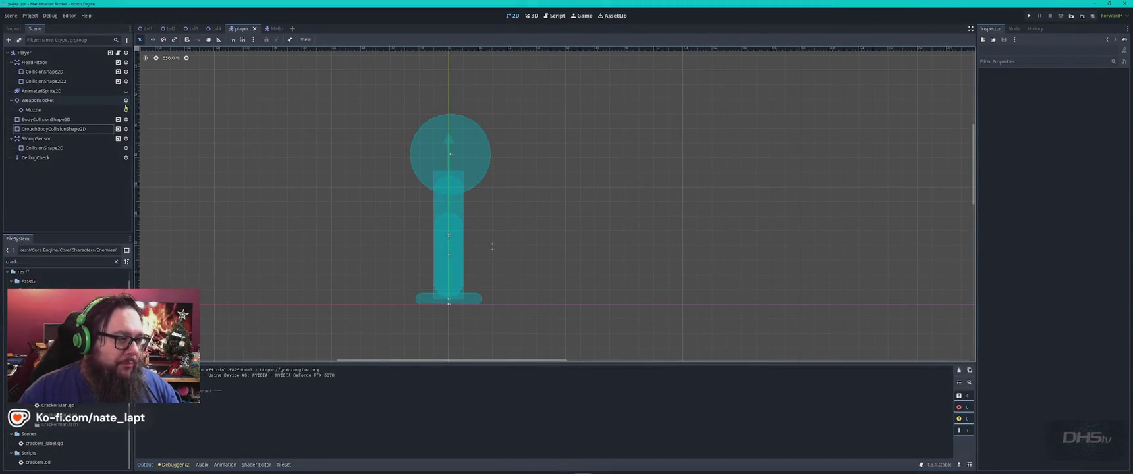
click(126, 90)
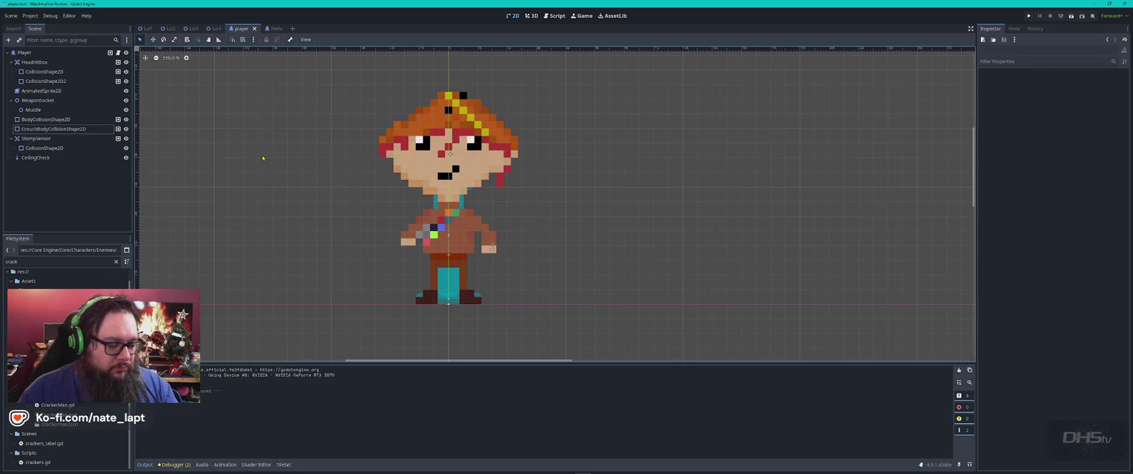
Play the level again, run right and stomp the marshmallow enemy for 200 points, then stop.
key(F5)
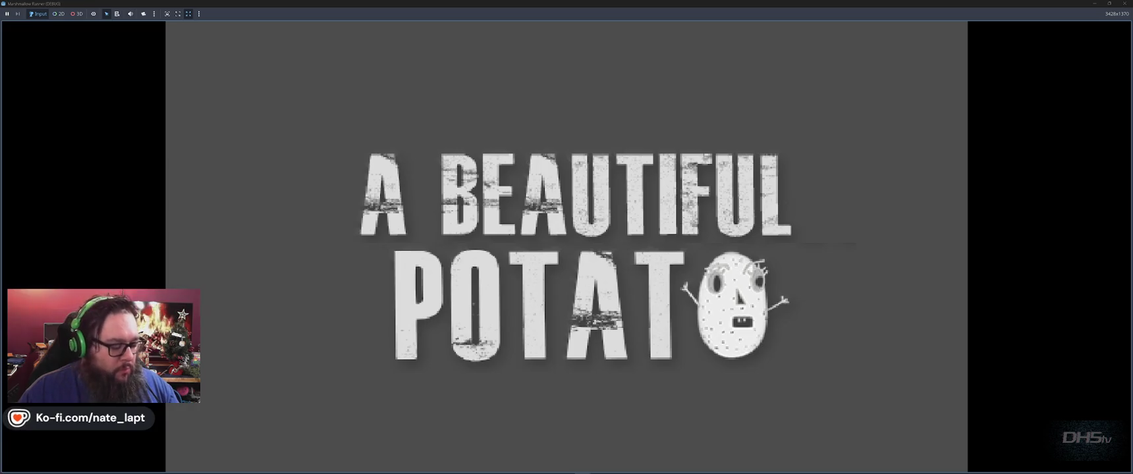
key(Return)
key(Right)
key(space)
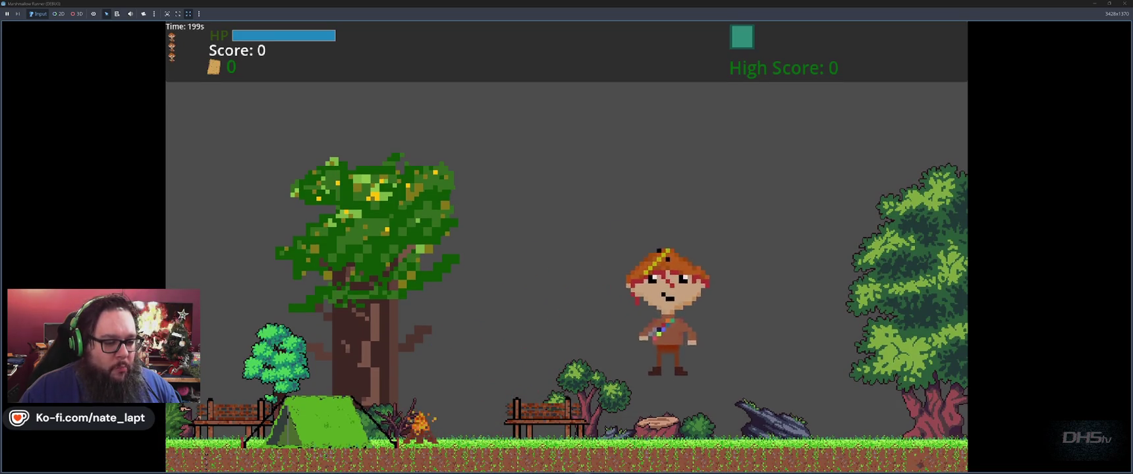
key(space)
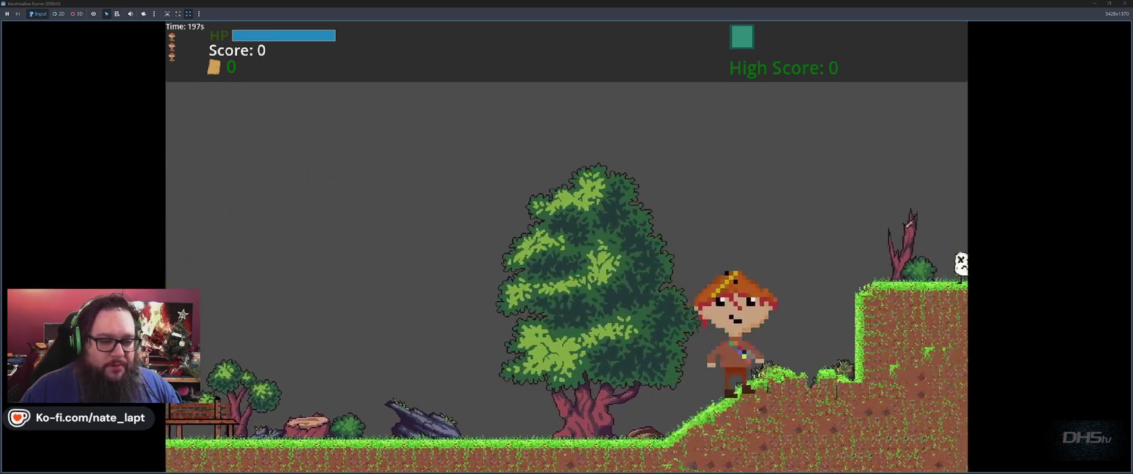
key(space)
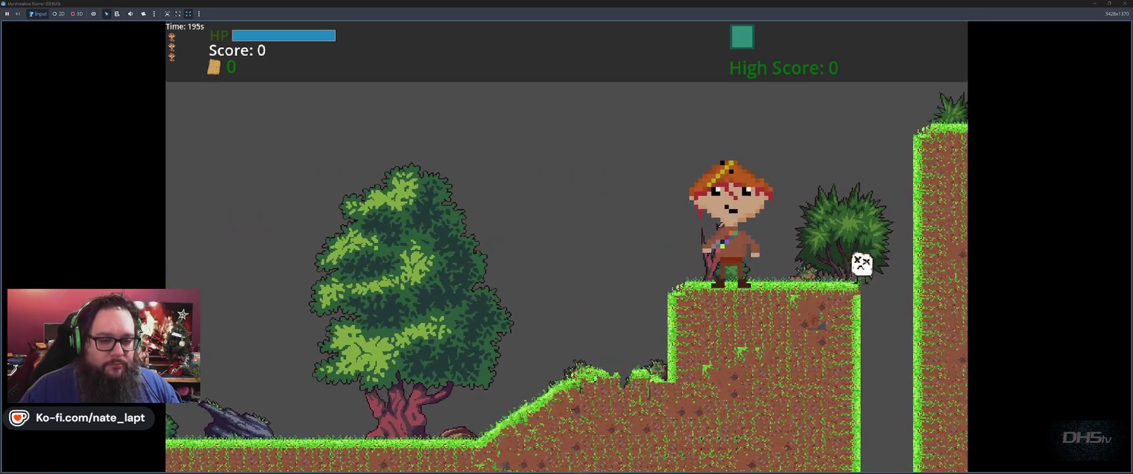
key(space)
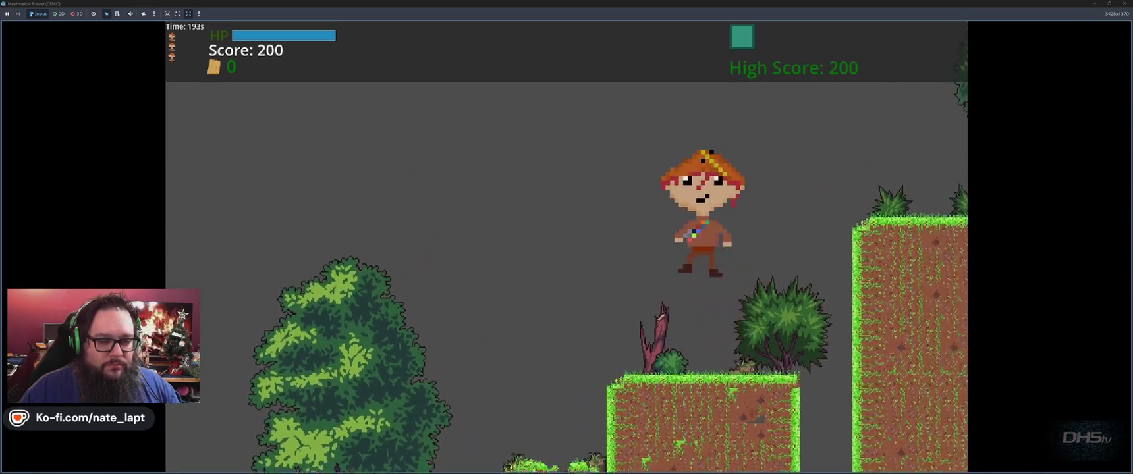
key(F8)
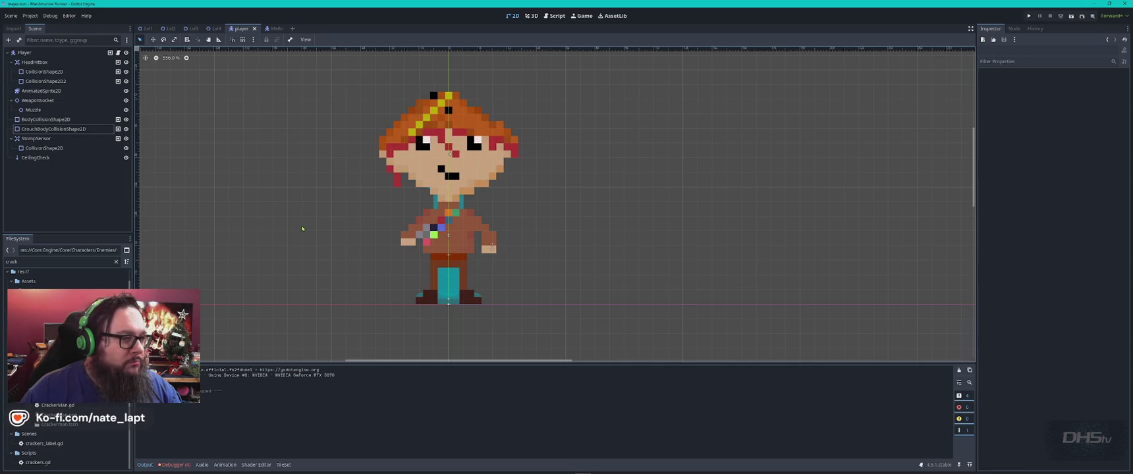
Return to enemies.gd, select its entire code, and bring up the window switcher.
click(555, 15)
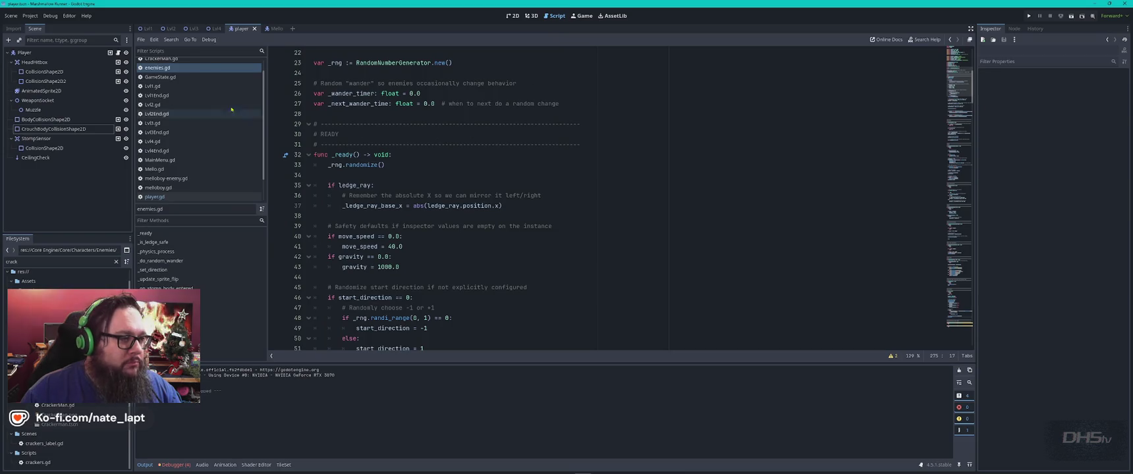
click(584, 185)
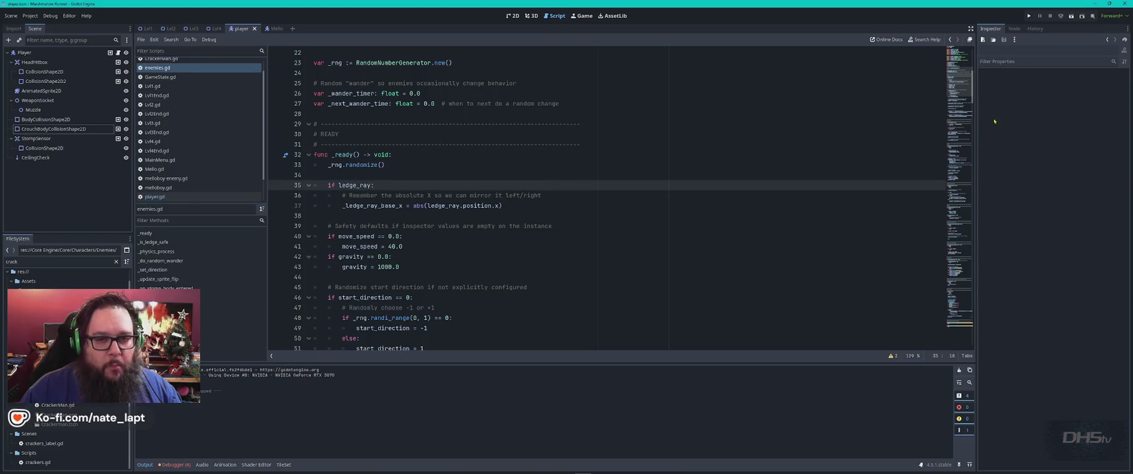
scroll(687, 146, up, 7)
key(ctrl+a)
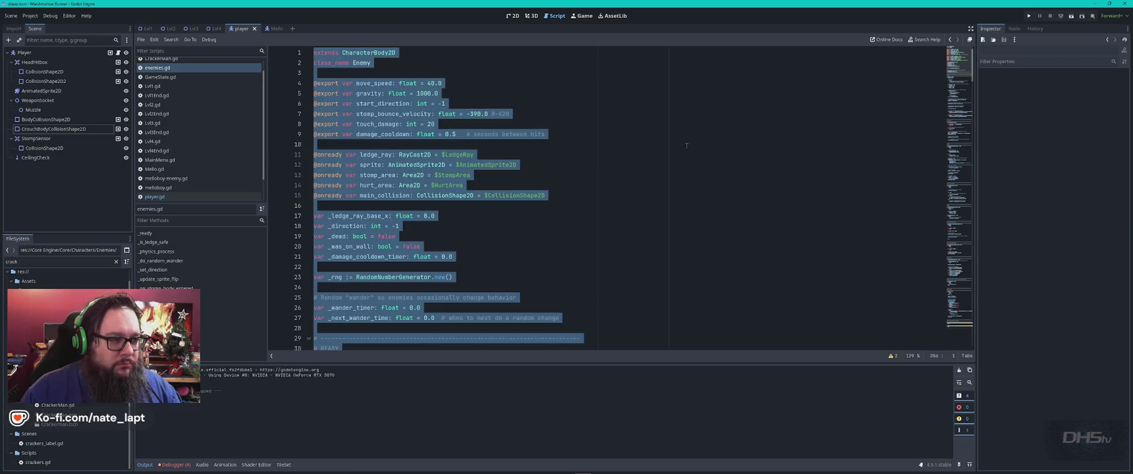
key(alt+Tab)
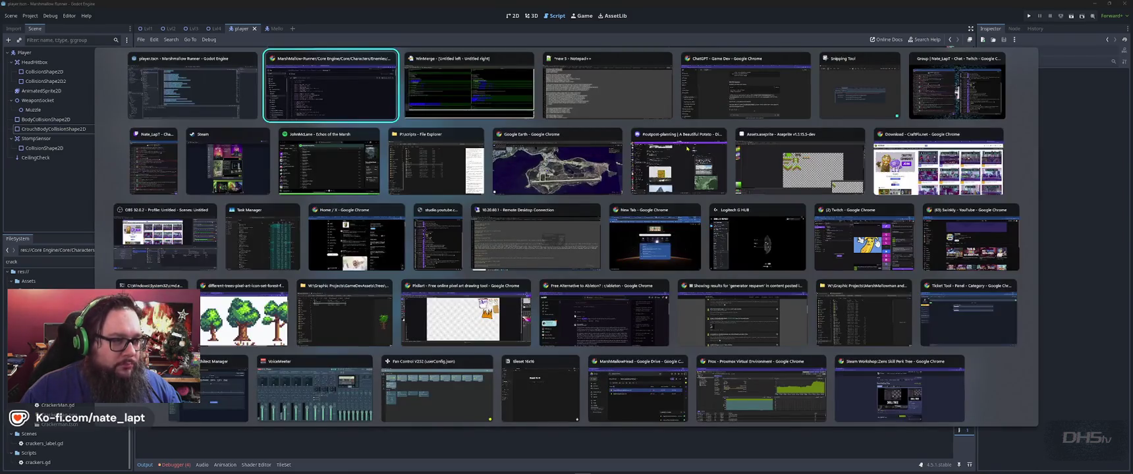
Draft a ChatGPT message about the player bouncing up on bumping an enemy, with enemies.gd pasted below.
key(alt+Tab)
key(alt+Tab)
key(alt+Tab)
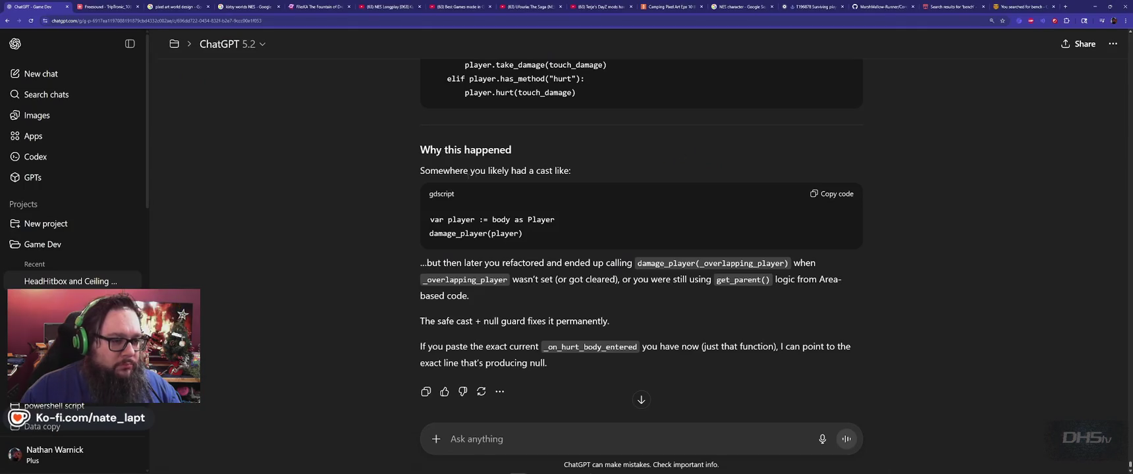
scroll(642, 231, down, 1)
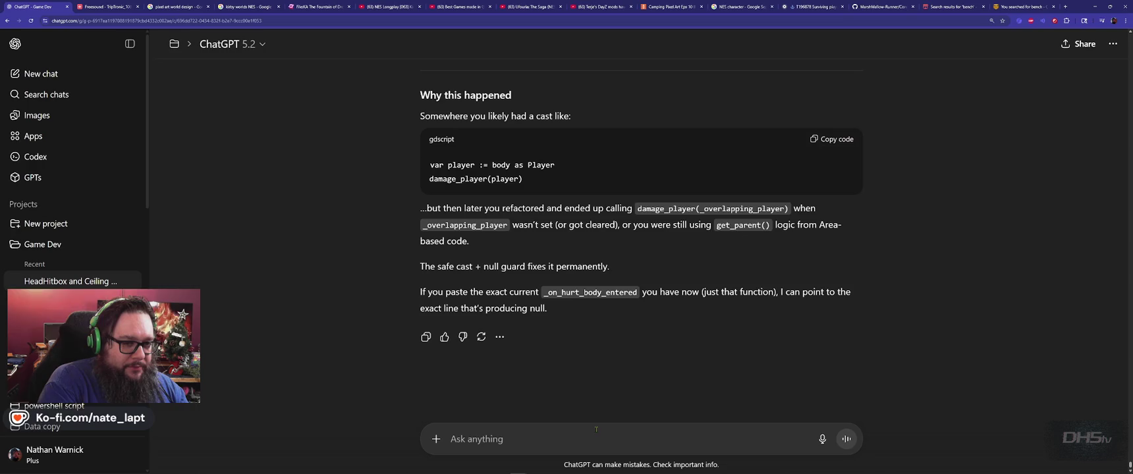
text(ok,)
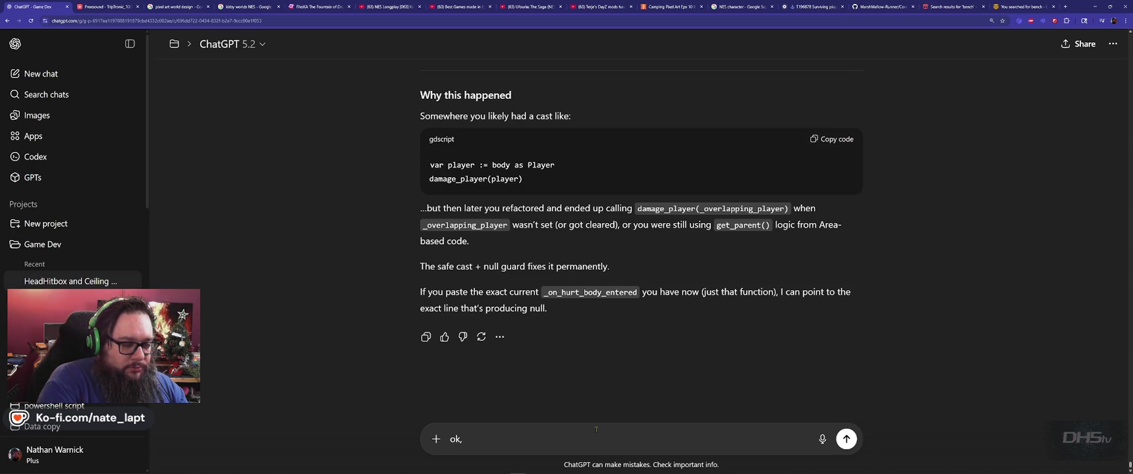
text( issue.)
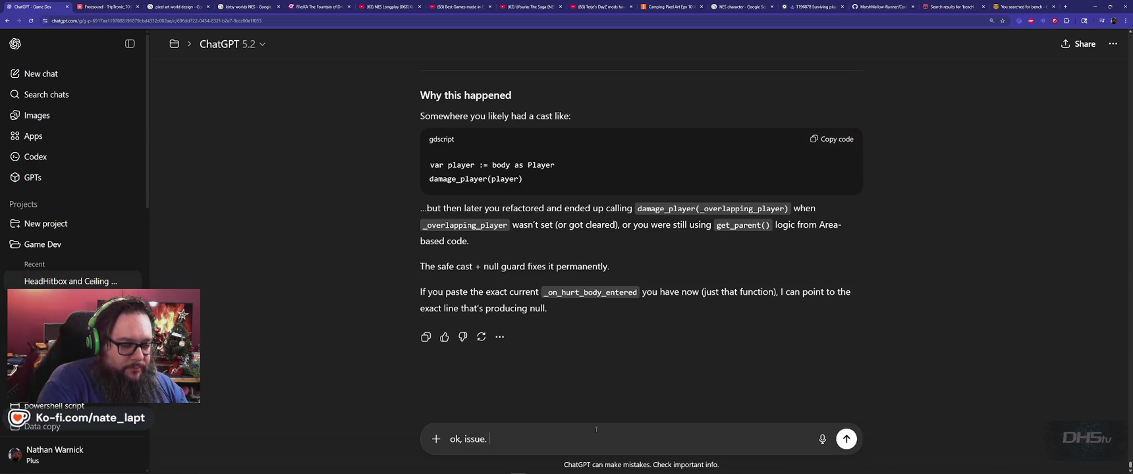
key(shift+Return)
text(get above.)
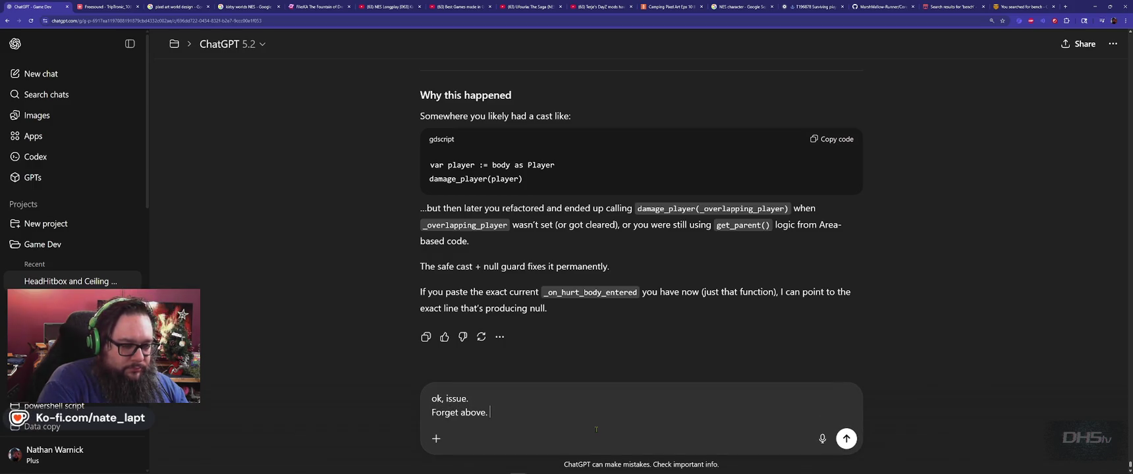
text( I have.)
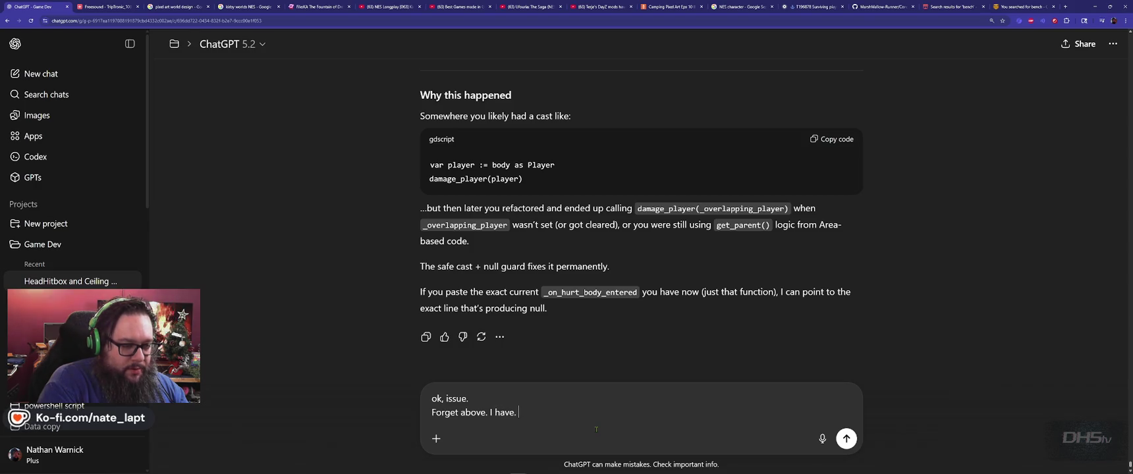
key(shift+Return)
key(shift+Return)
text(When I bump into )
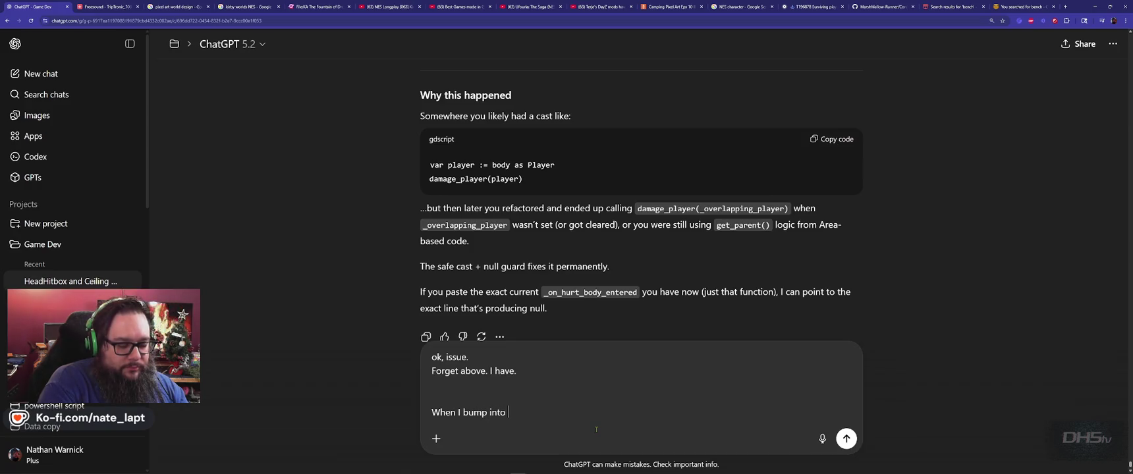
text(an en)
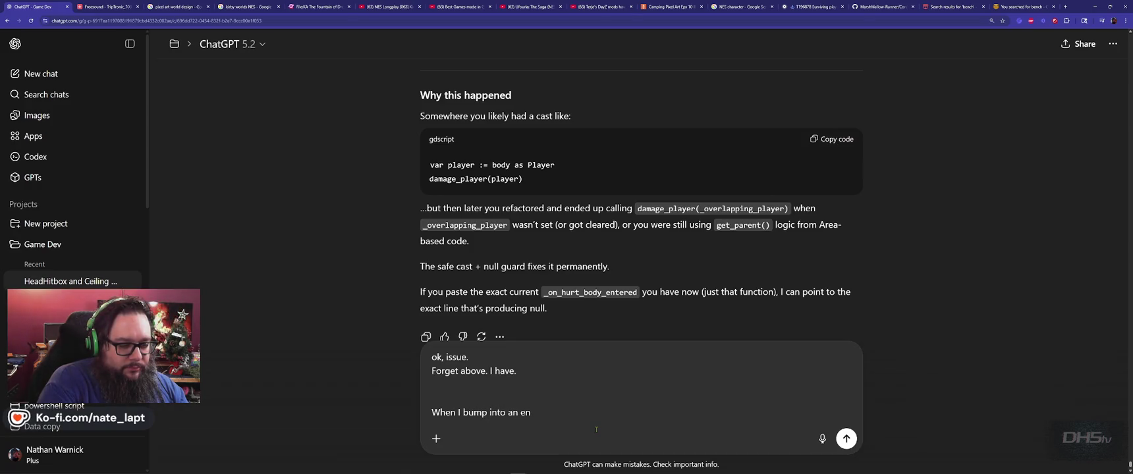
text(emy currently.)
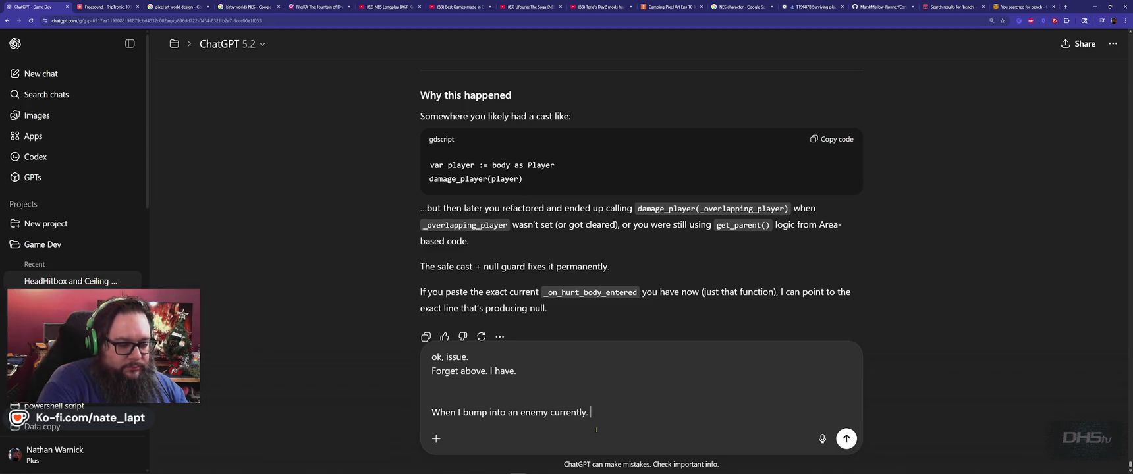
key(shift+Return)
text(My player )
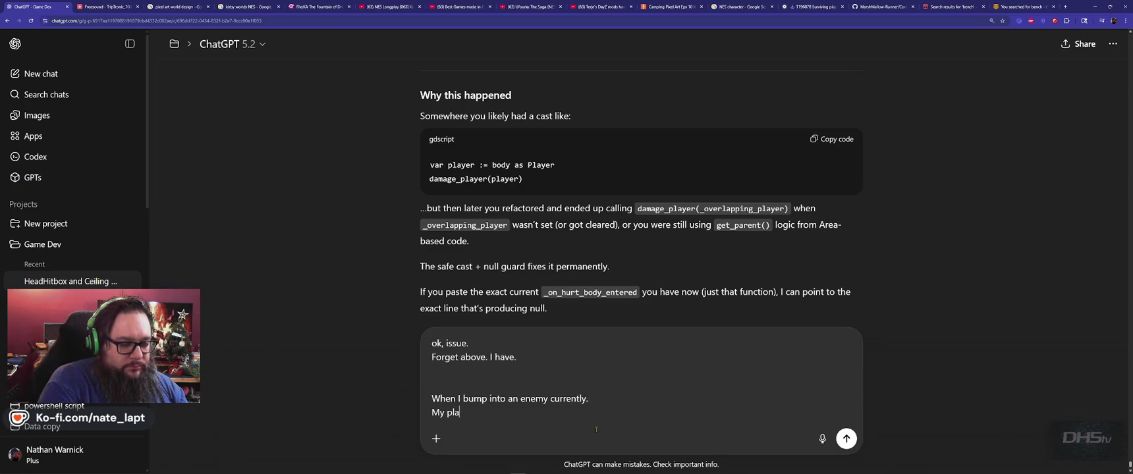
text(bounces )
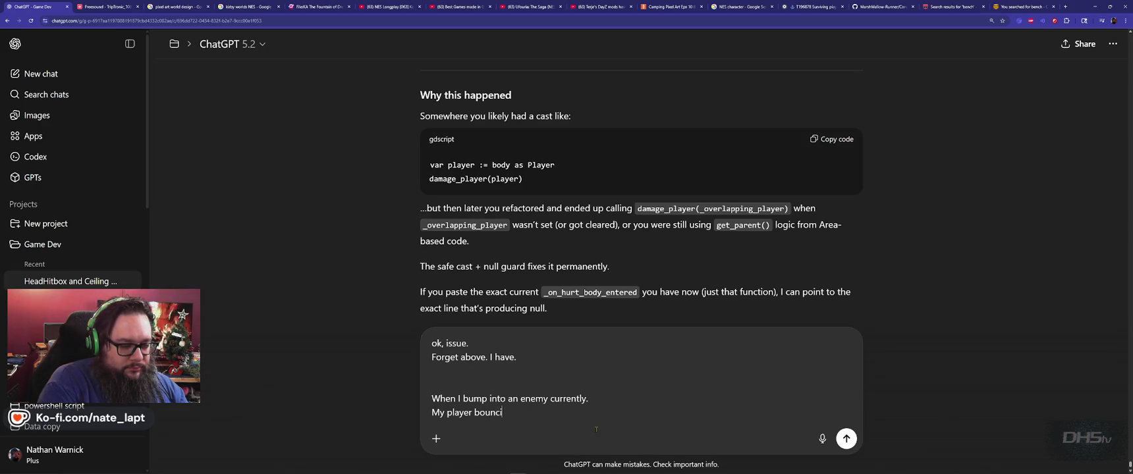
text(upwards )
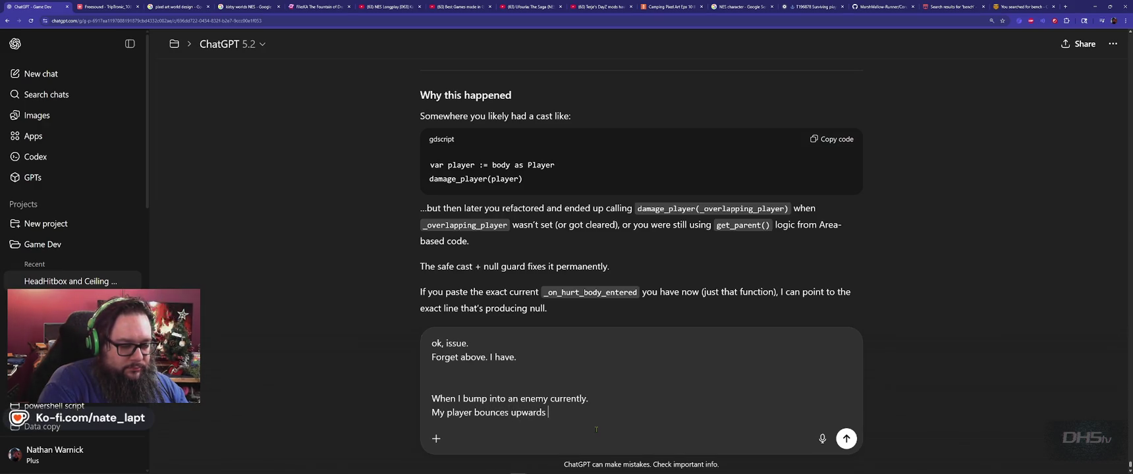
text(like they are hitting the enemy stomp sensor)
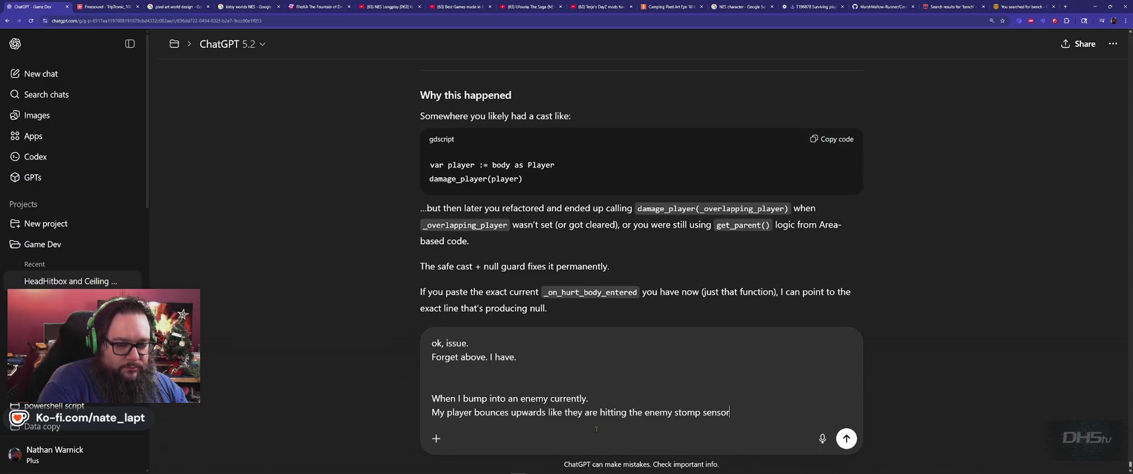
text( even though t)
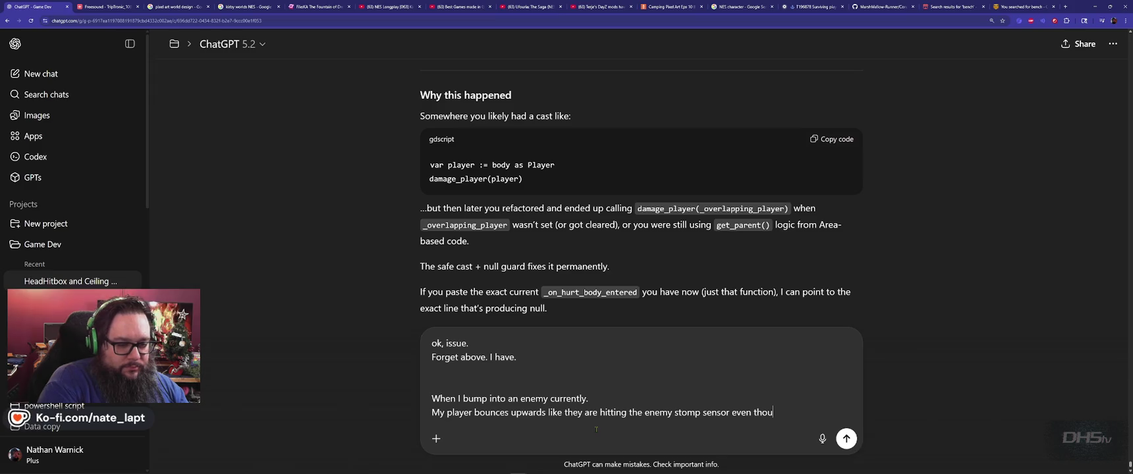
text(hey haven't )
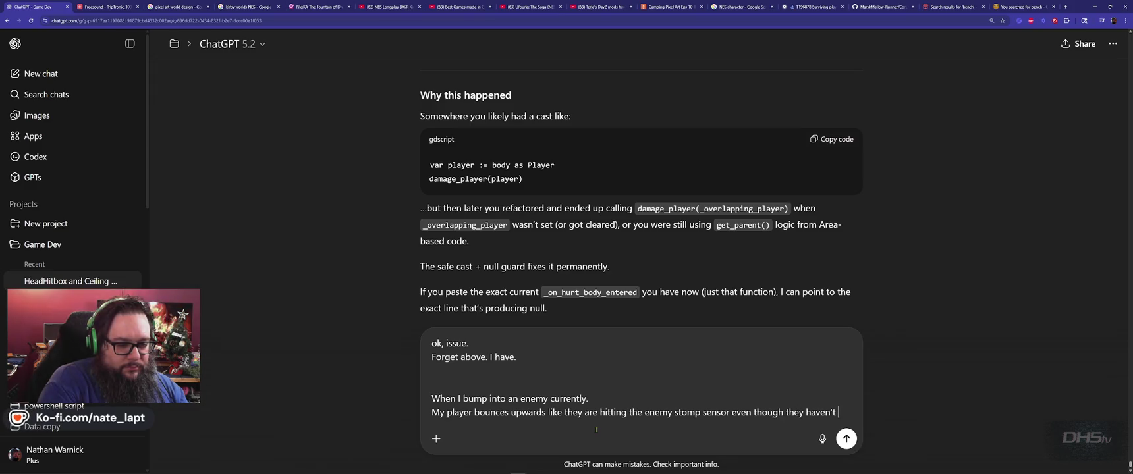
text(jumped on the ene)
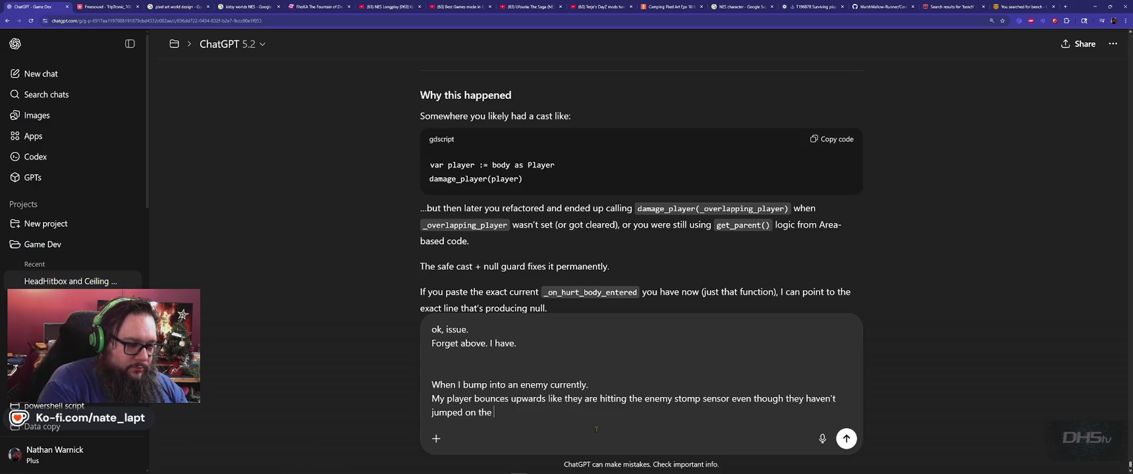
text(my.)
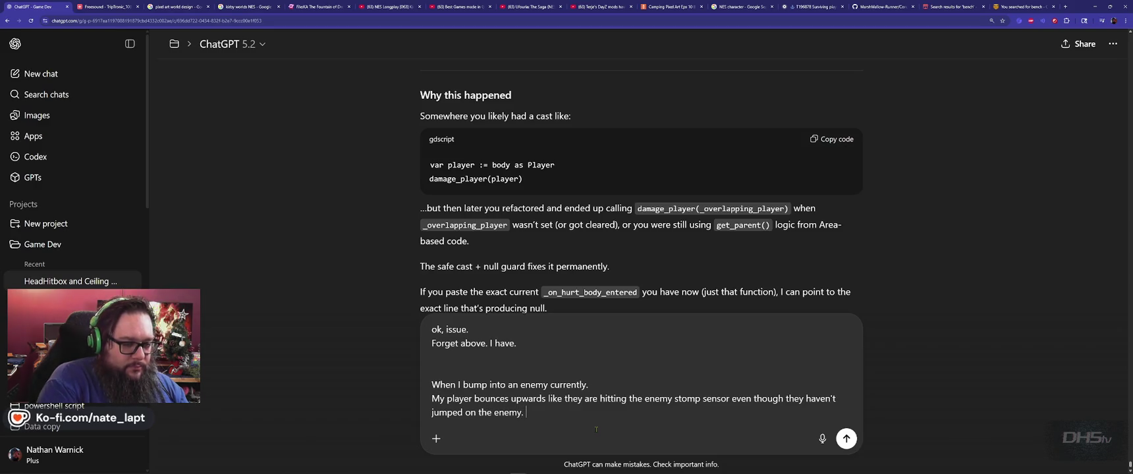
key(shift+Return)
key(shift+Return)
key(ctrl+v)
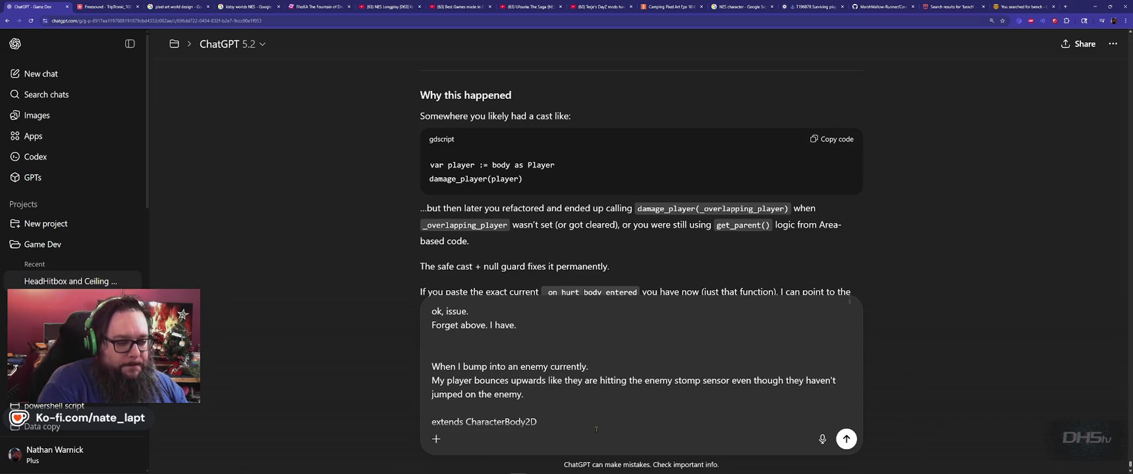
key(alt+Tab)
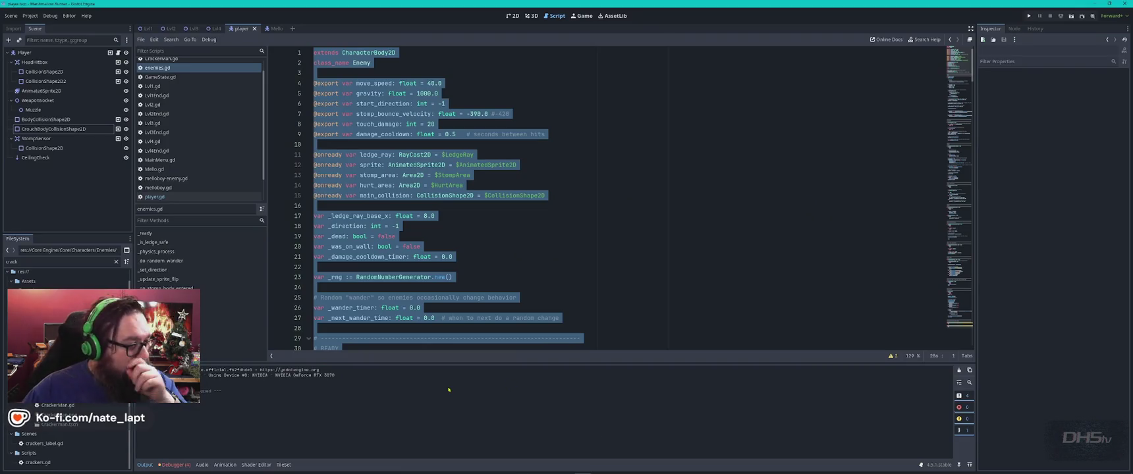
Copy all of player.gd, paste it after the enemy script in ChatGPT, and send the message.
click(155, 197)
key(ctrl+a)
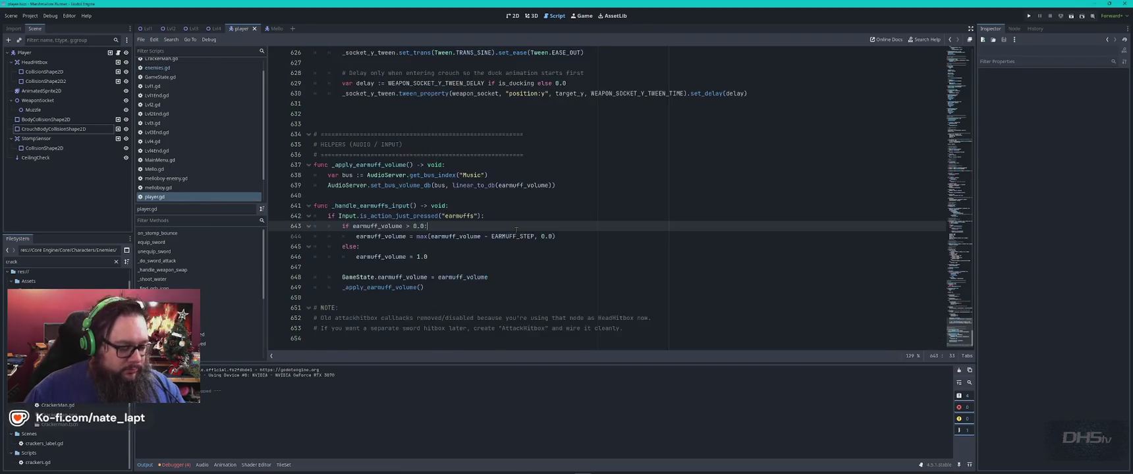
key(alt+Tab)
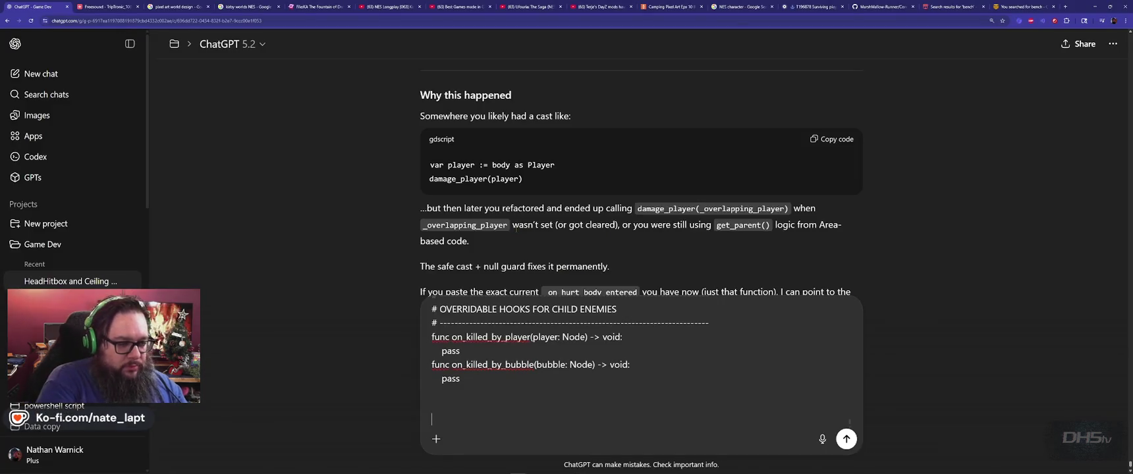
key(ctrl+v)
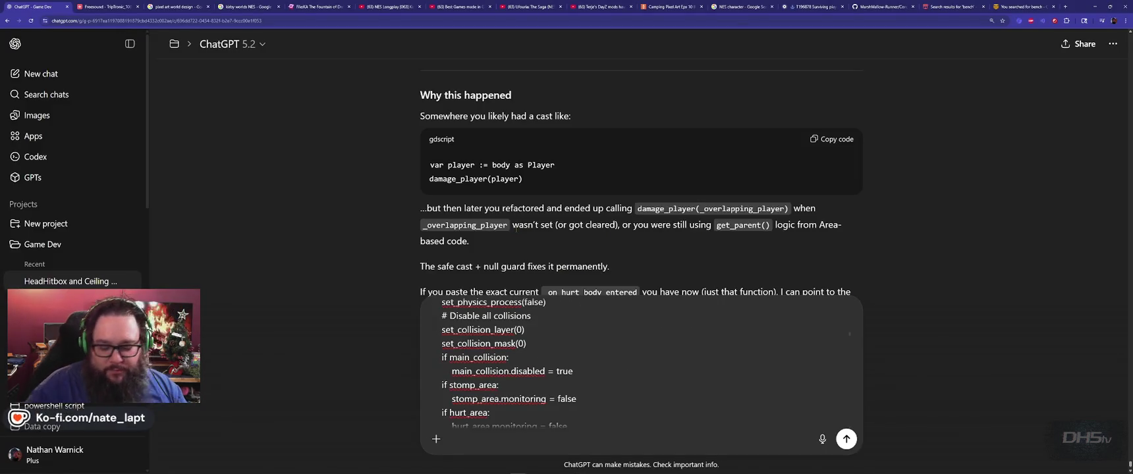
key(Return)
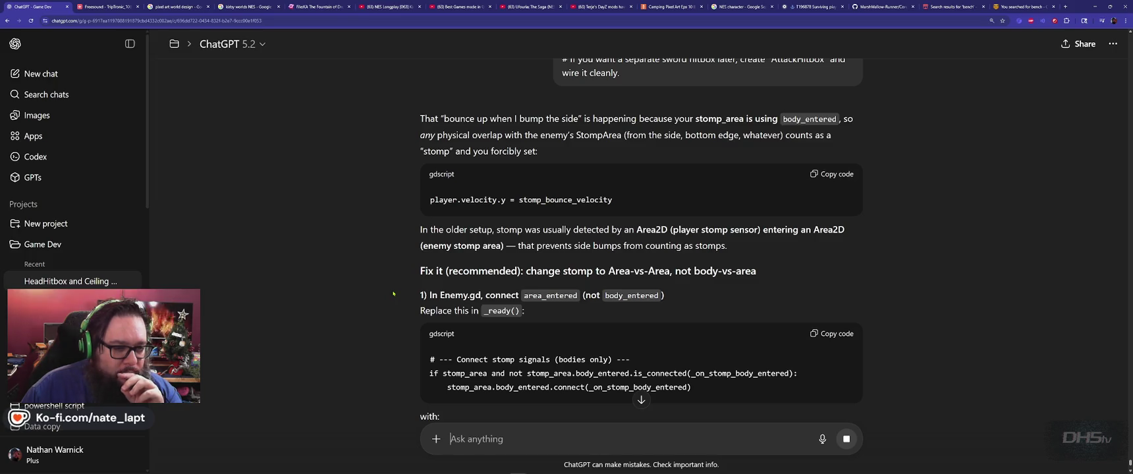
Read ChatGPT's reply recommending area_entered and select the word _ready in its instructions.
scroll(394, 294, down, 2)
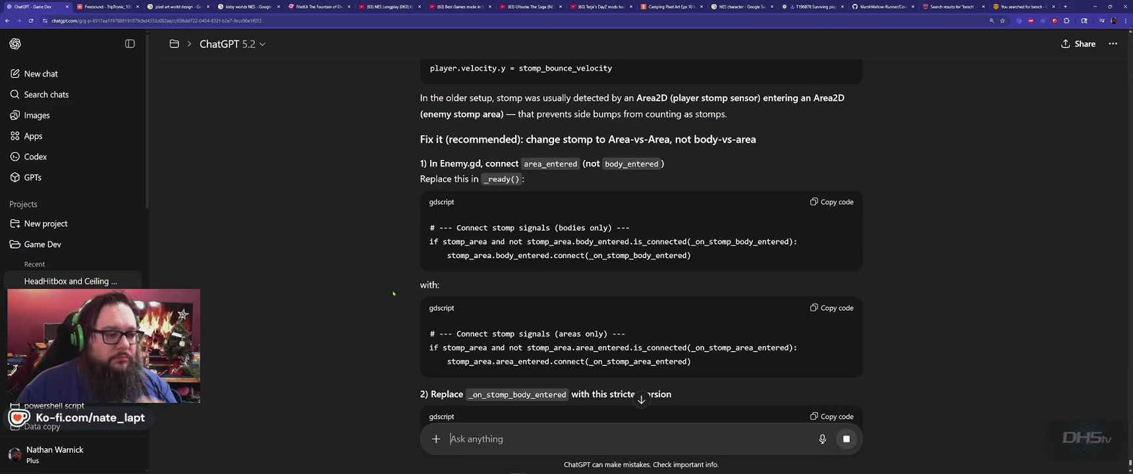
double_click(501, 178)
key(ctrl+c)
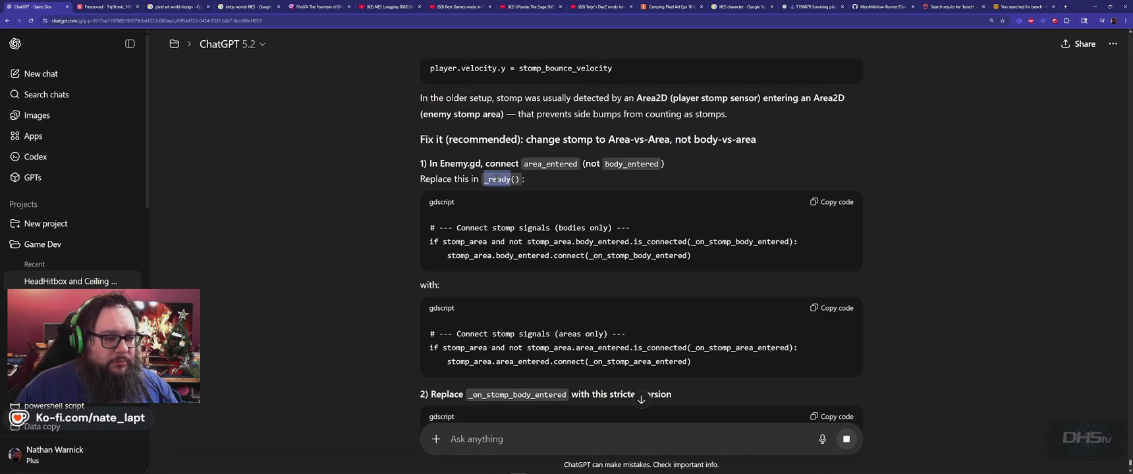
Search enemies.gd for the _ready function named in ChatGPT's reply.
key(alt+Tab)
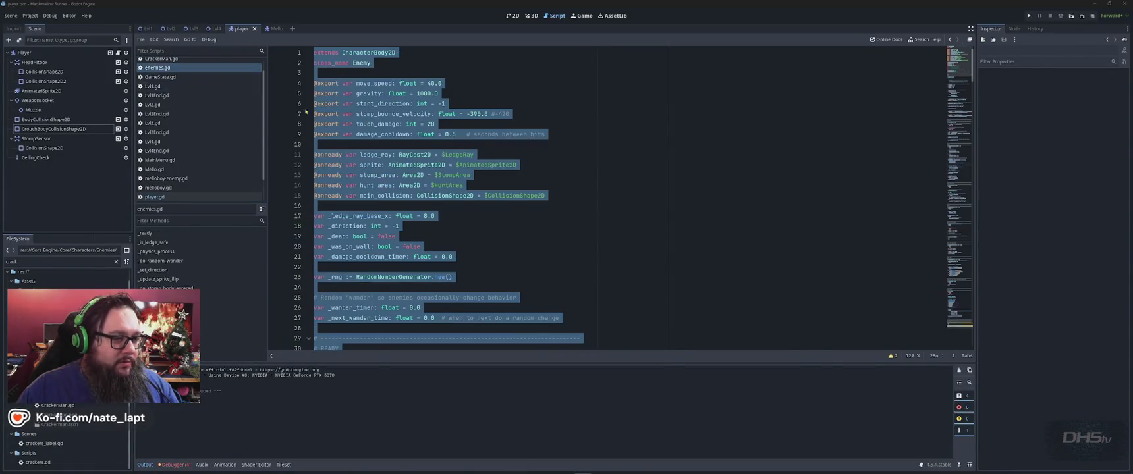
key(alt+Tab)
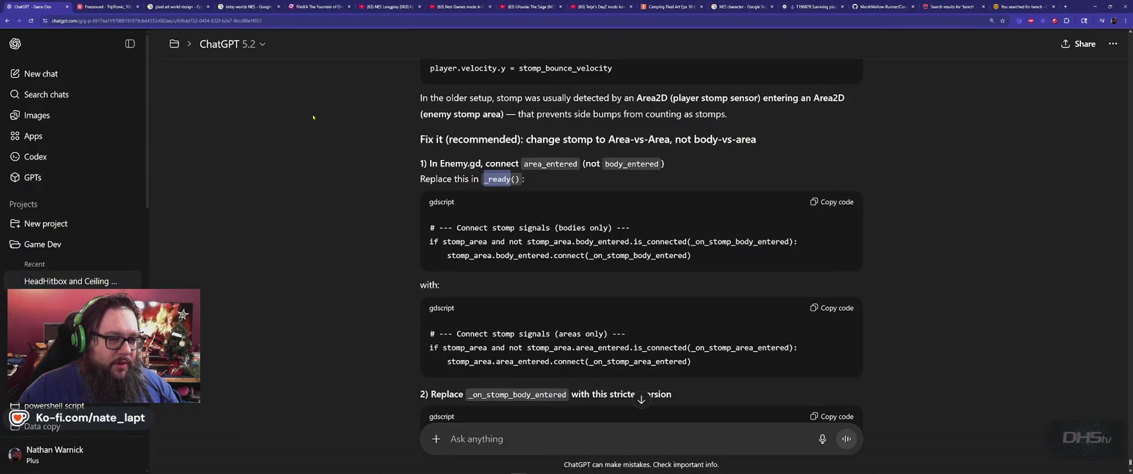
key(alt+Tab)
key(ctrl+f)
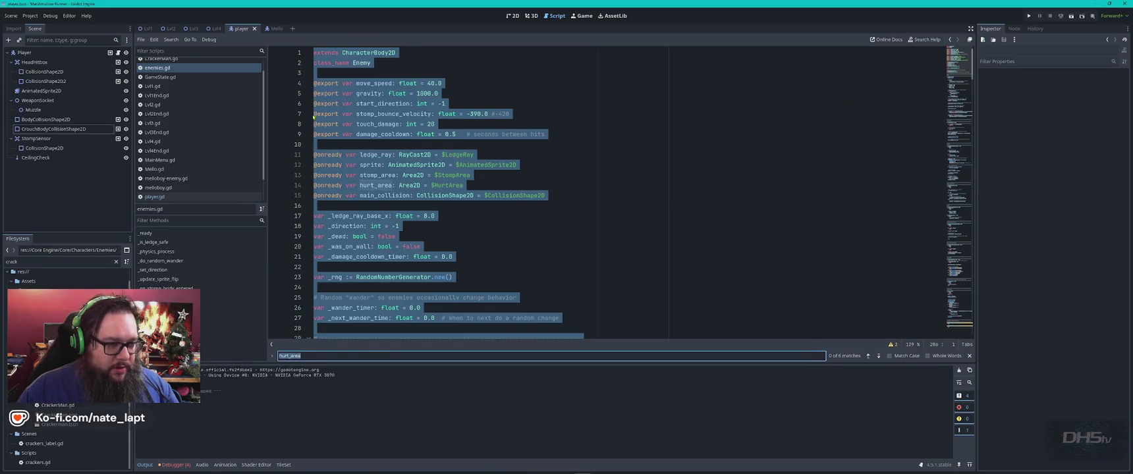
key(ctrl+v)
scroll(313, 117, down, 3)
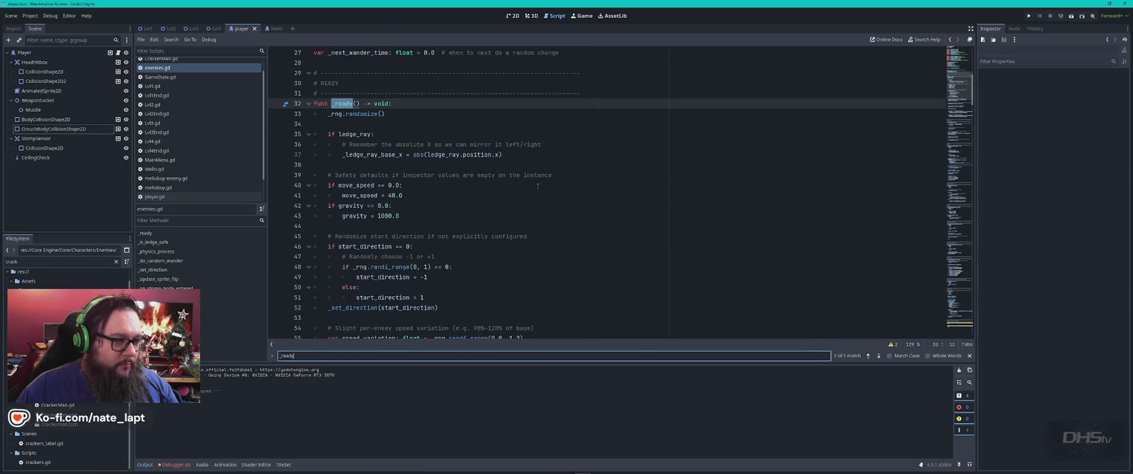
key(alt+Tab)
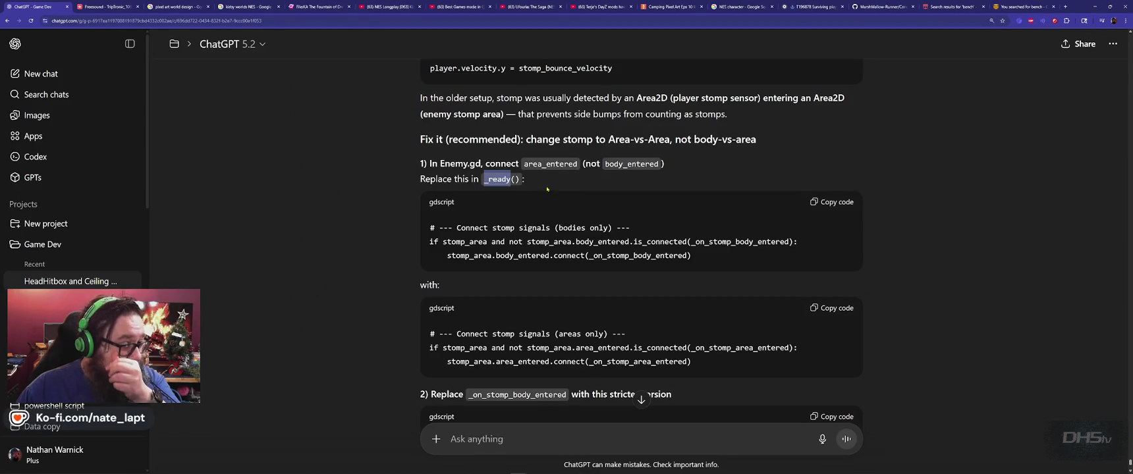
Copy the old stomp connection line from the reply and locate it at line 67 of enemies.gd.
drag(430, 242, 662, 239)
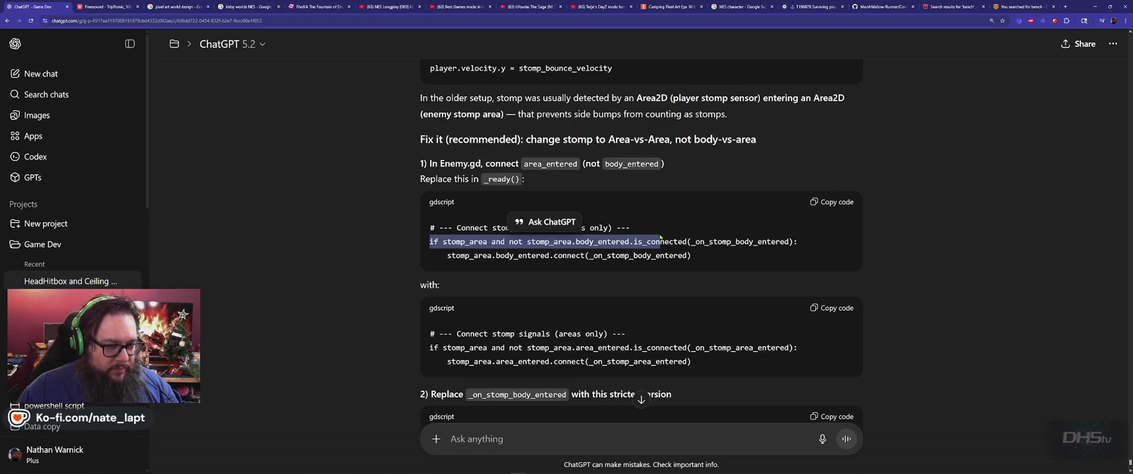
key(ctrl+c)
key(alt+Tab)
key(ctrl+f)
key(ctrl+v)
scroll(535, 225, up, 5)
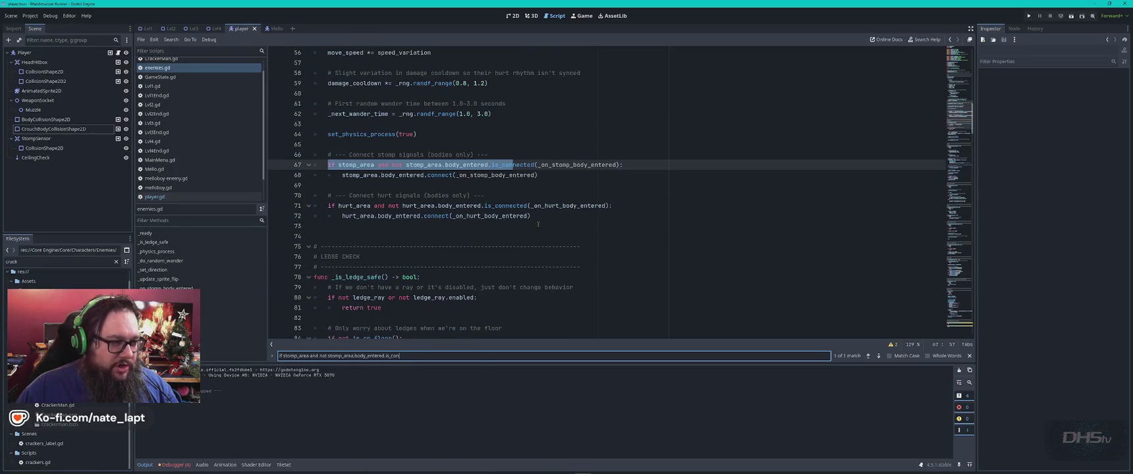
scroll(536, 224, down, 5)
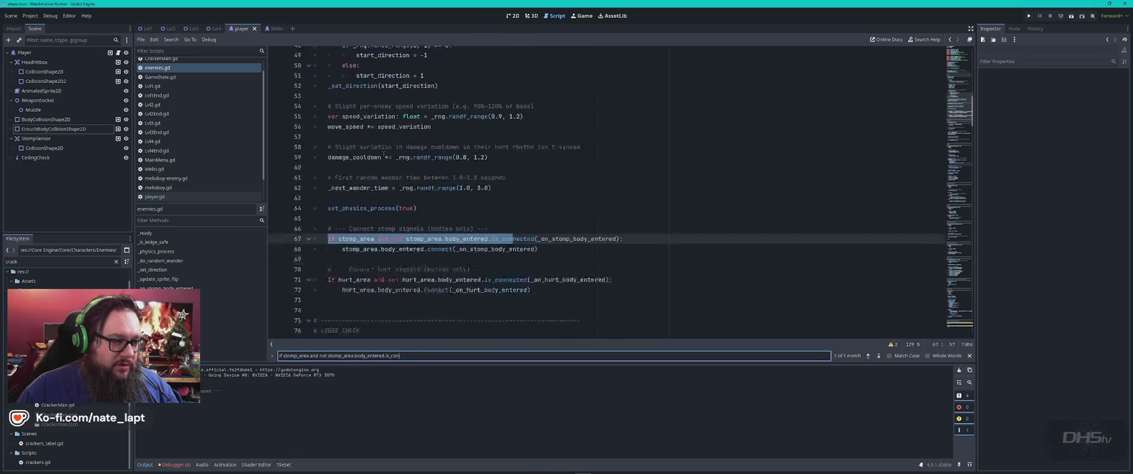
key(alt+Tab)
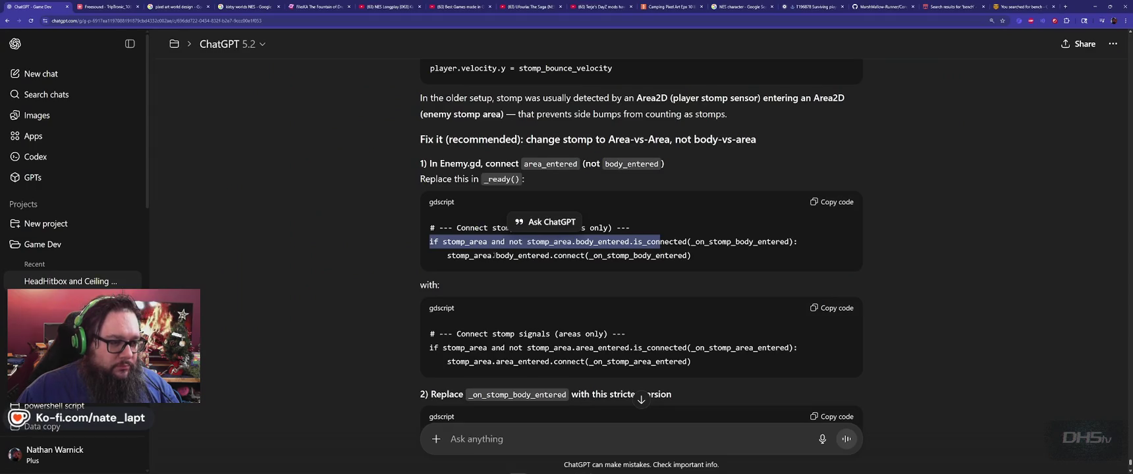
scroll(475, 227, down, 3)
Replace the stomp connection block with ChatGPT's area_entered version and re-indent it into _ready.
click(832, 209)
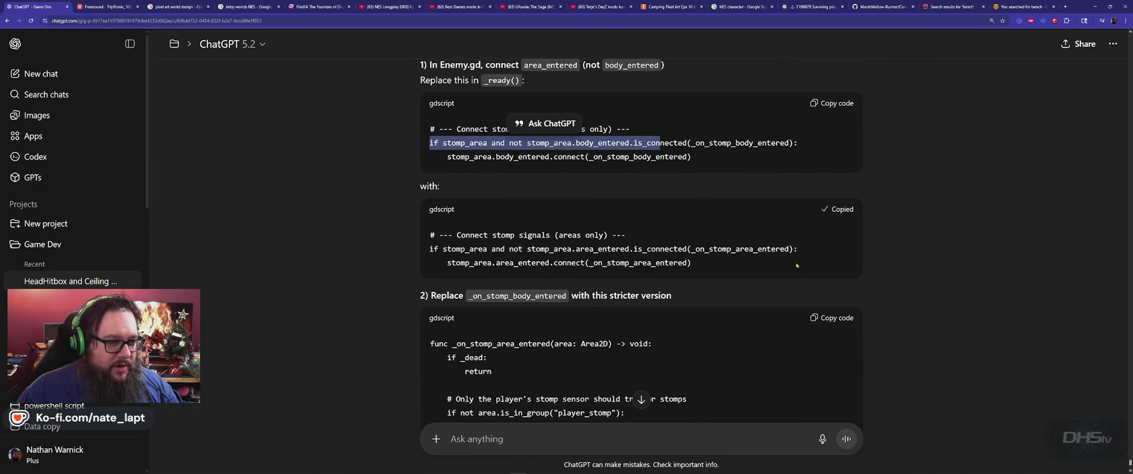
key(alt+Tab)
drag(549, 207, 315, 195)
key(ctrl+v)
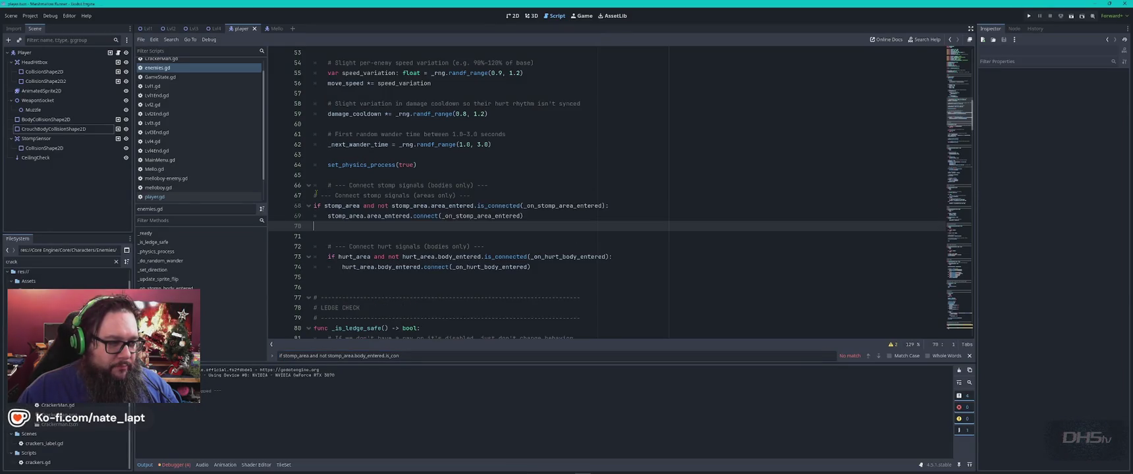
key(ctrl+z)
mouse_move(320, 185)
mouse_down()
mouse_move(527, 205)
mouse_move(461, 231)
mouse_move(575, 205)
mouse_up()
key(ctrl+v)
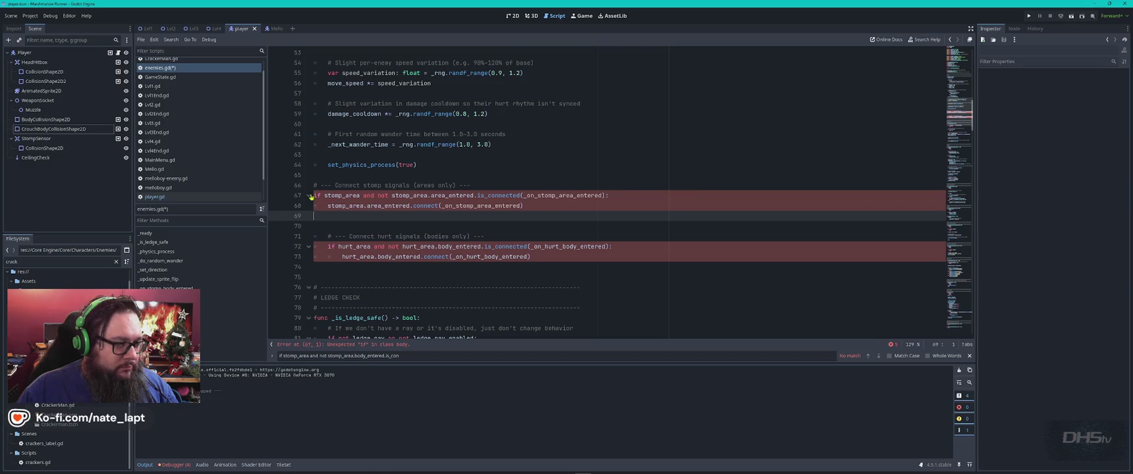
drag(314, 195, 542, 205)
key(Tab)
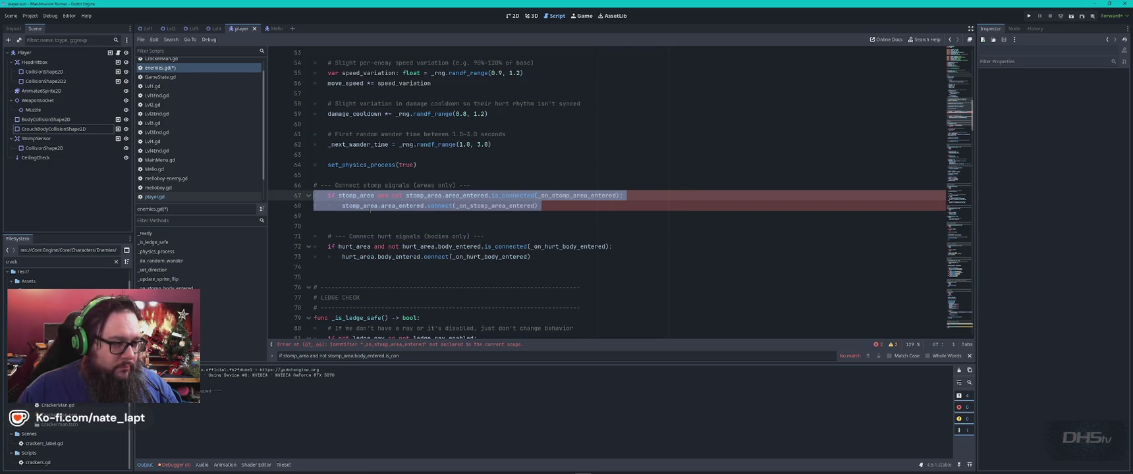
click(603, 216)
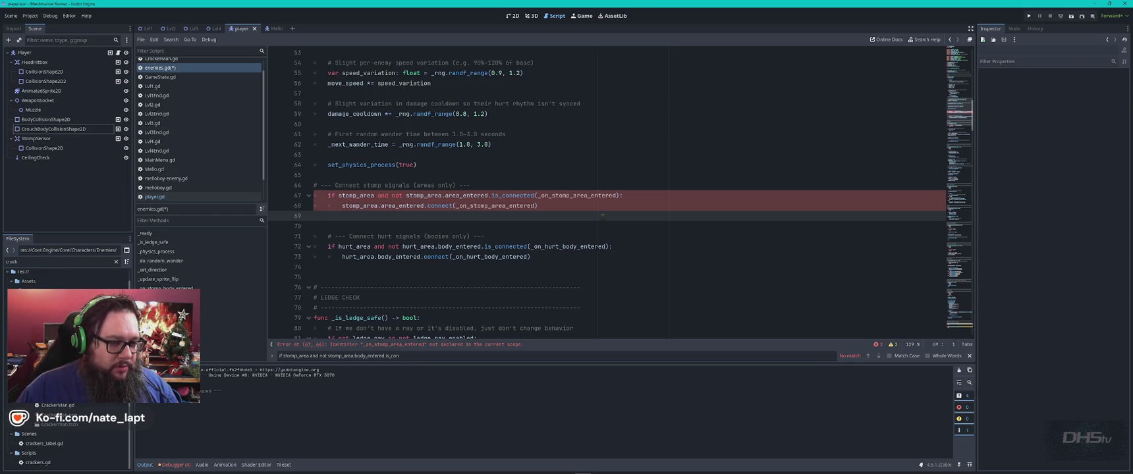
key(alt+Tab)
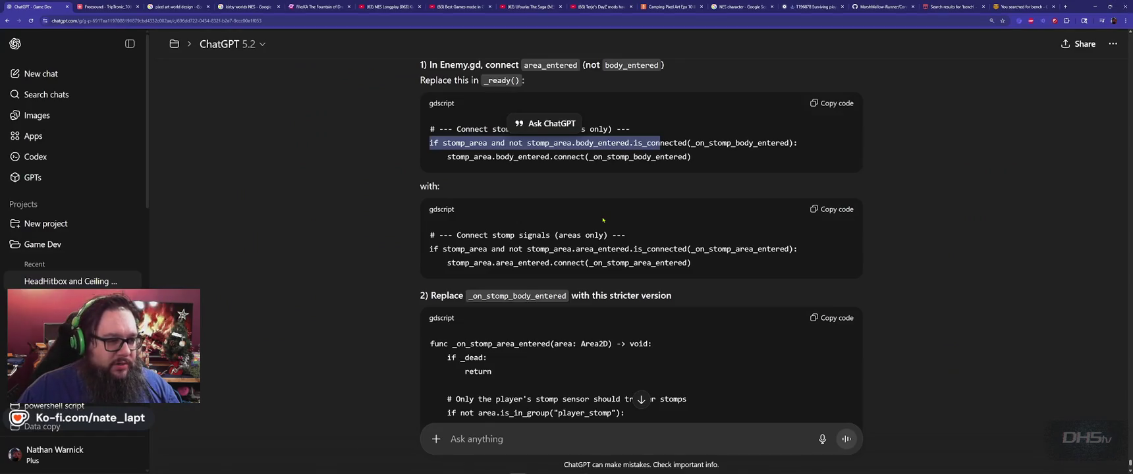
Copy the handler name _on_stomp_body_entered from ChatGPT and find that function in enemies.gd.
scroll(593, 218, down, 2)
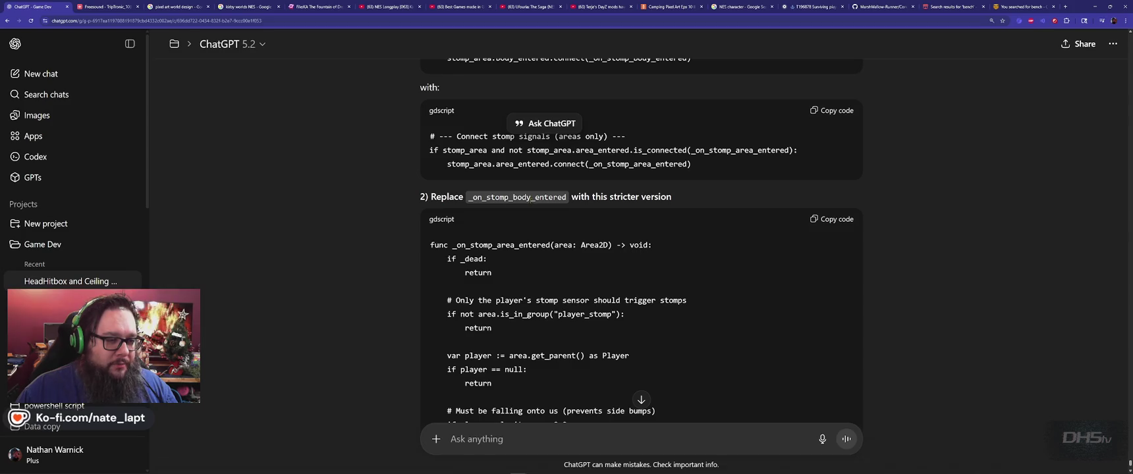
scroll(527, 231, down, 1)
scroll(527, 231, up, 2)
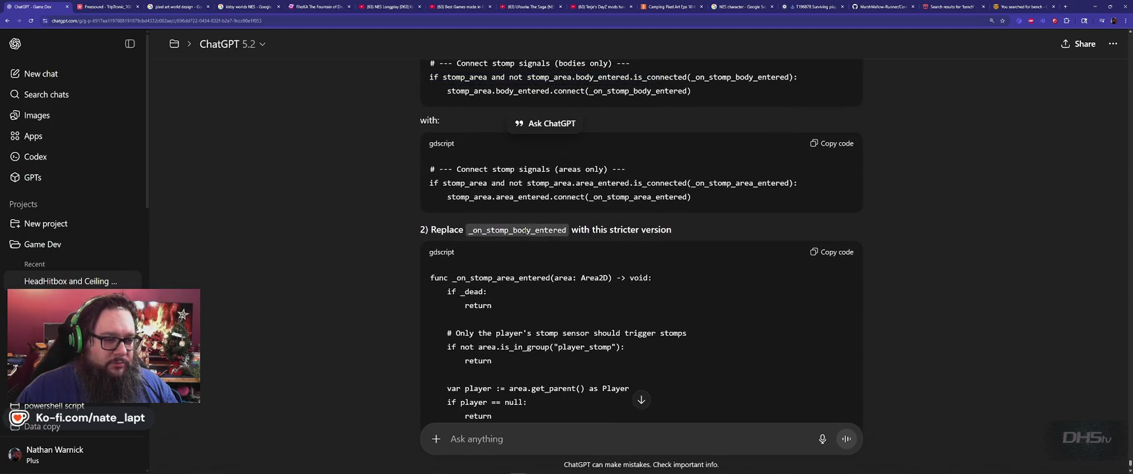
double_click(524, 230)
key(ctrl+c)
key(alt+Tab)
key(ctrl+f)
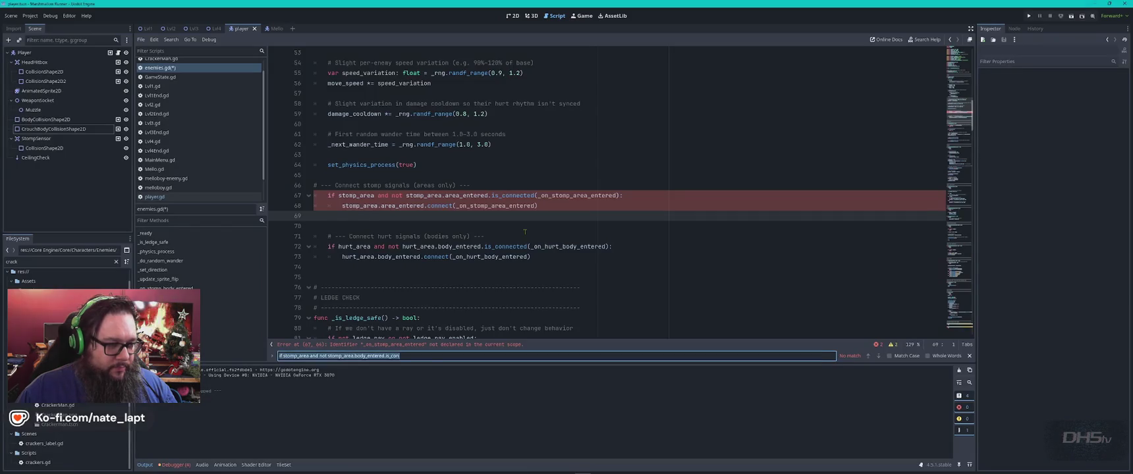
key(ctrl+v)
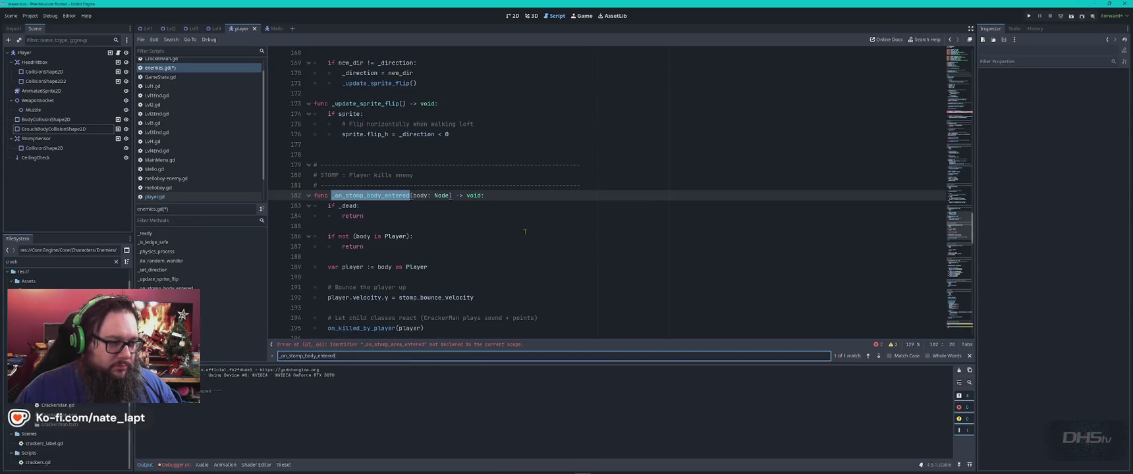
scroll(525, 232, down, 2)
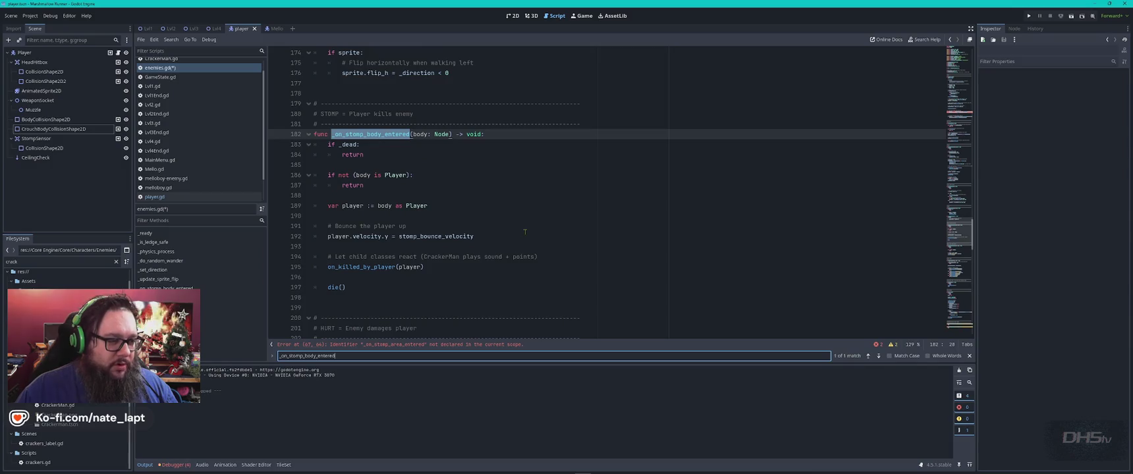
Replace the old _on_stomp_body_entered function with ChatGPT's stricter _on_stomp_area_entered code.
key(alt+Tab)
scroll(639, 240, down, 3)
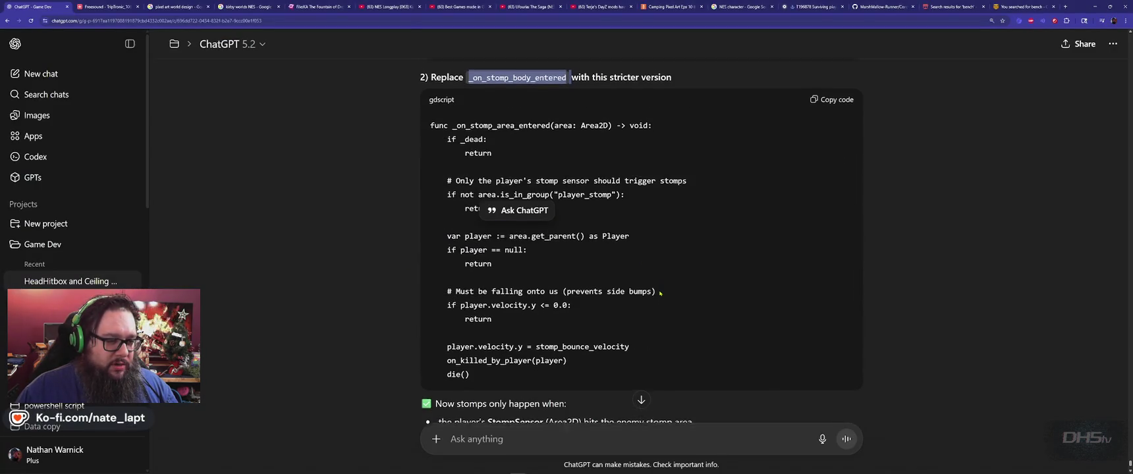
scroll(724, 211, up, 2)
key(alt+Tab)
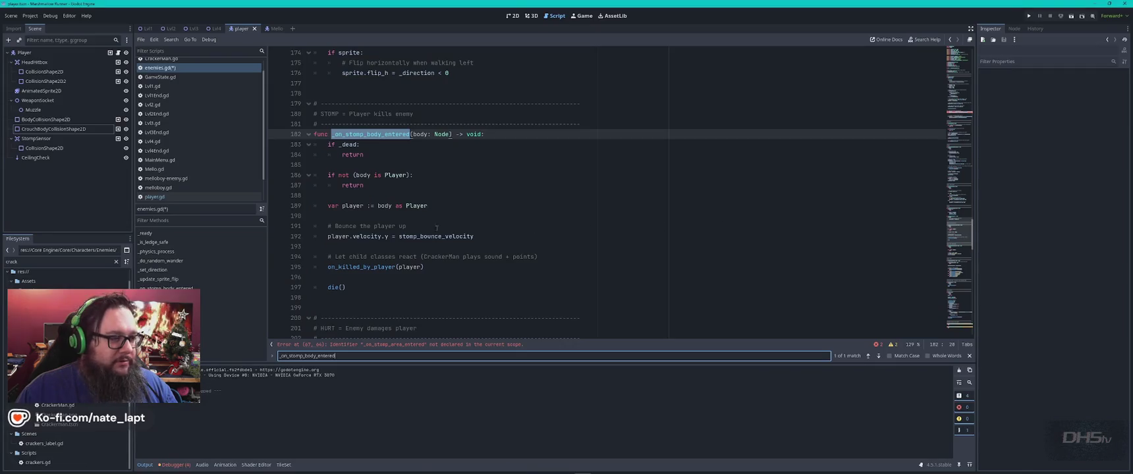
mouse_move(382, 288)
mouse_down()
mouse_move(323, 226)
mouse_move(298, 134)
mouse_up()
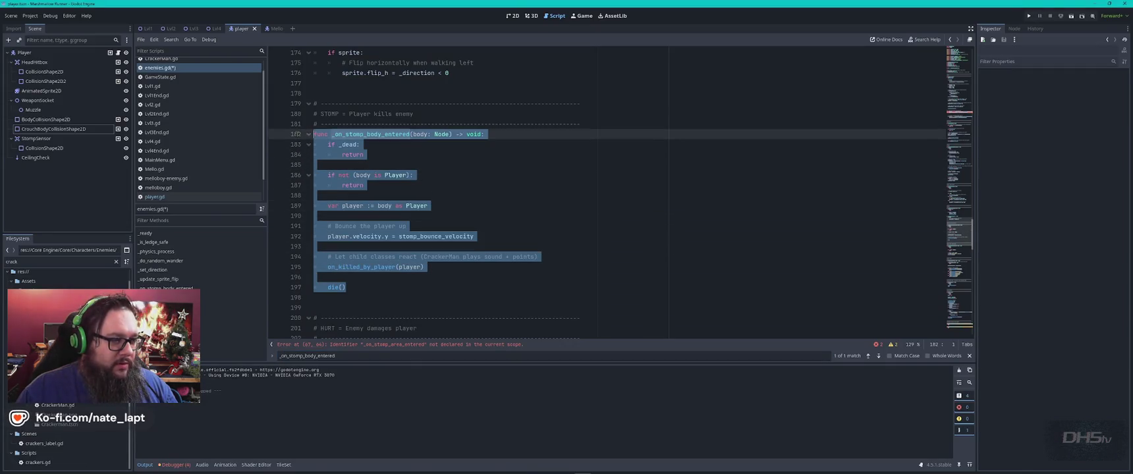
key(alt+Tab)
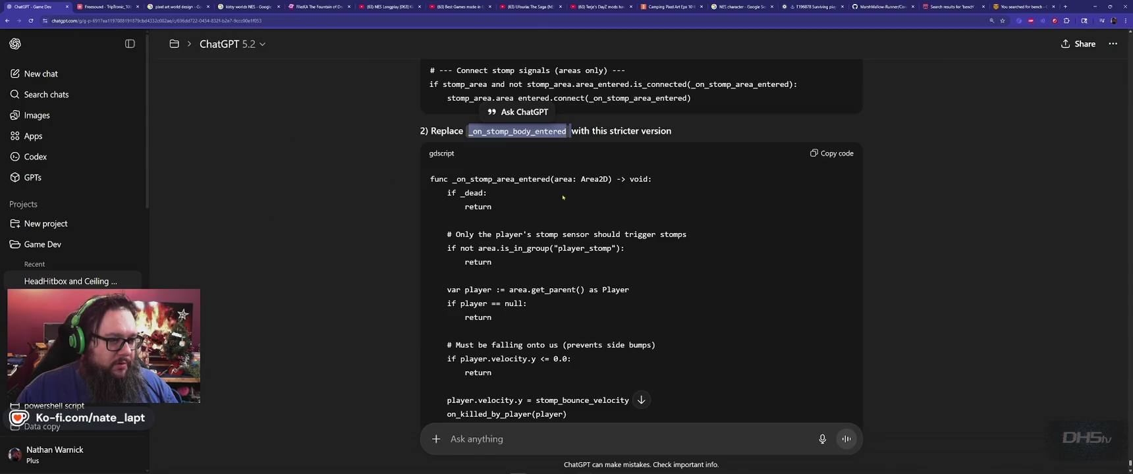
key(alt+Tab)
key(ctrl+v)
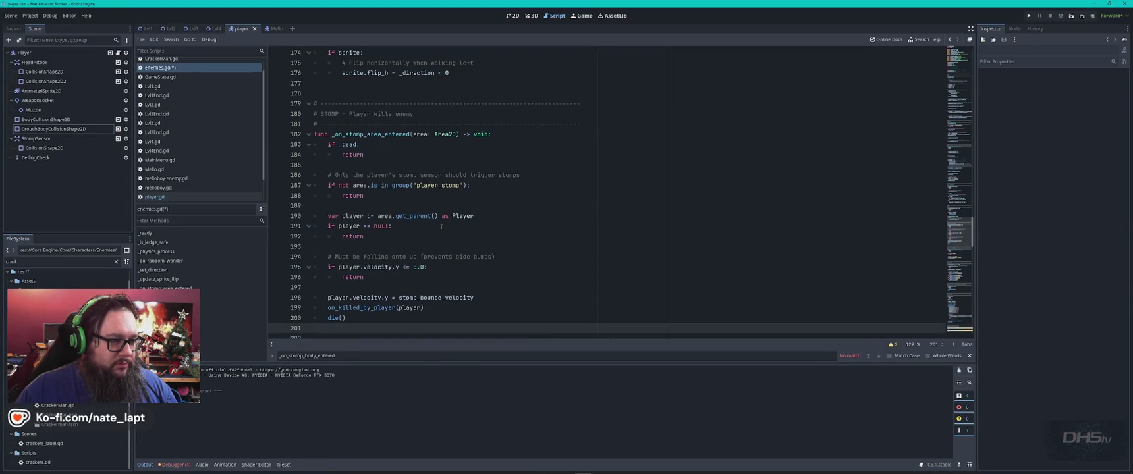
Review the rest of ChatGPT's notes and save enemies.gd.
scroll(439, 227, up, 3)
key(alt+Tab)
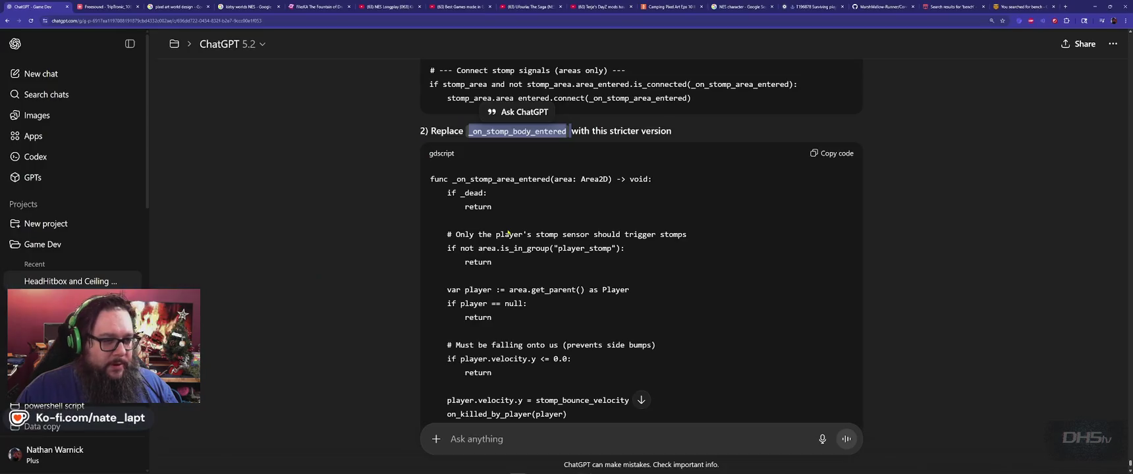
scroll(508, 233, down, 5)
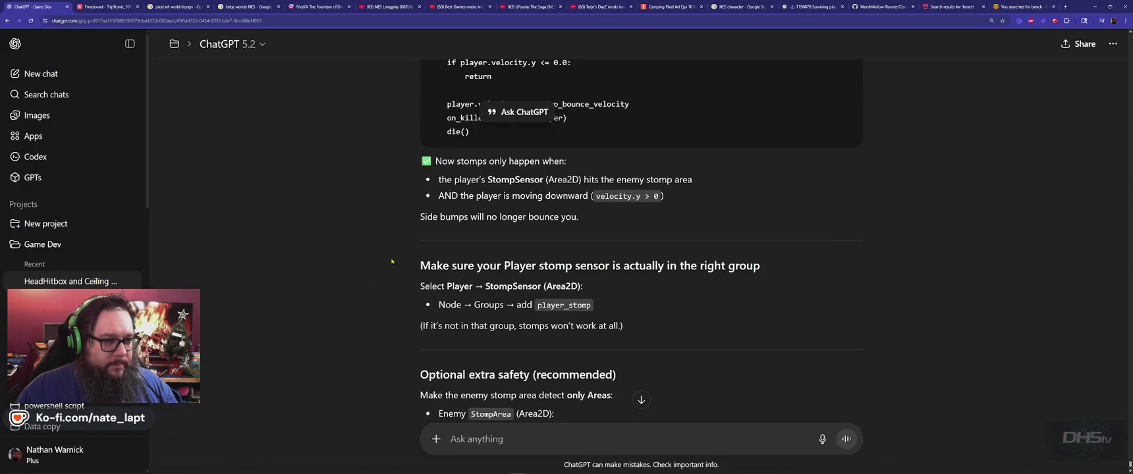
scroll(391, 261, down, 4)
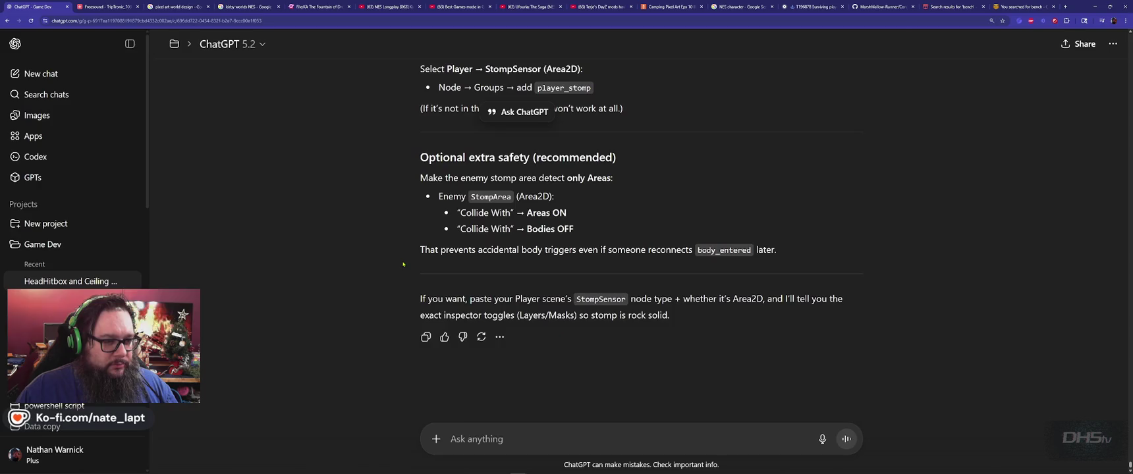
key(alt+Tab)
key(ctrl+s)
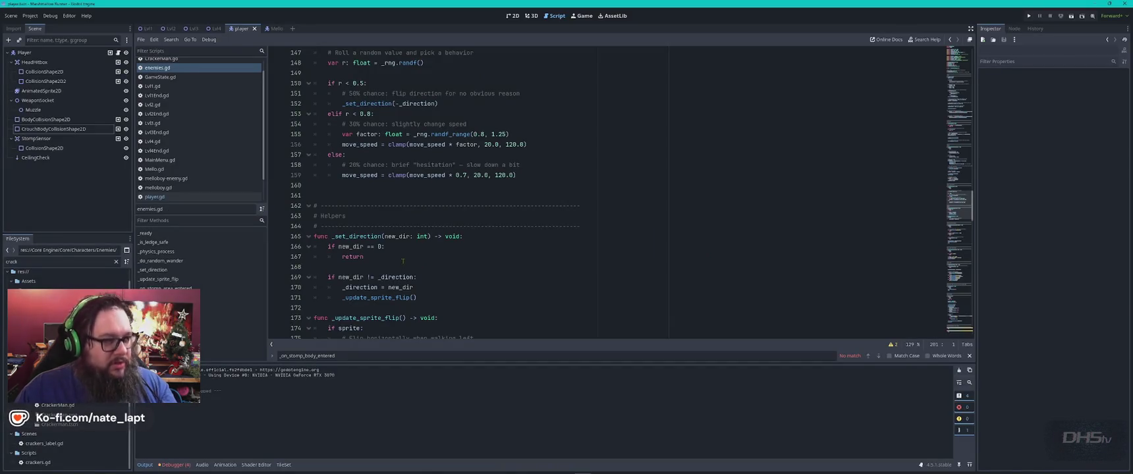
key(F5)
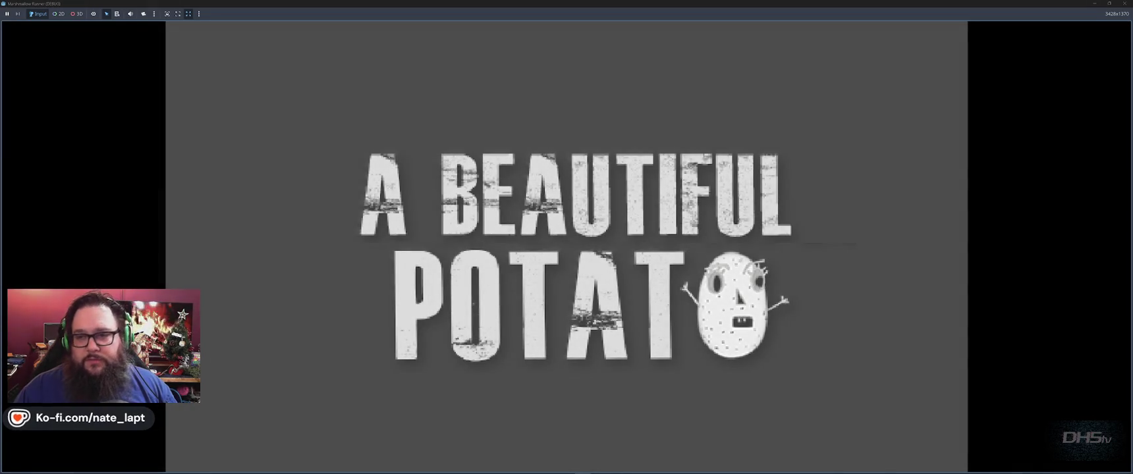
Walk the player up the ledge and bump into the marshmallow enemy to test damage.
key(Return)
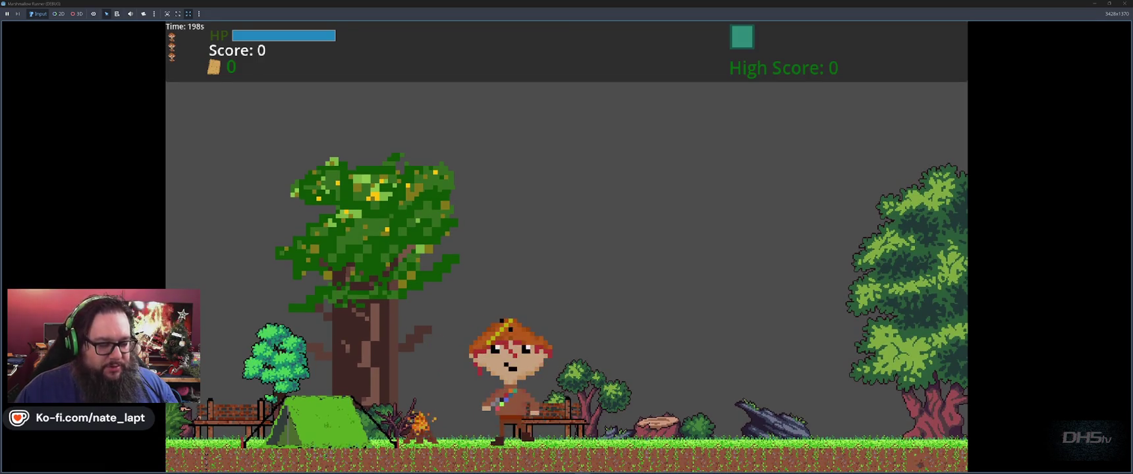
key(Right)
key(Right)
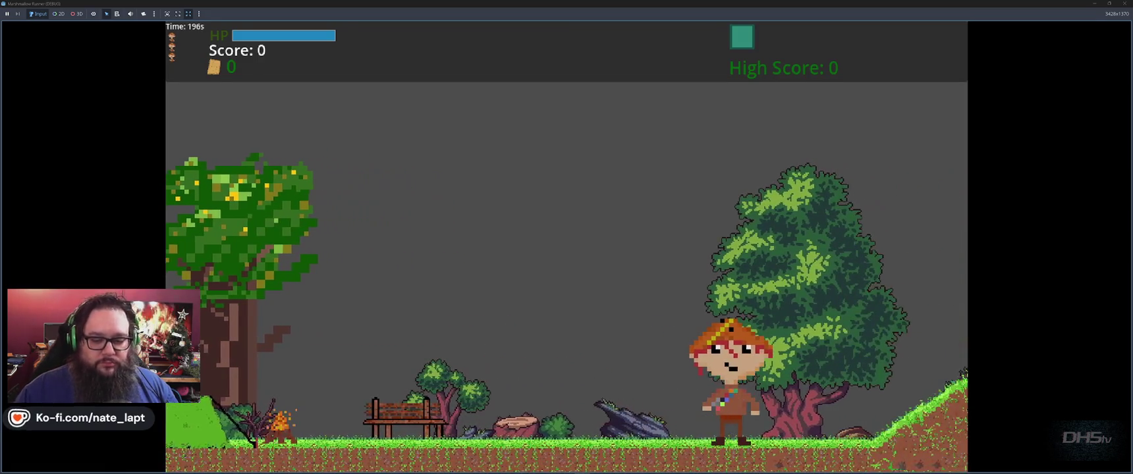
key(Right)
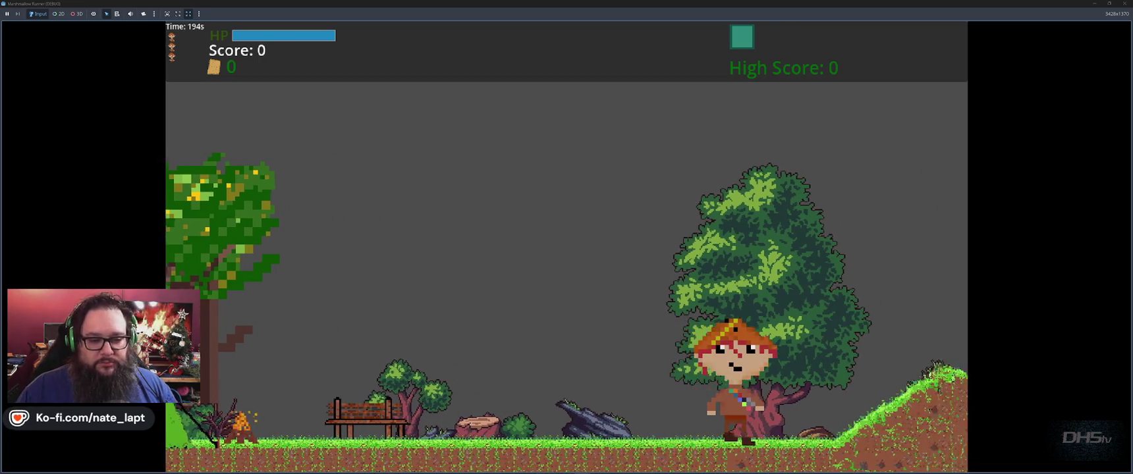
key(space)
key(Right)
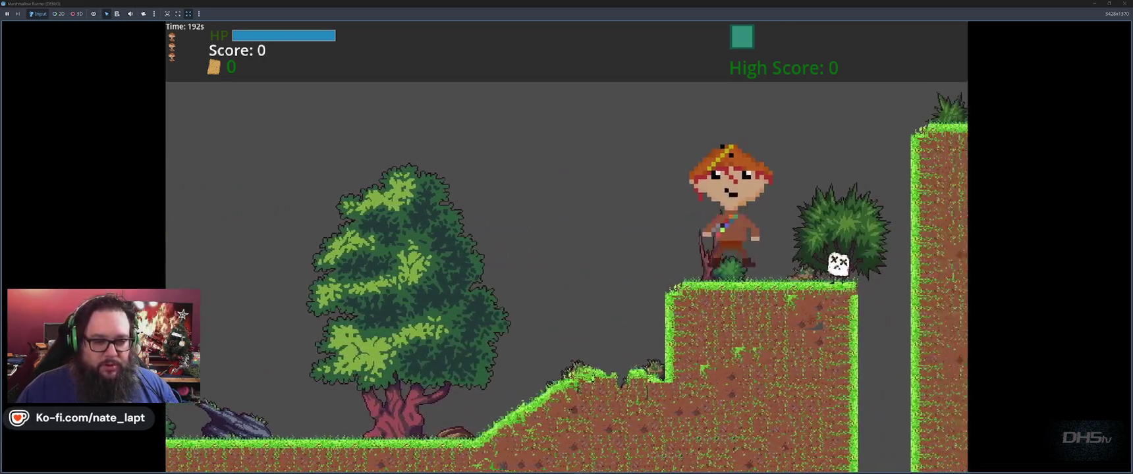
key(Right)
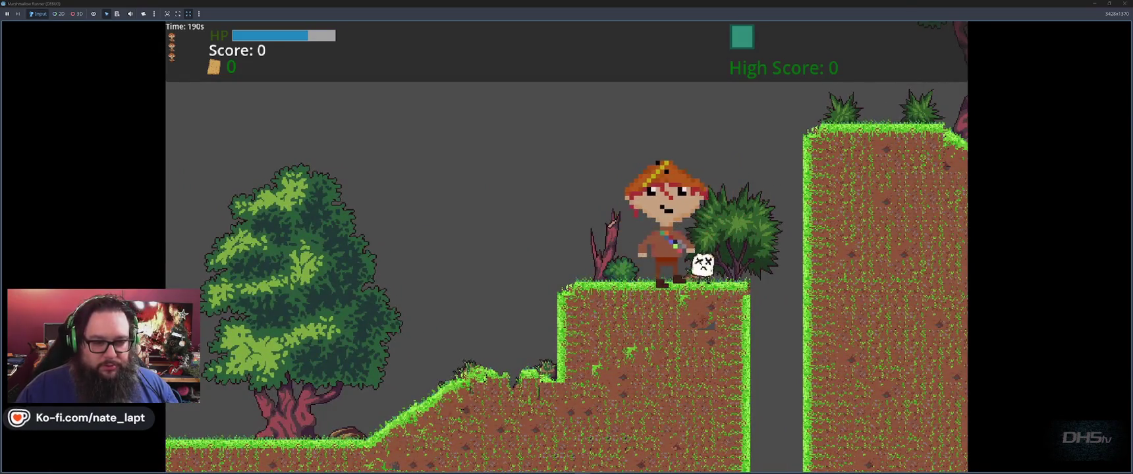
key(Left)
key(Right)
key(Left)
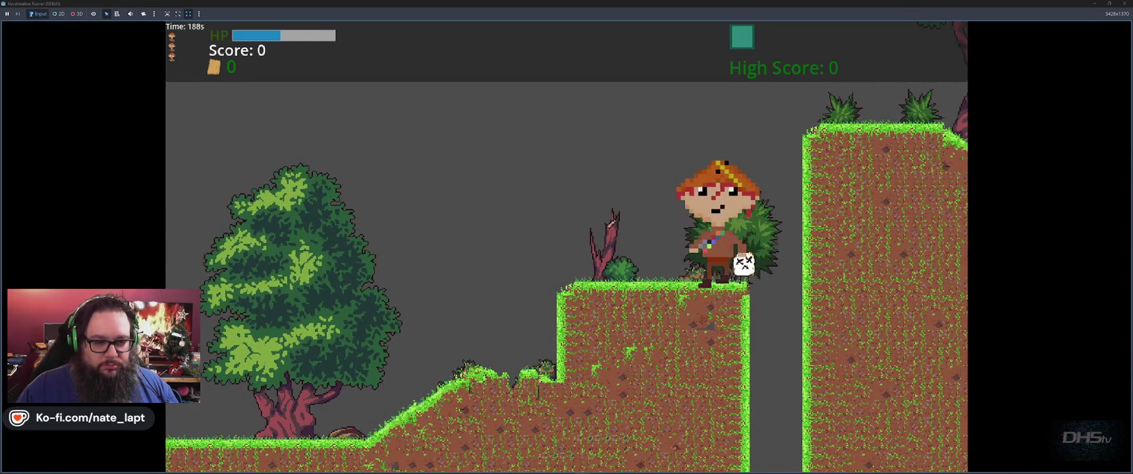
key(Left)
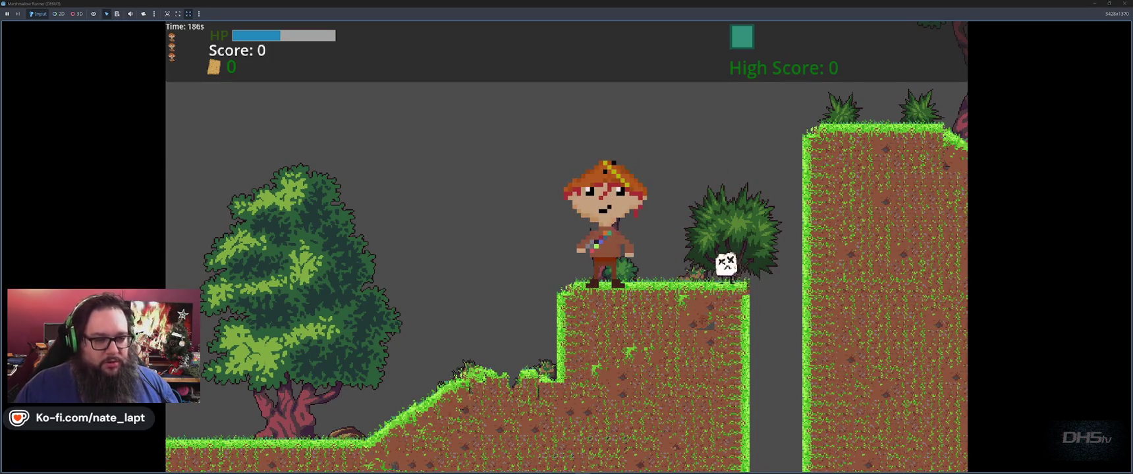
key(Right)
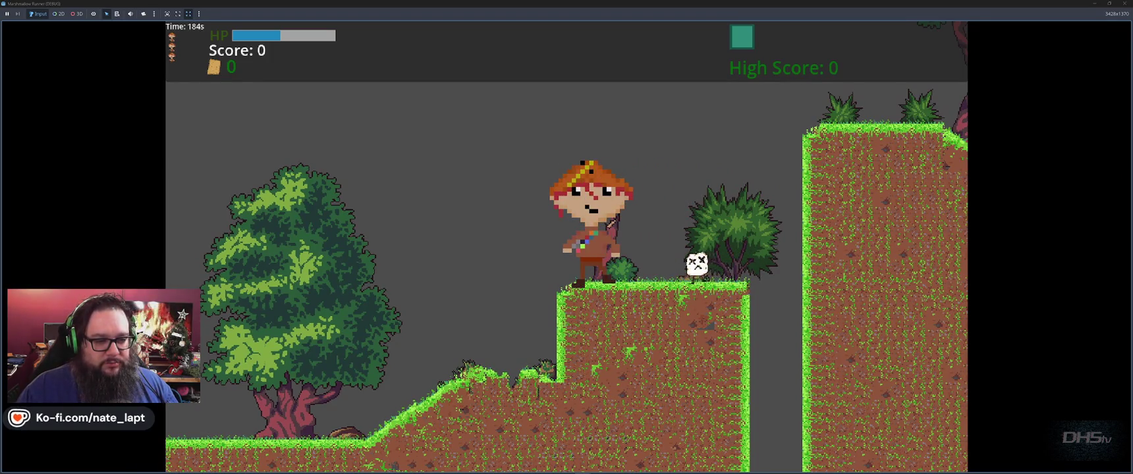
key(Right)
key(Right)
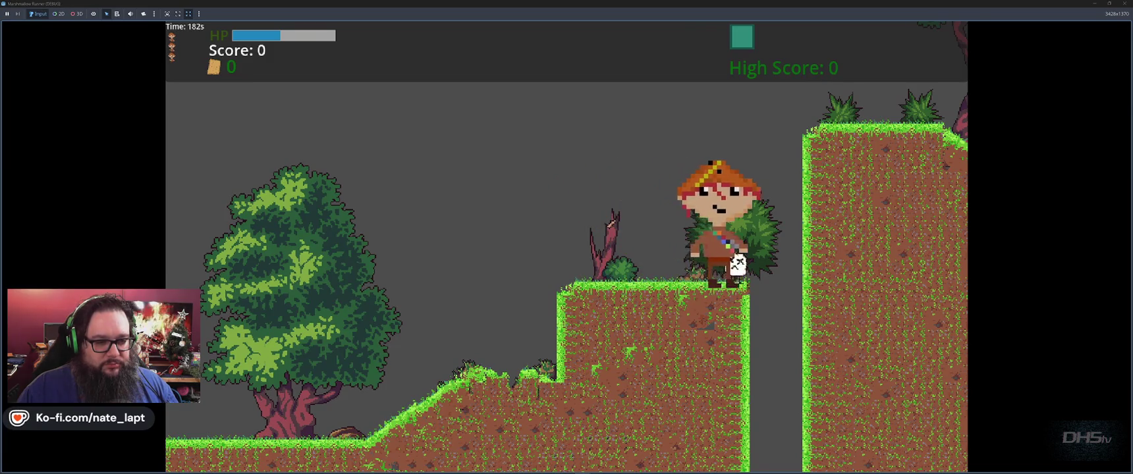
key(Left)
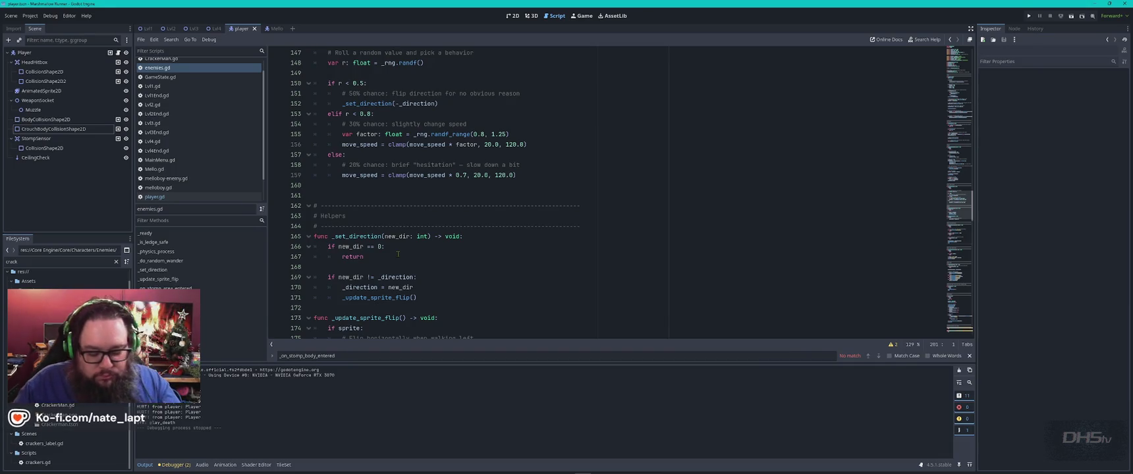
Relaunch the game, run right over the hills, stomp the marshmallow, and quit.
key(F5)
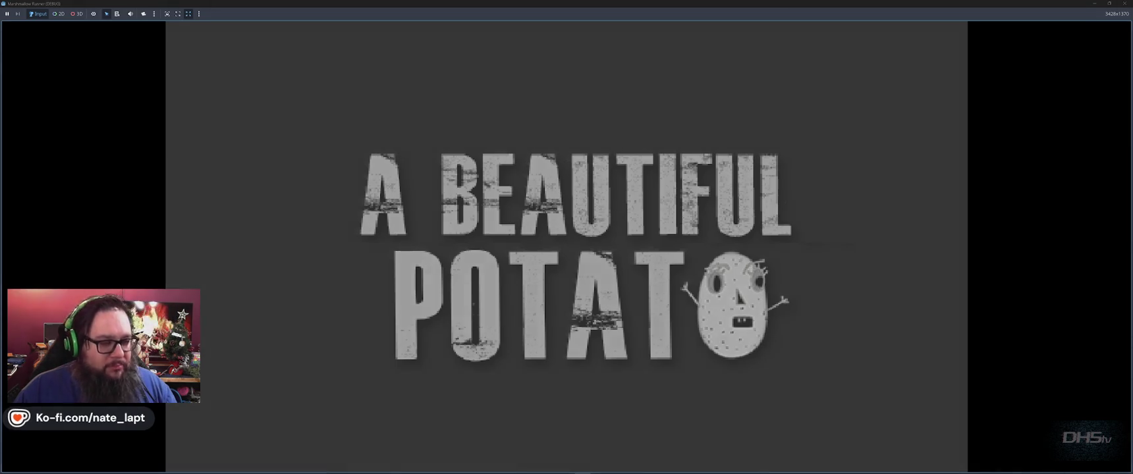
key(Return)
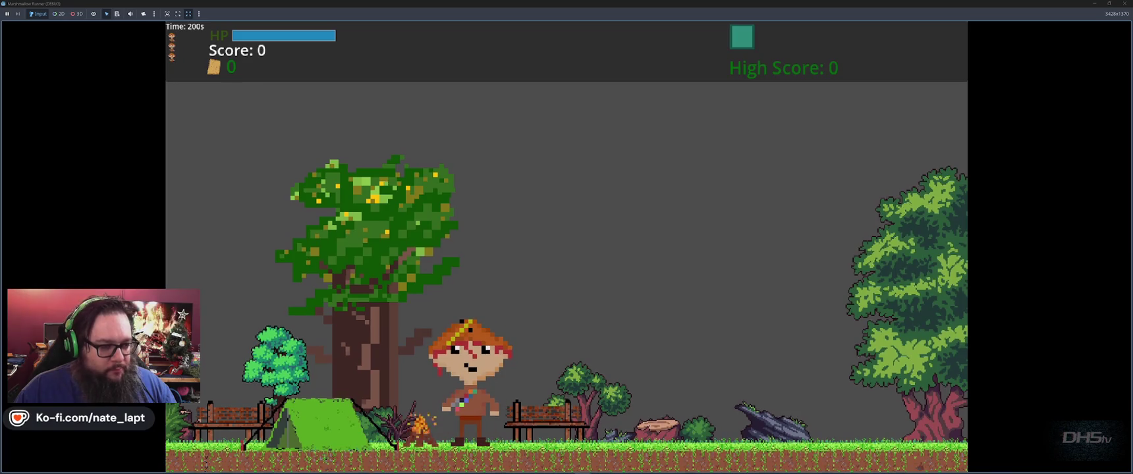
key(Right)
key(Right)
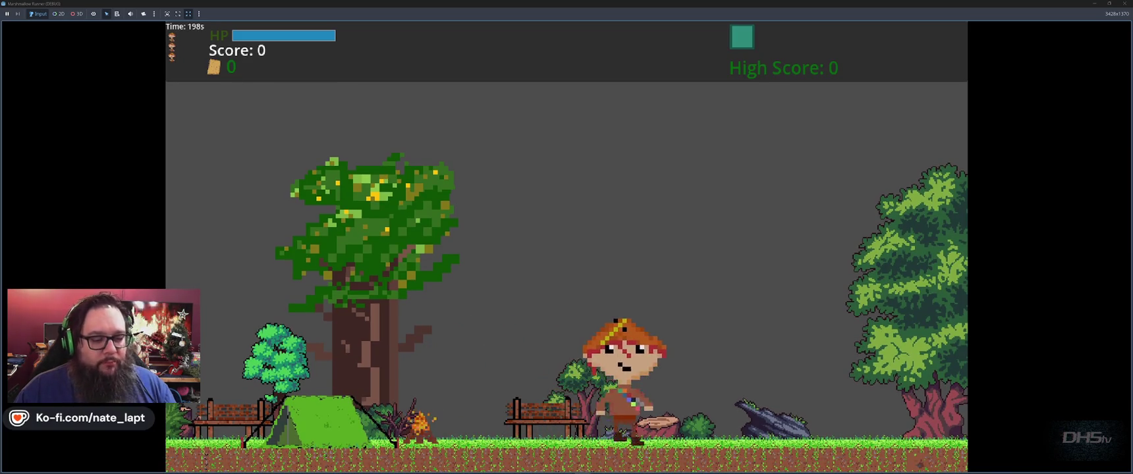
key(Right)
key(space)
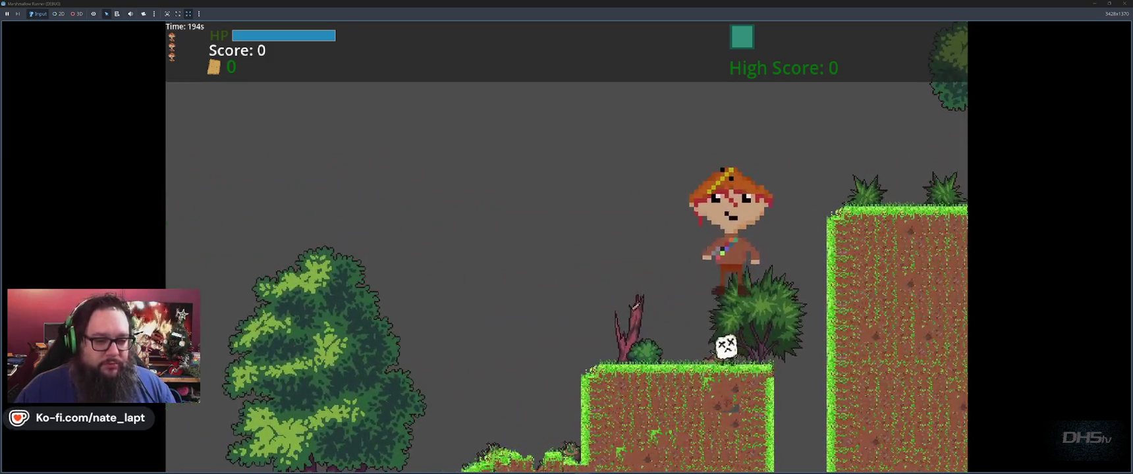
key(F8)
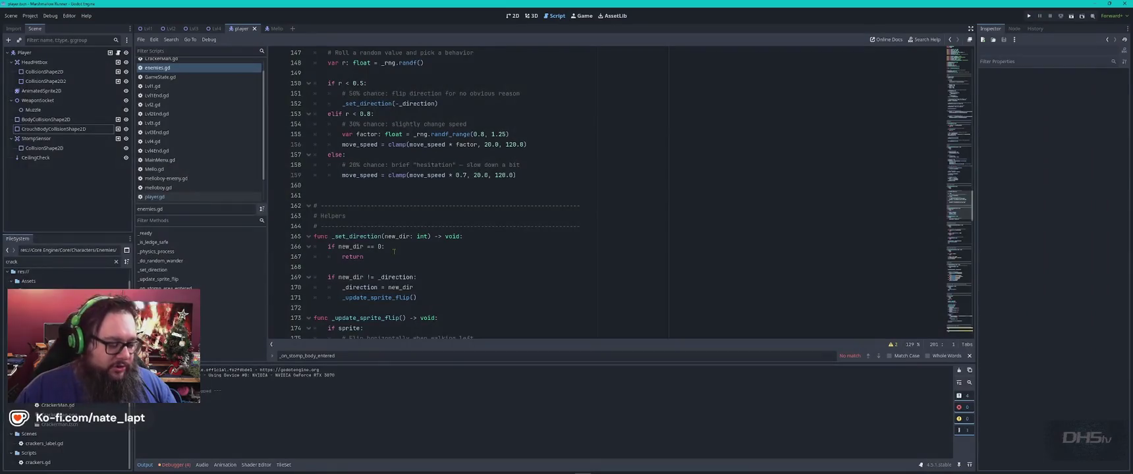
Tell ChatGPT the stomp fix worked but damage collision only registers when the enemy faces the player.
key(alt+Tab)
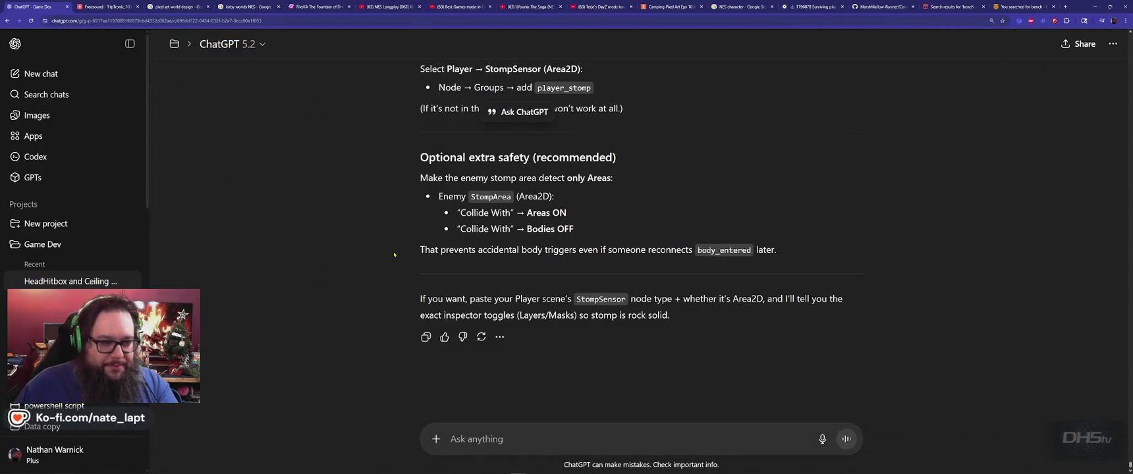
text(ok)
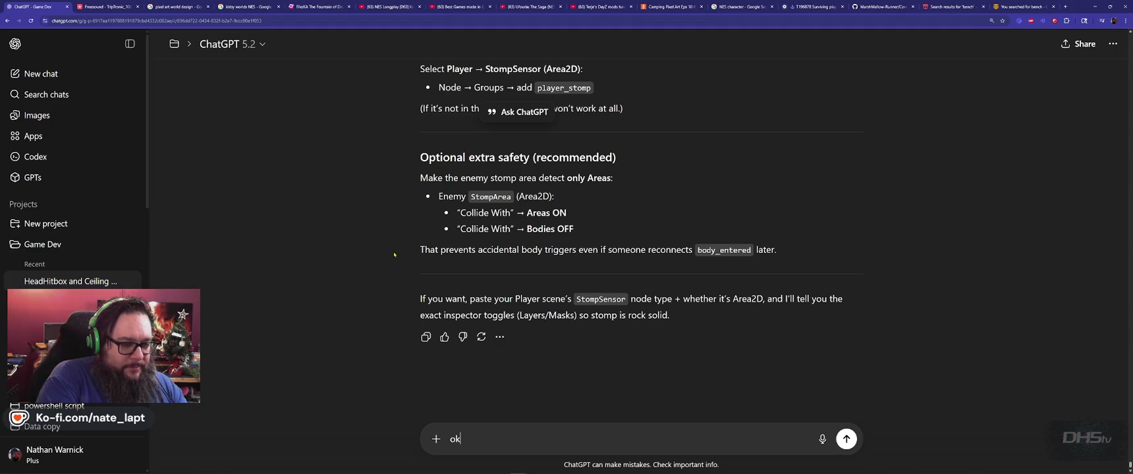
text(, that worked.)
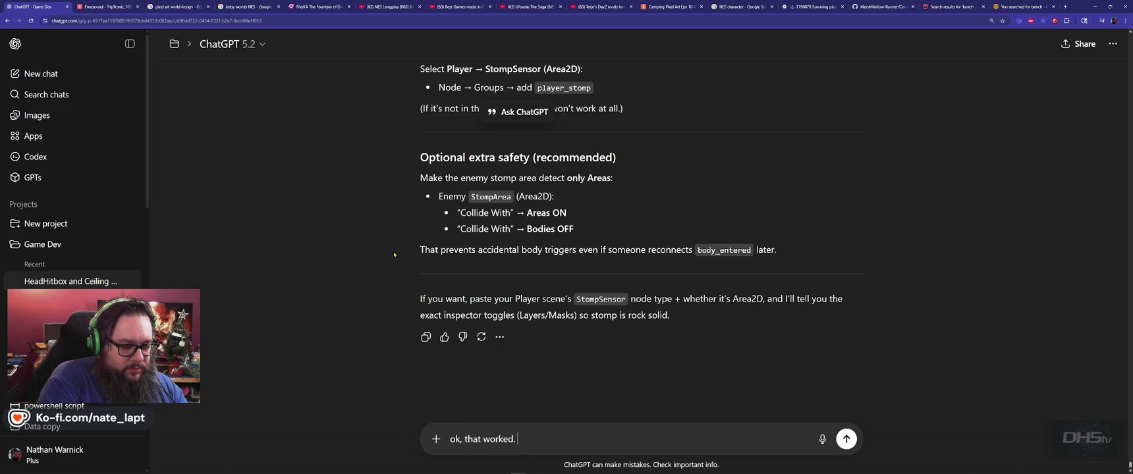
key(shift+Return)
text(Now we're back to the )
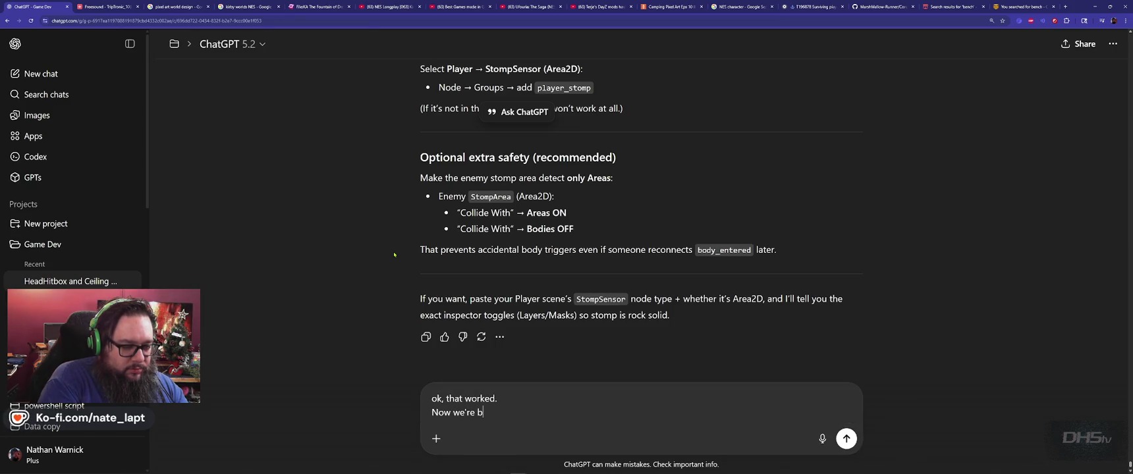
text(old issue,)
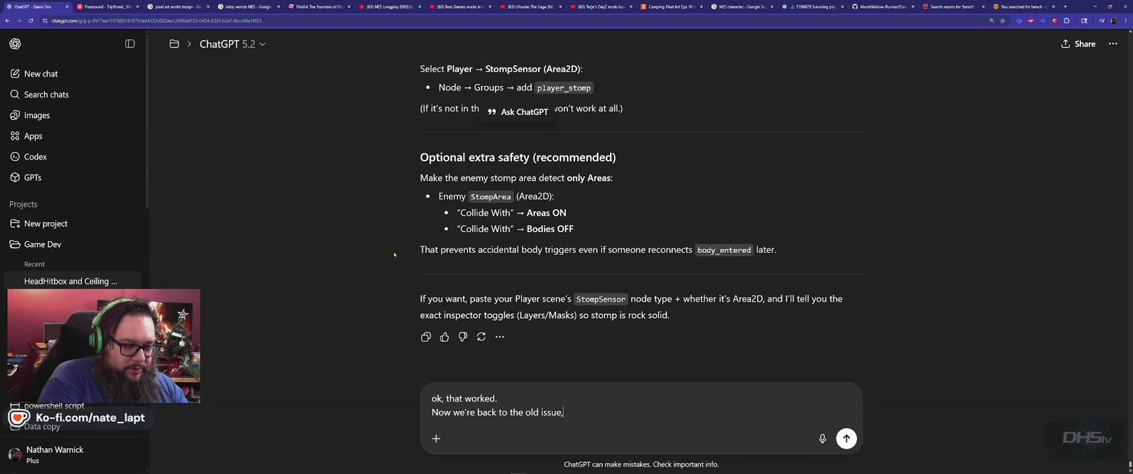
text( where )
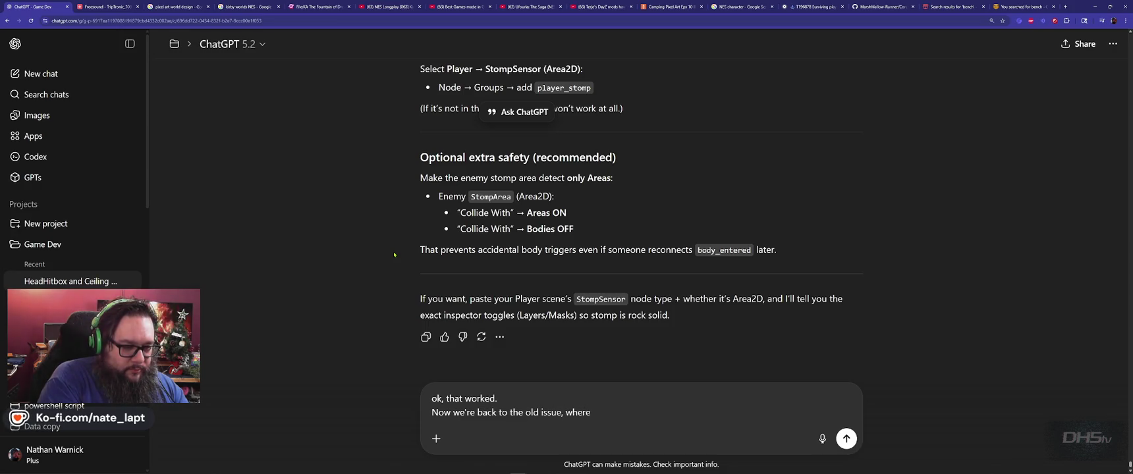
text(dama)
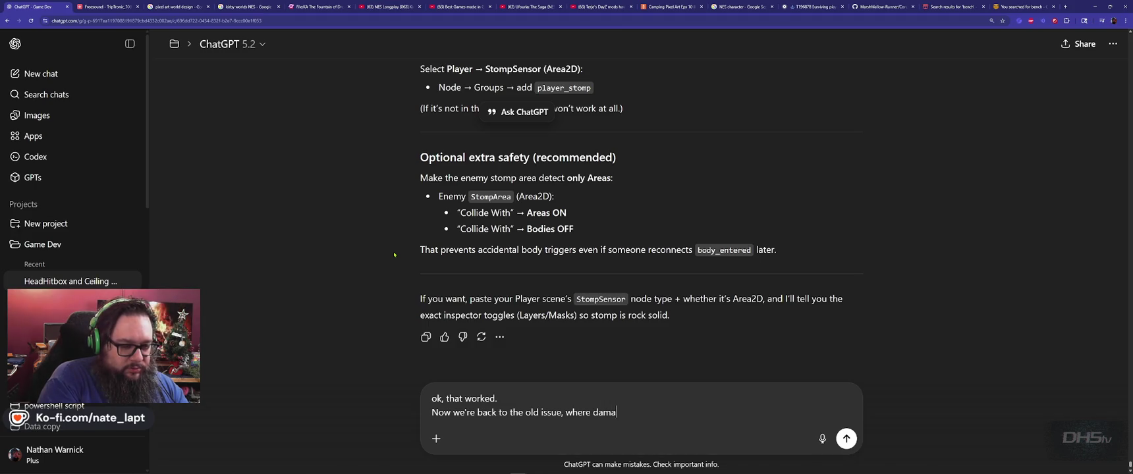
text(ge collision o)
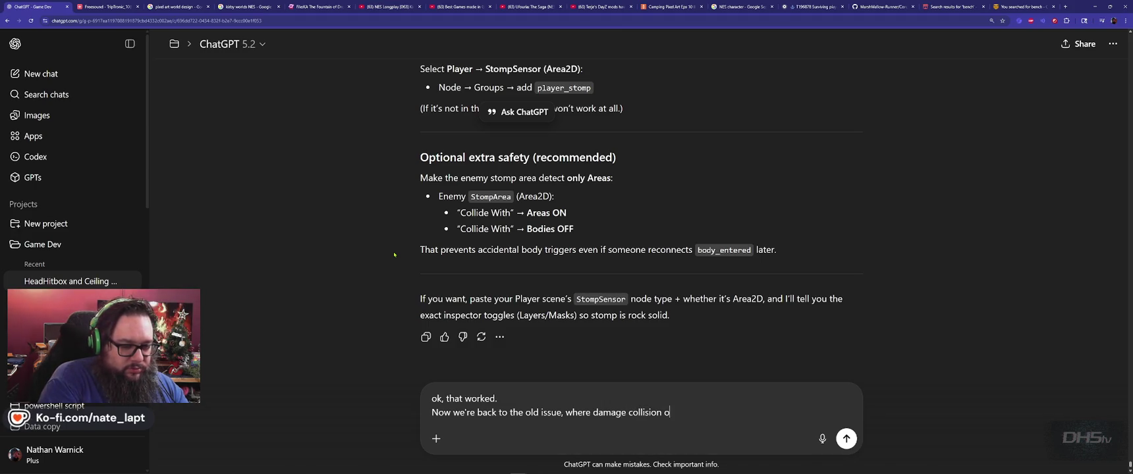
text(nly works when )
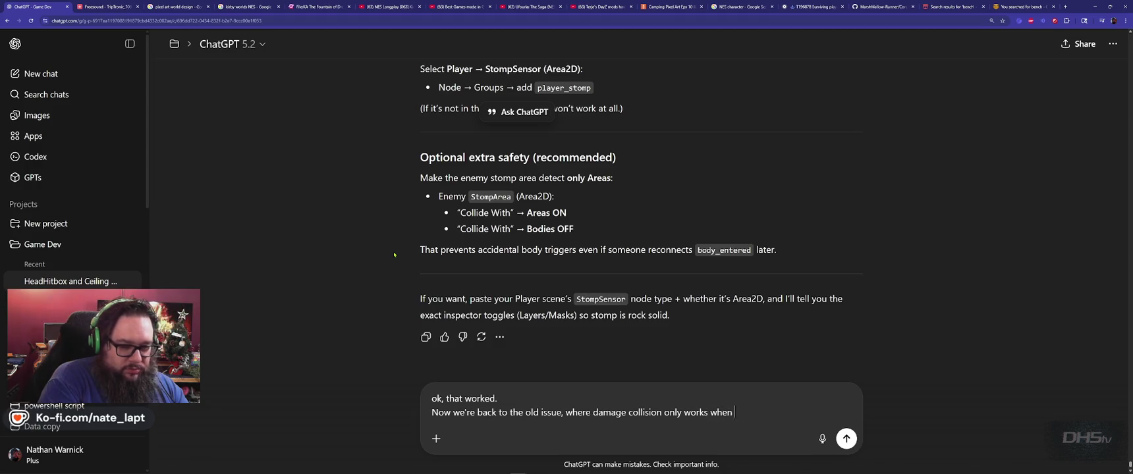
text(the enemy is facing us.)
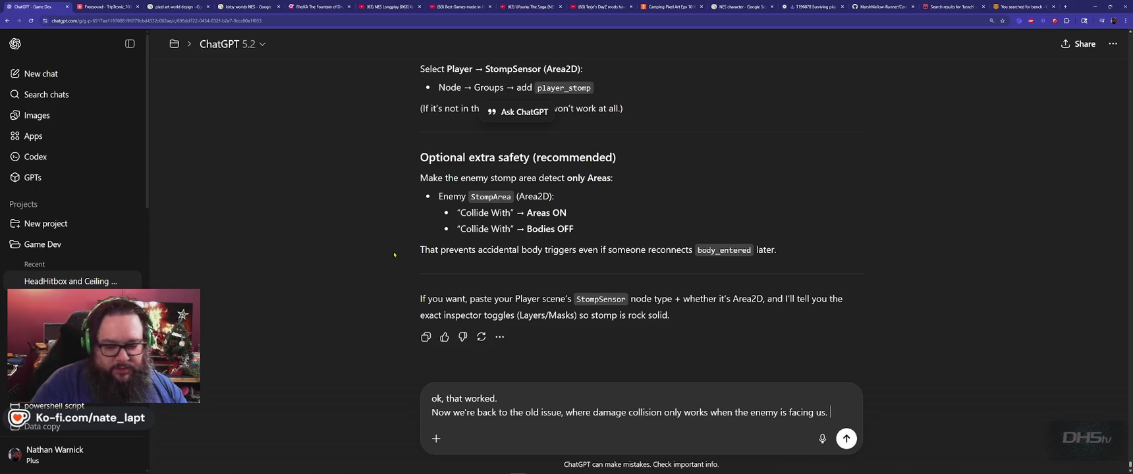
key(Return)
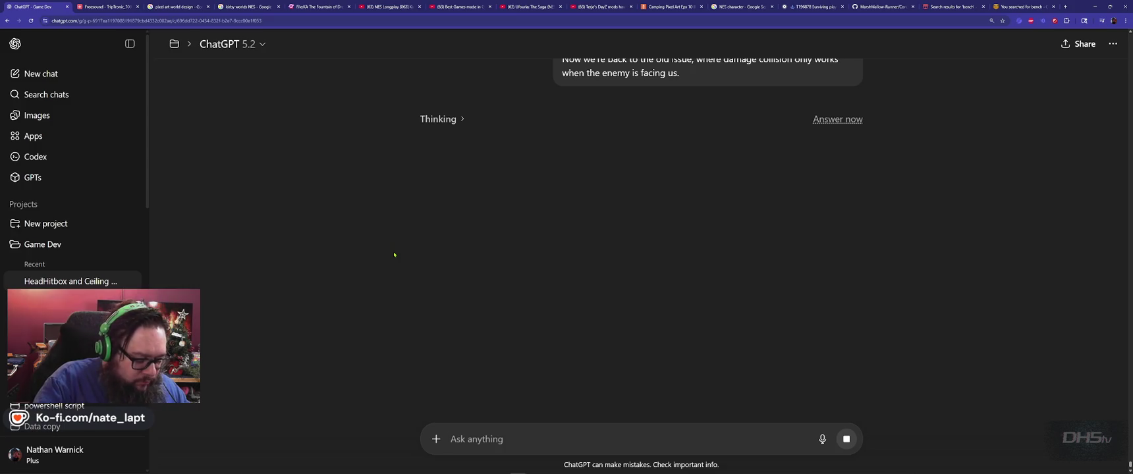
Tell ChatGPT the hurtbox sits on both sides and exceeds the sprite, attaching the screenshot.
text(Your answer doesn't make sense.)
key(shift+Return)
text(The Hurtbox is present on both sides of the )
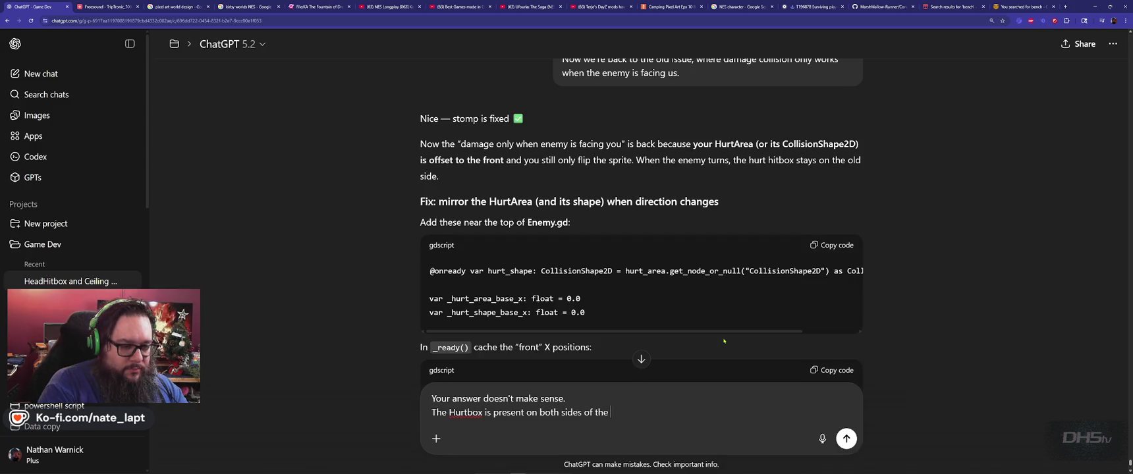
text(sprite.)
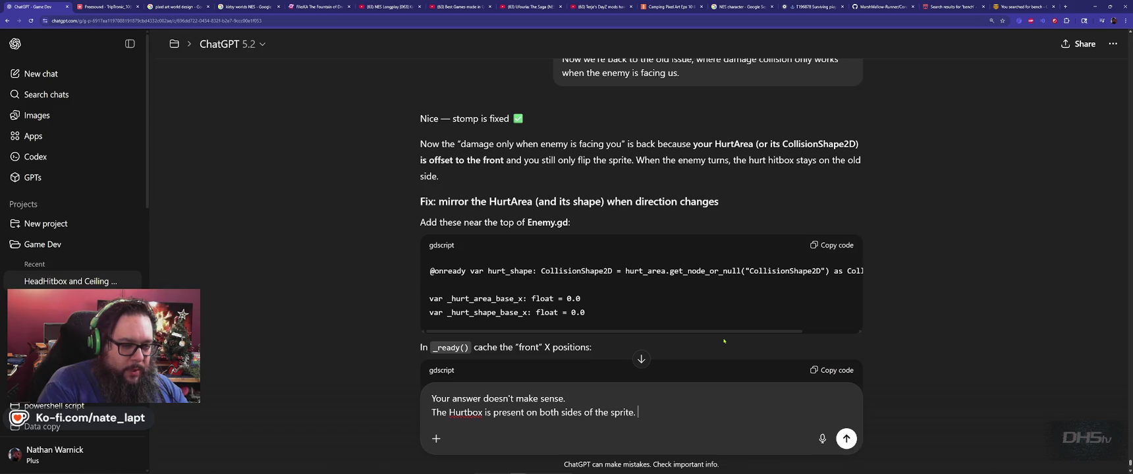
text( it's larg)
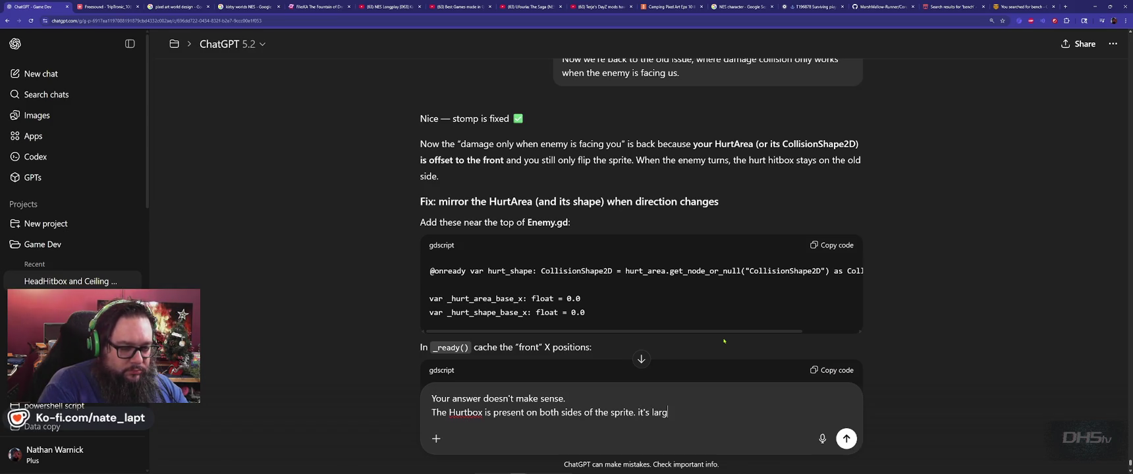
text(er than the sprite!)
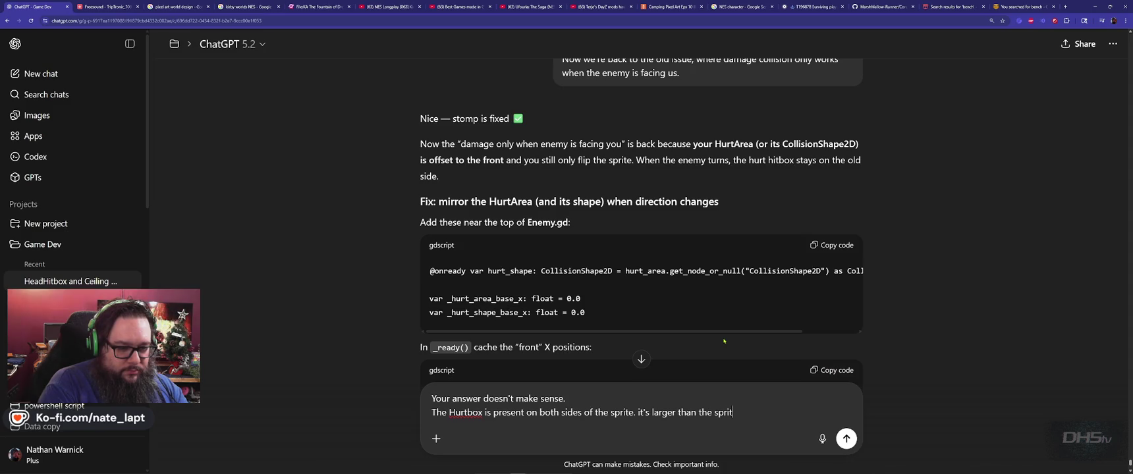
key(shift+Return)
key(ctrl+v)
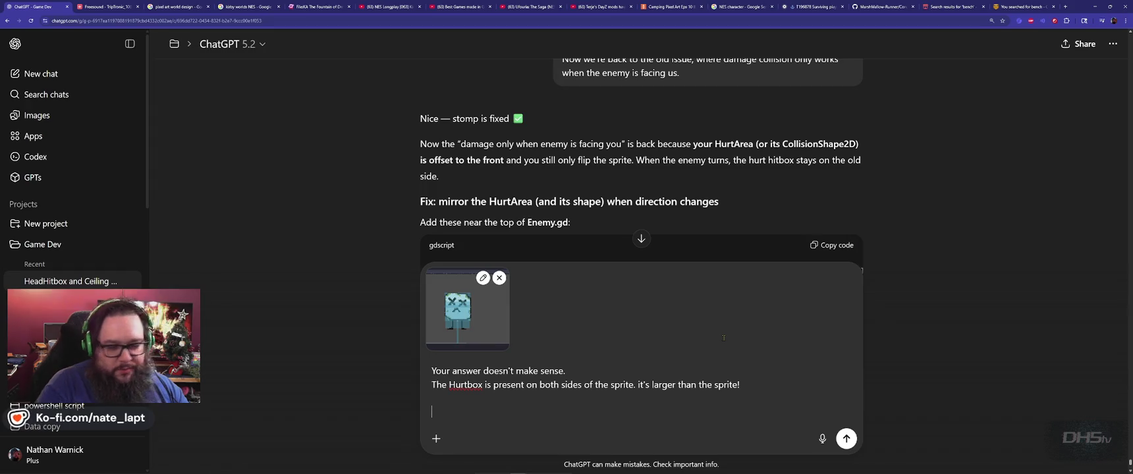
key(Return)
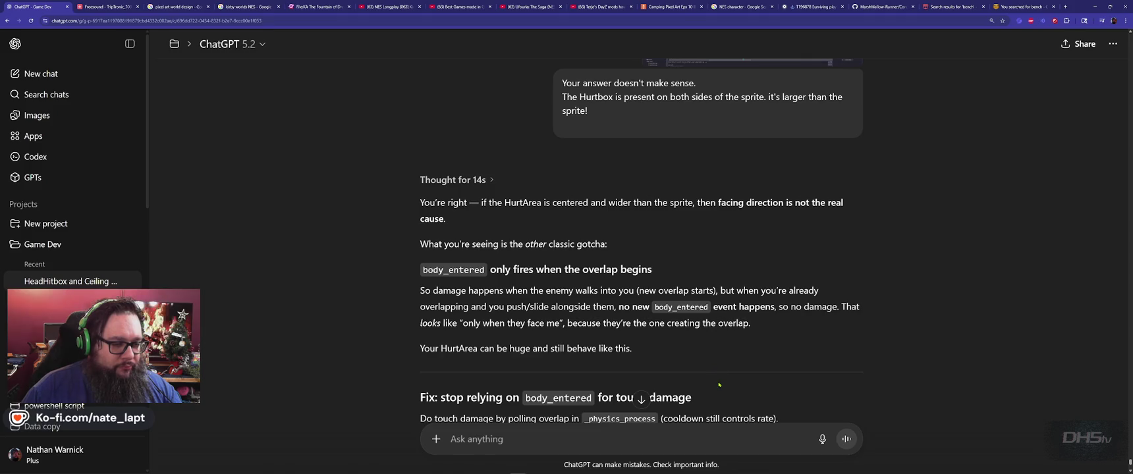
Read ChatGPT's advice on HurtArea's Monitoring, Collide With Bodies, and a null-safe damage_player.
scroll(716, 382, down, 4)
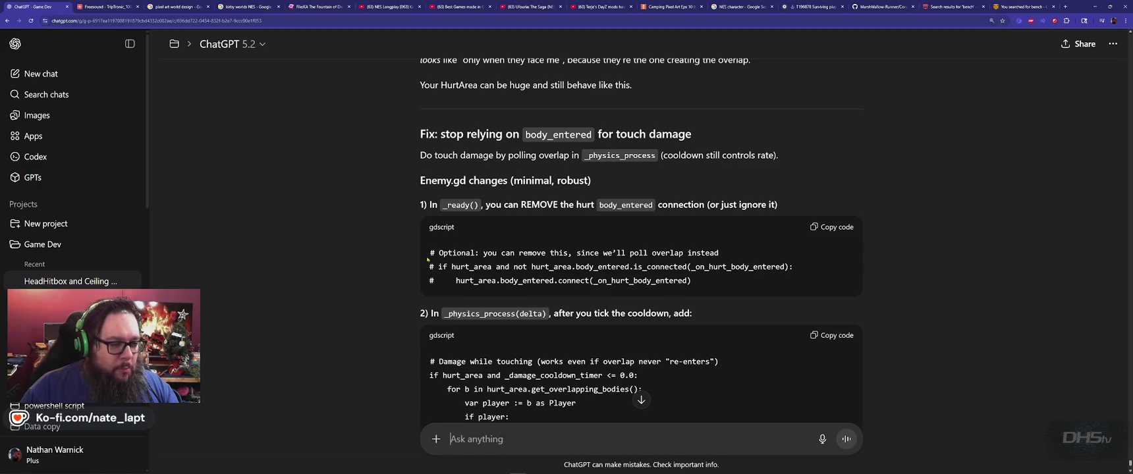
scroll(427, 259, down, 3)
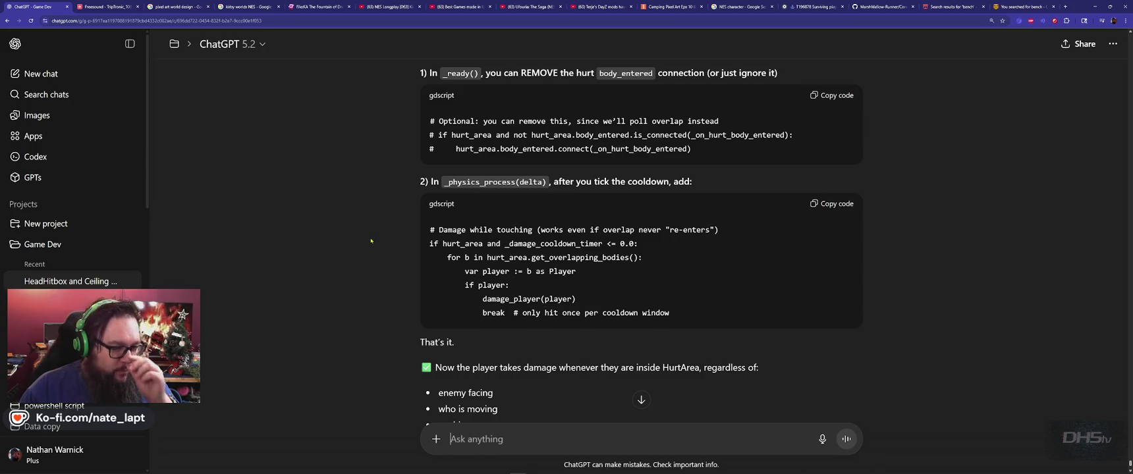
scroll(373, 243, down, 3)
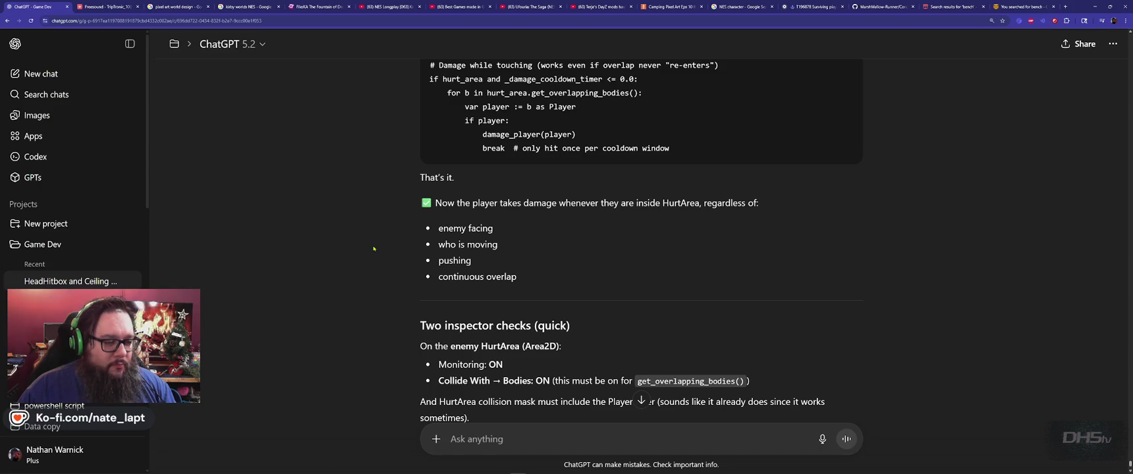
scroll(373, 249, down, 2)
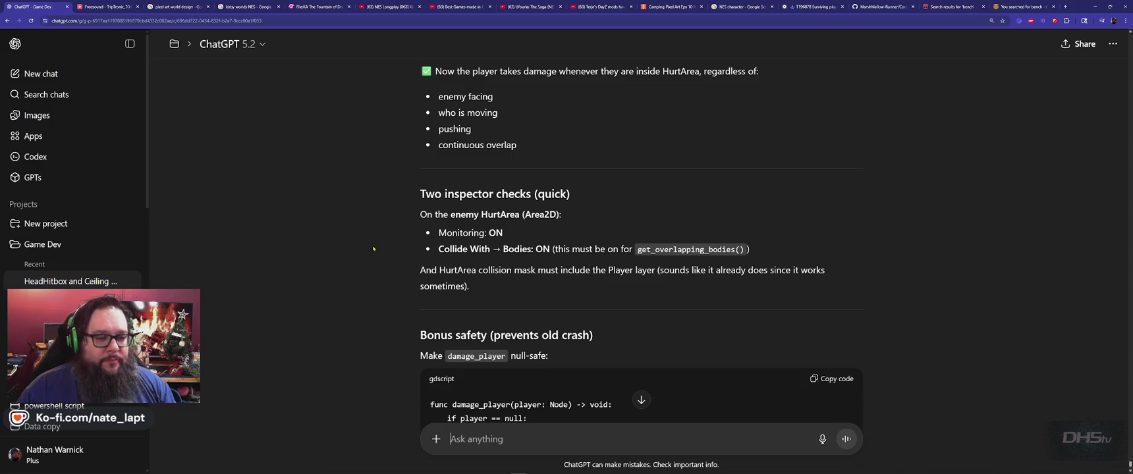
key(alt+Tab)
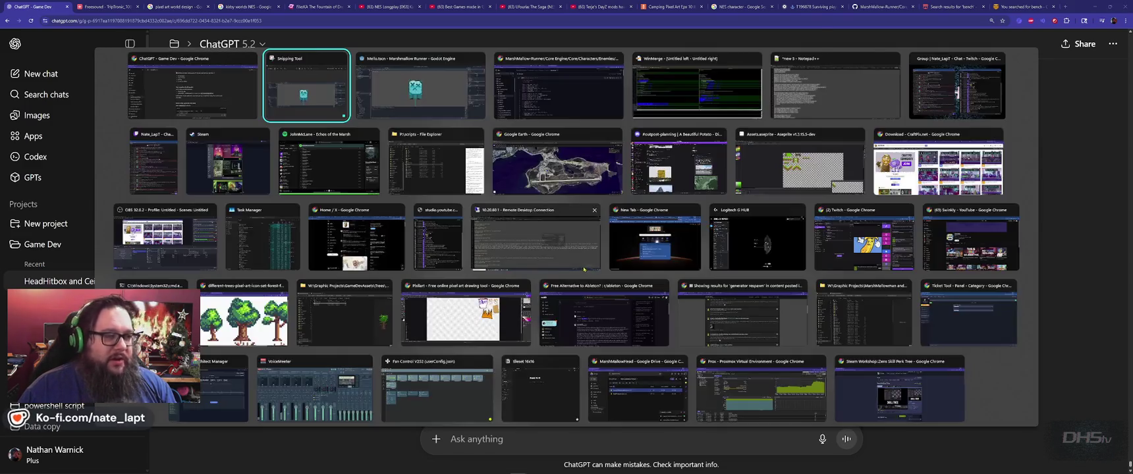
Back in Godot, inspect HurtArea's collision layers and its CollisionShape2D's ordering and process properties.
key(alt+Tab)
key(Tab)
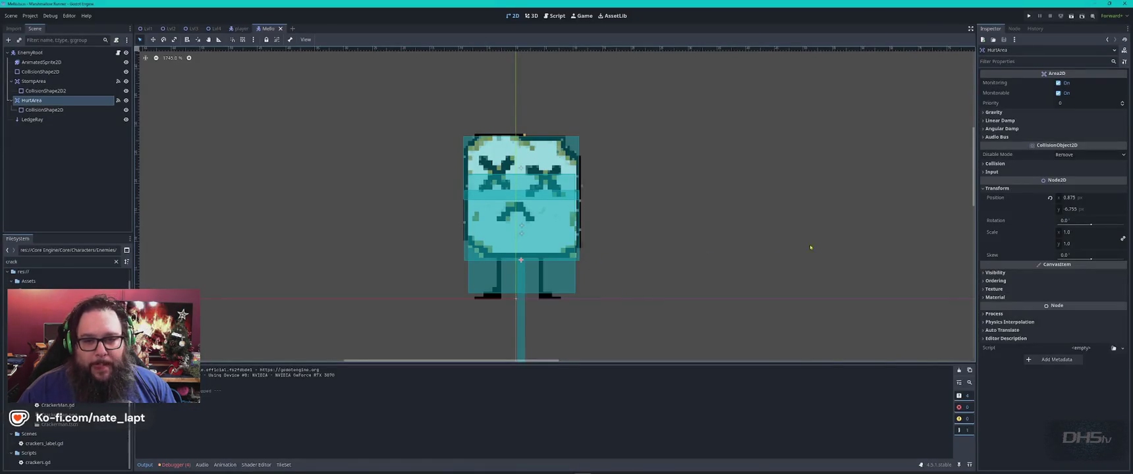
click(992, 163)
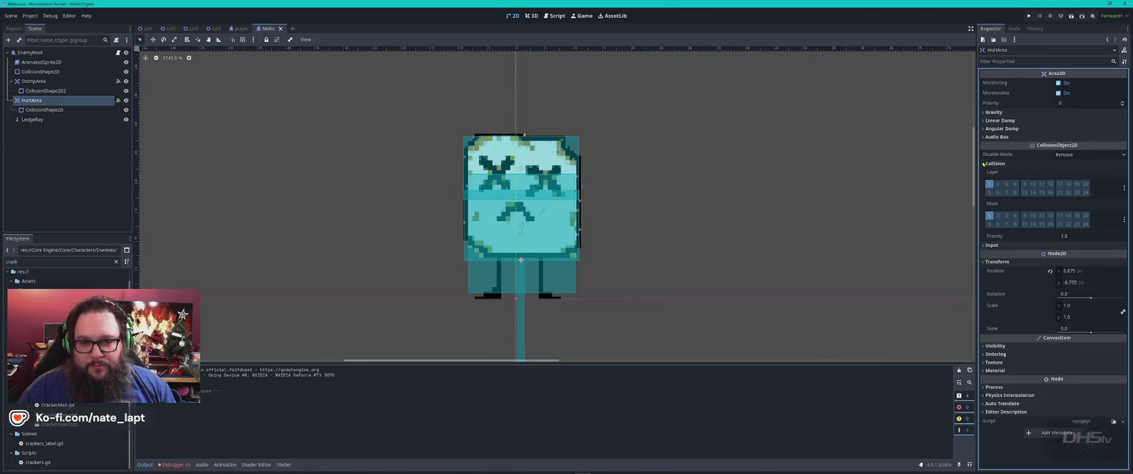
click(984, 164)
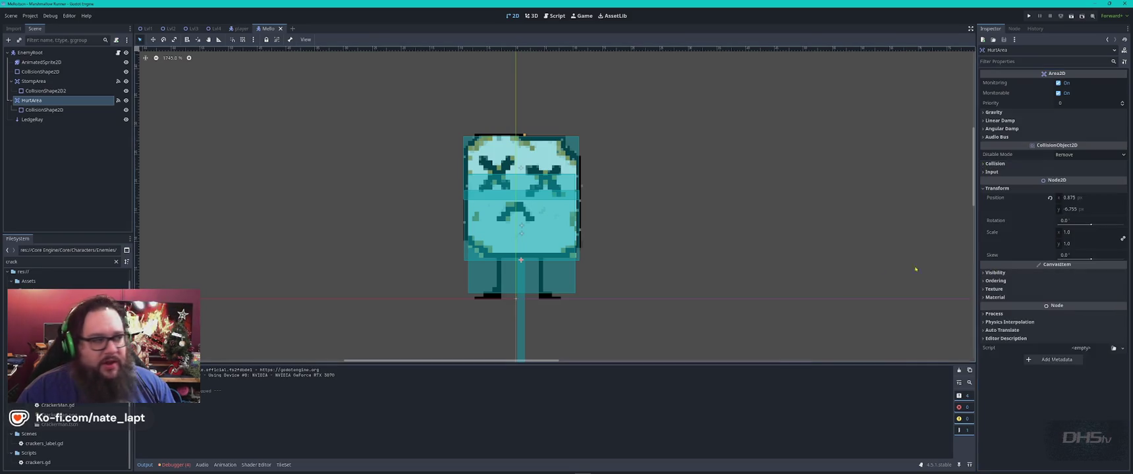
click(46, 109)
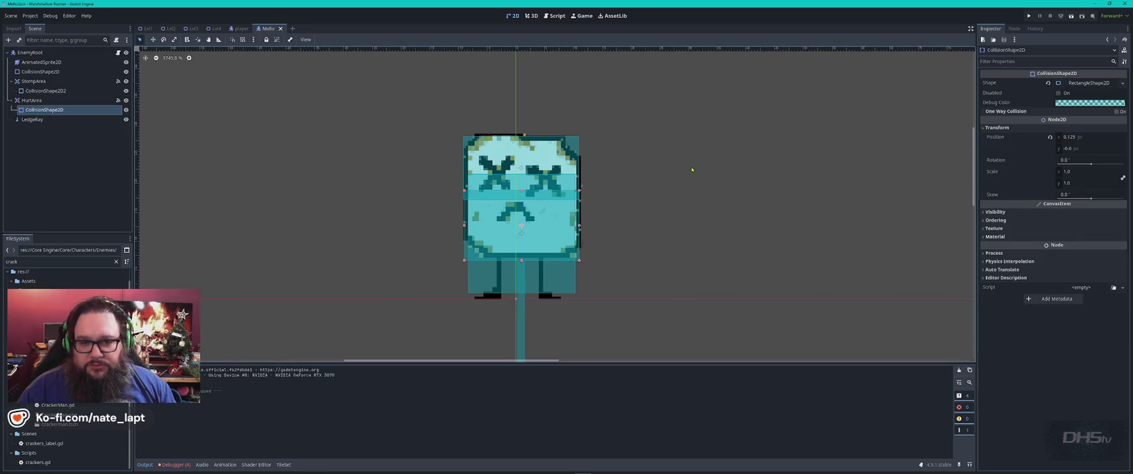
click(984, 221)
click(984, 221)
click(984, 221)
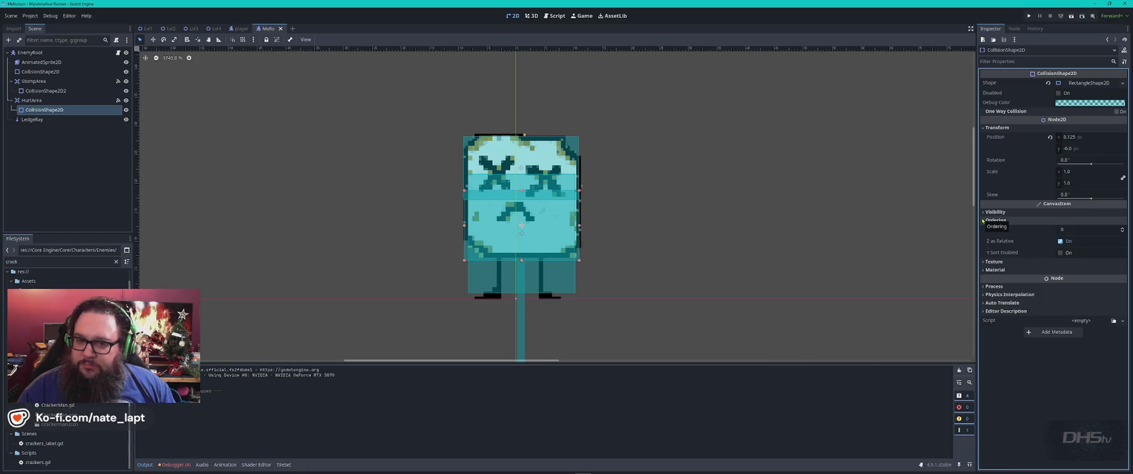
click(983, 222)
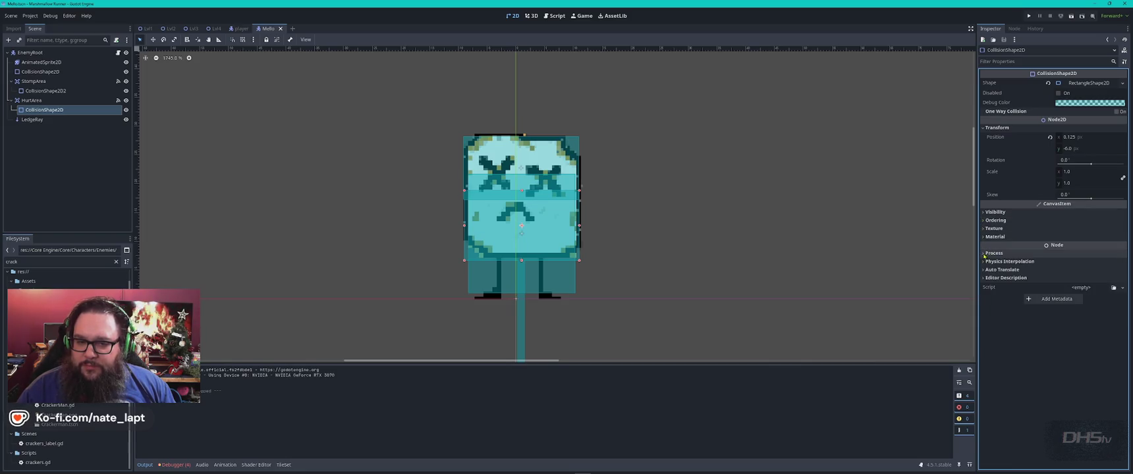
click(982, 255)
click(982, 254)
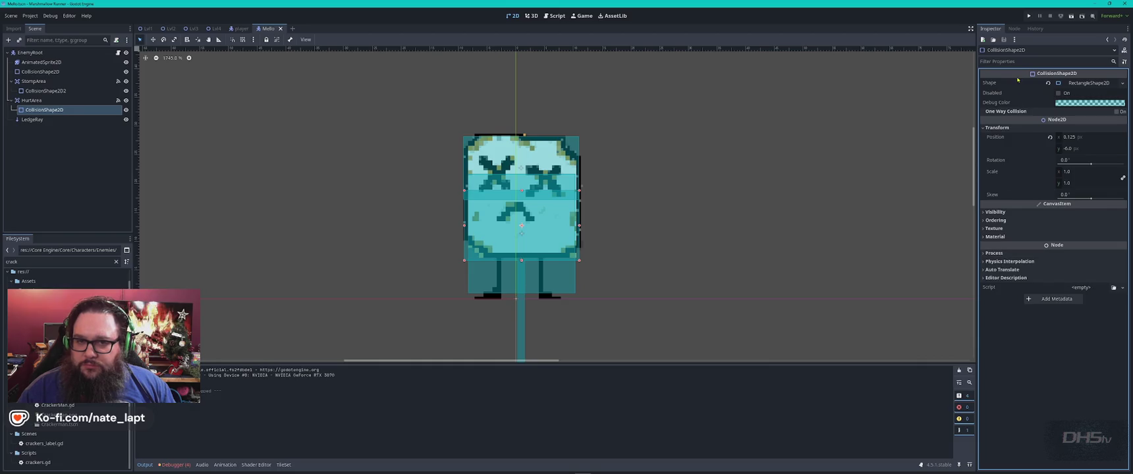
Filter the inspector for 'bod', then view HurtArea's connected signals in the Node dock.
click(1023, 61)
text(bo)
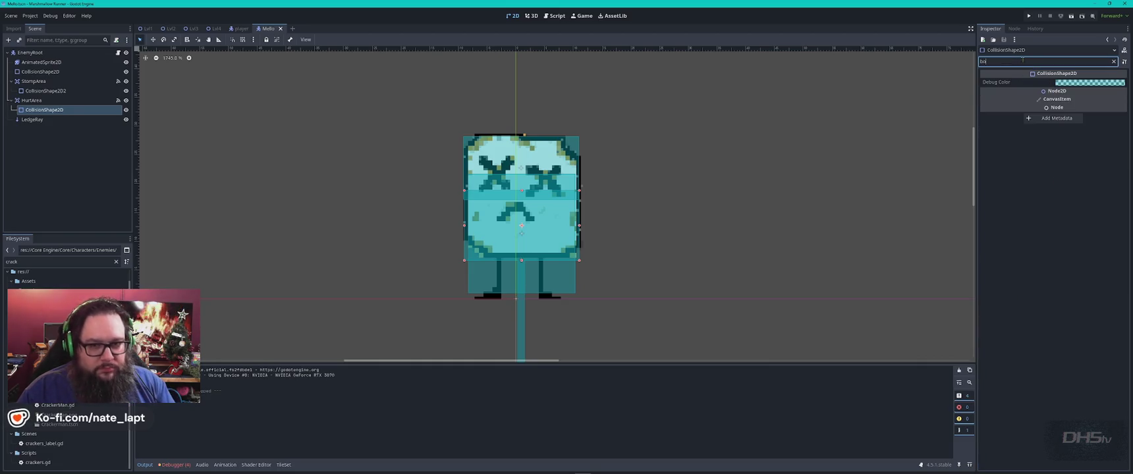
key(BackSpace)
key(BackSpace)
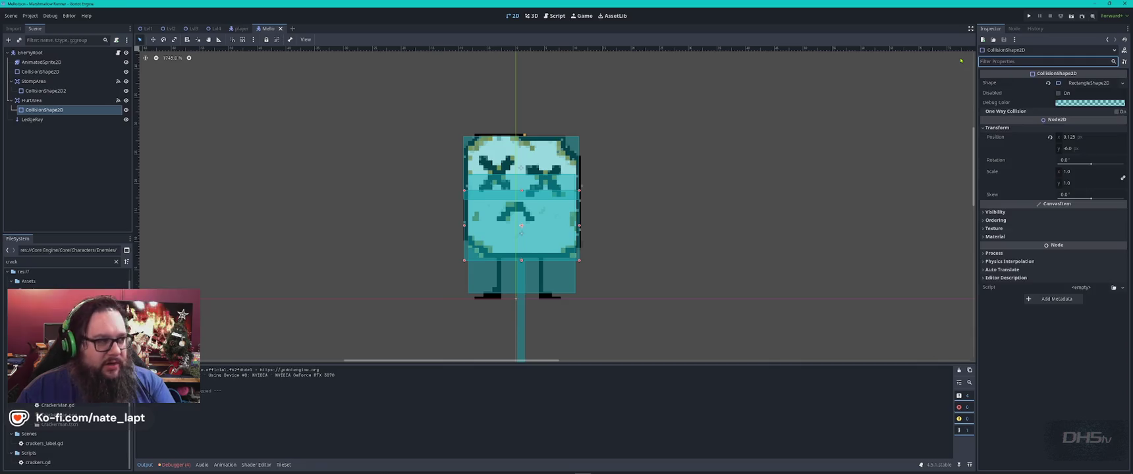
click(29, 52)
click(1023, 61)
text(o)
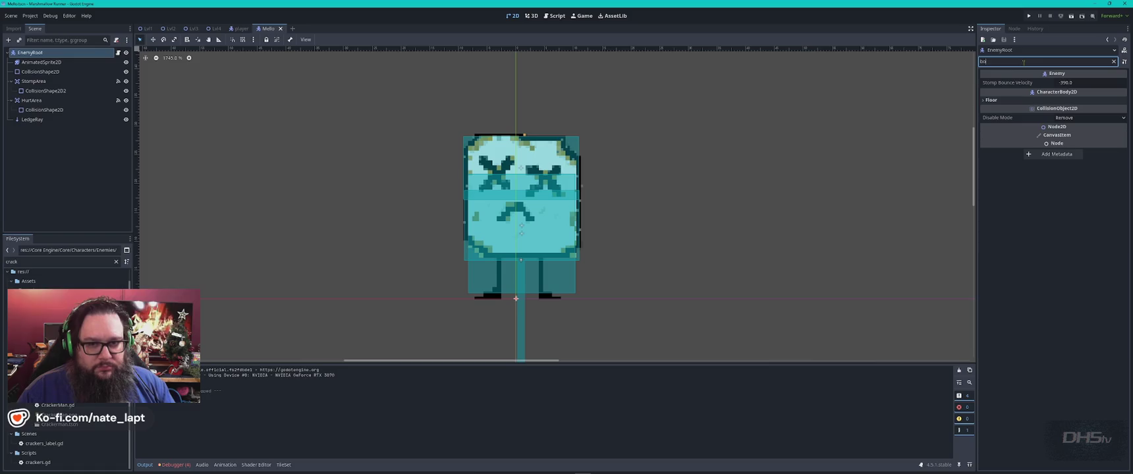
text(d)
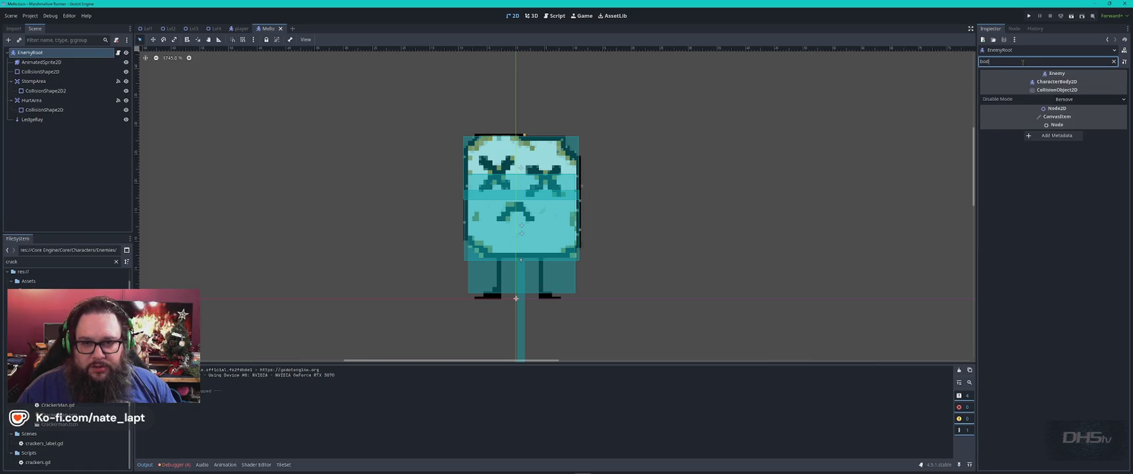
click(36, 101)
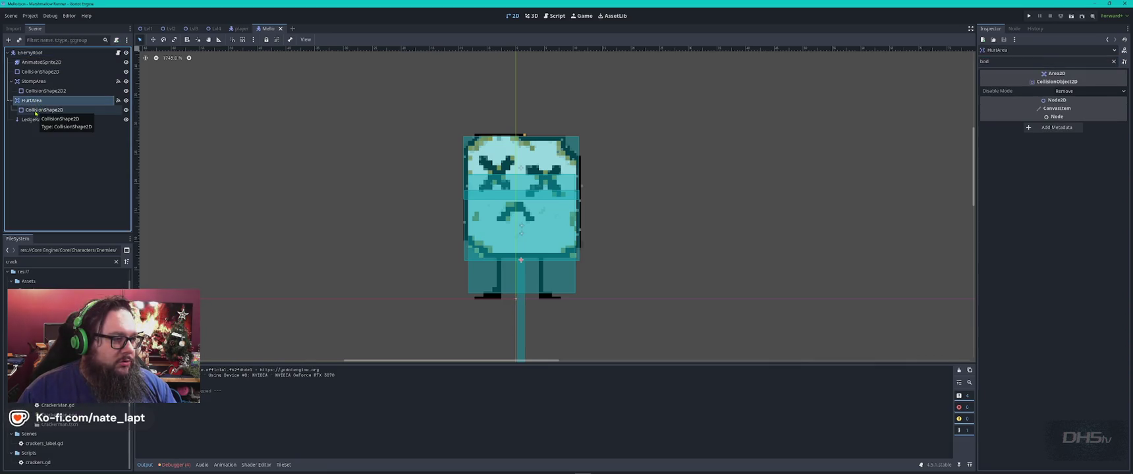
click(118, 103)
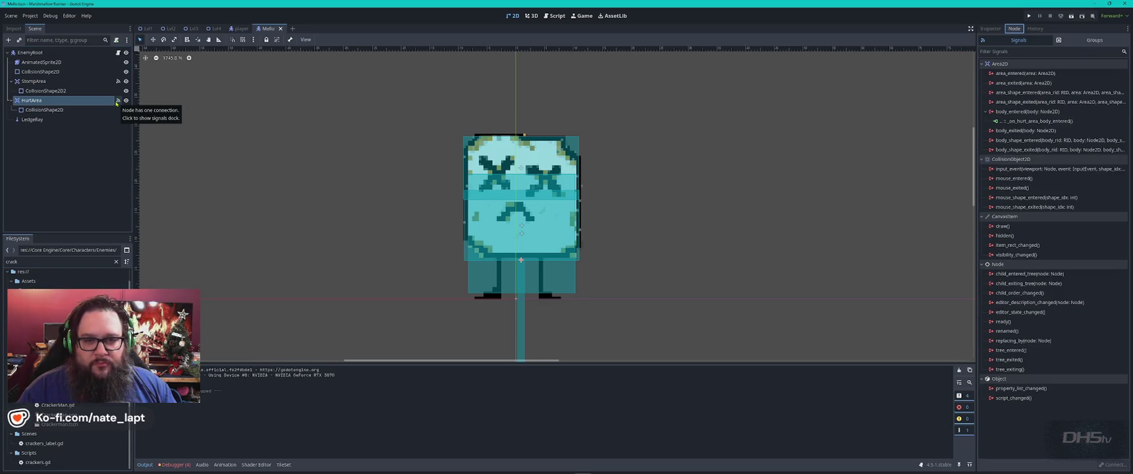
Show the Groups list and check EnemyRoot, the sprite, the collision shapes, HurtArea, LedgeRay and StompArea.
click(1091, 41)
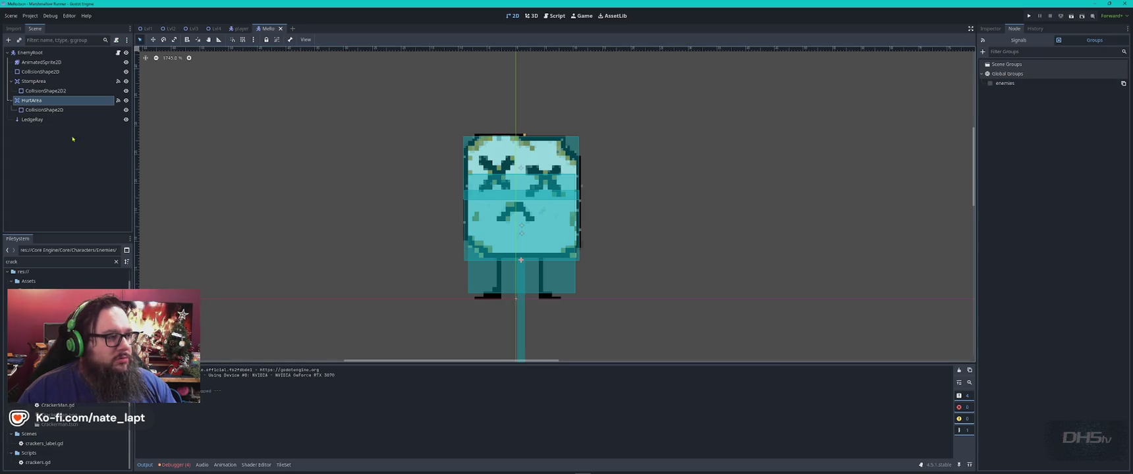
click(58, 53)
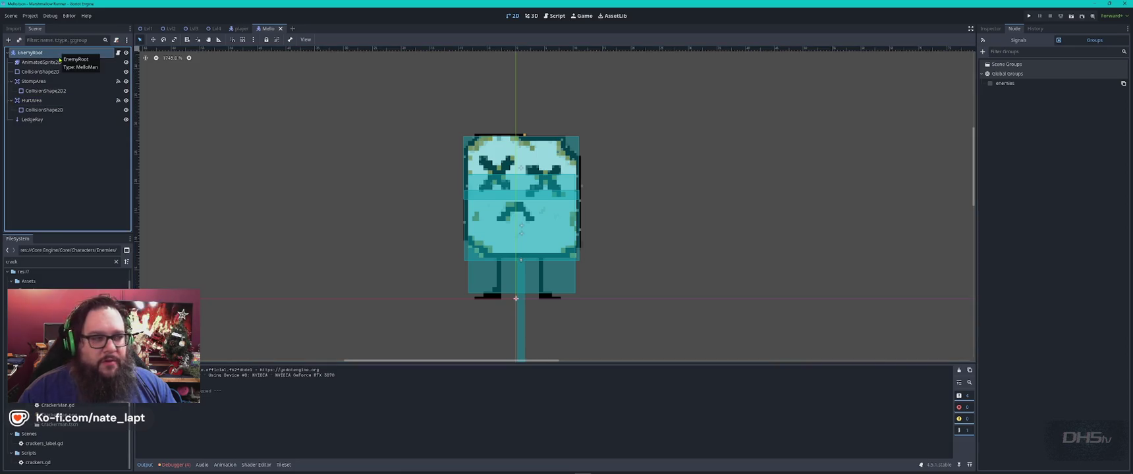
click(56, 62)
click(57, 71)
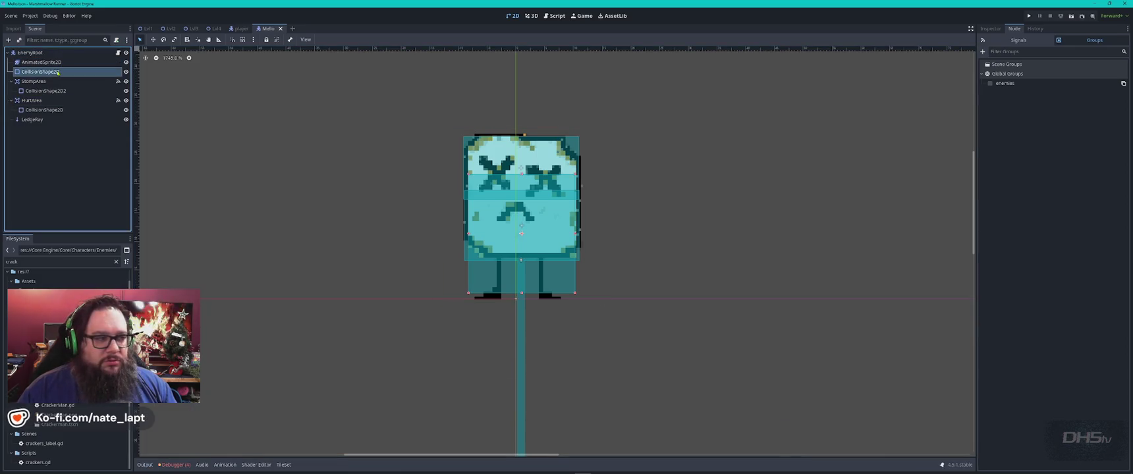
click(45, 110)
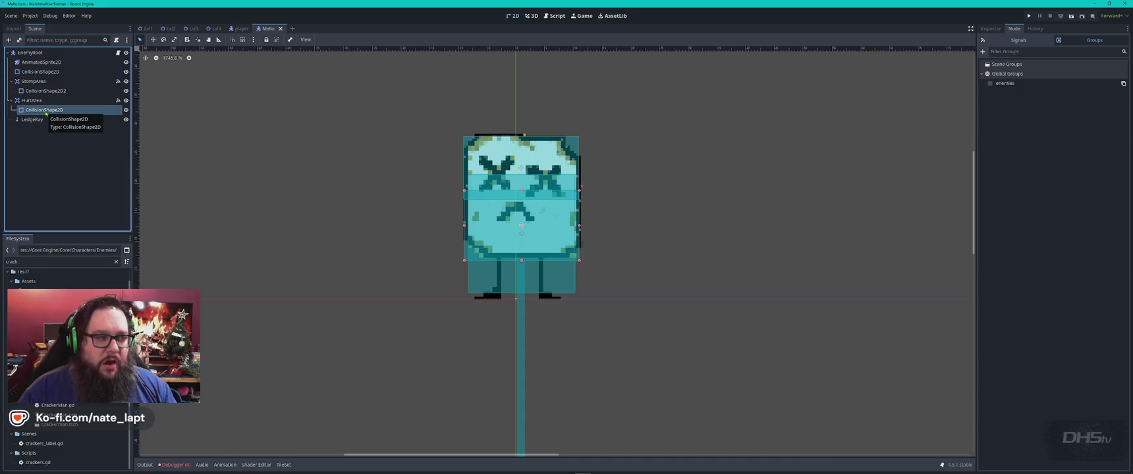
click(39, 104)
click(40, 120)
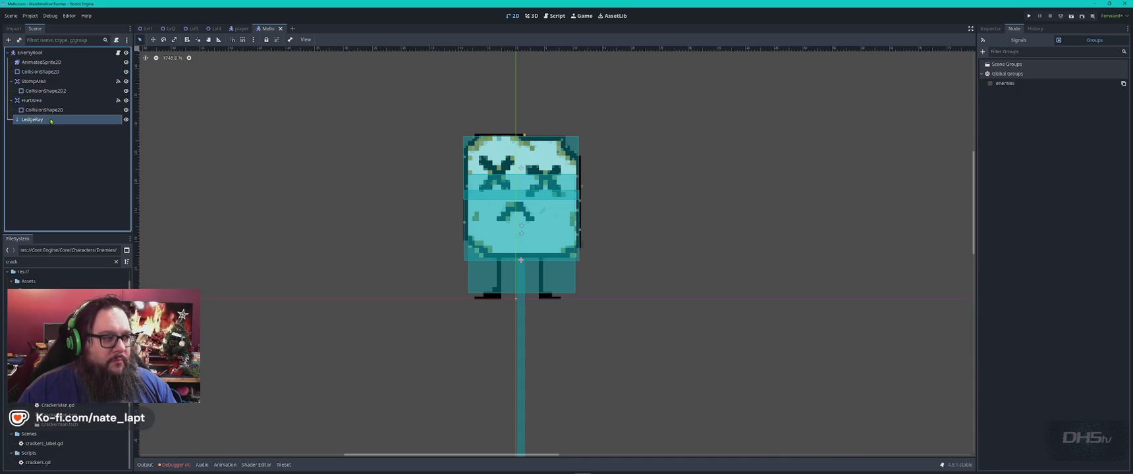
click(39, 81)
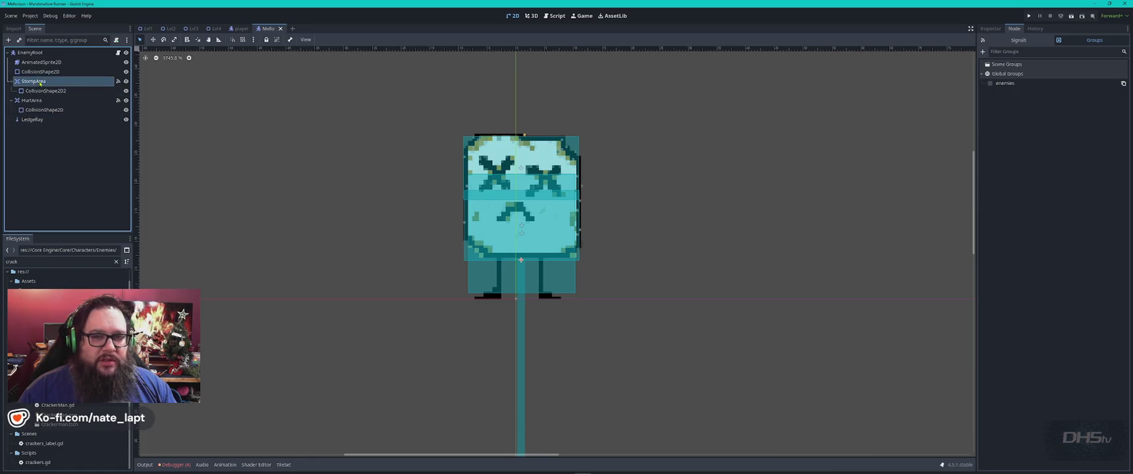
Recheck groups on StompArea's shape, the sprite, EnemyRoot, HurtArea, its shape and LedgeRay.
click(60, 91)
click(41, 71)
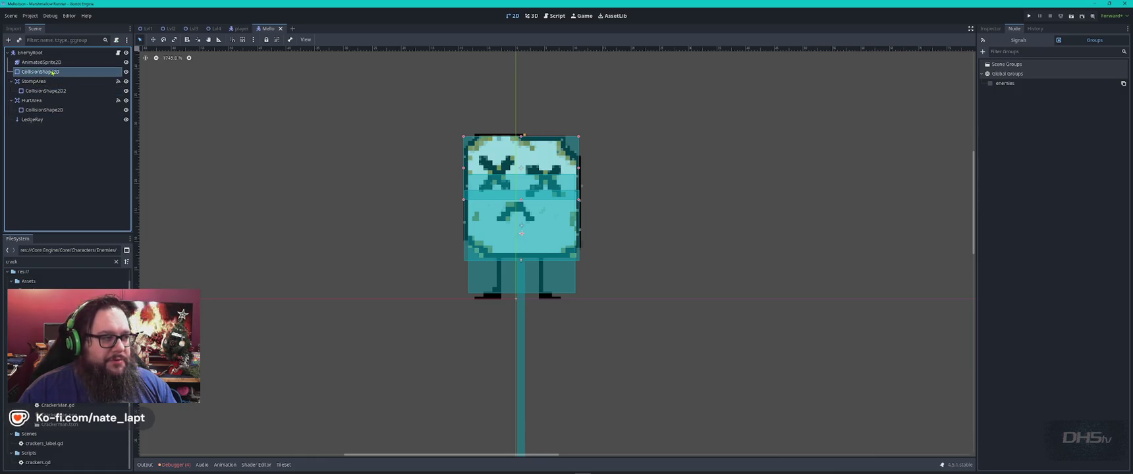
click(46, 63)
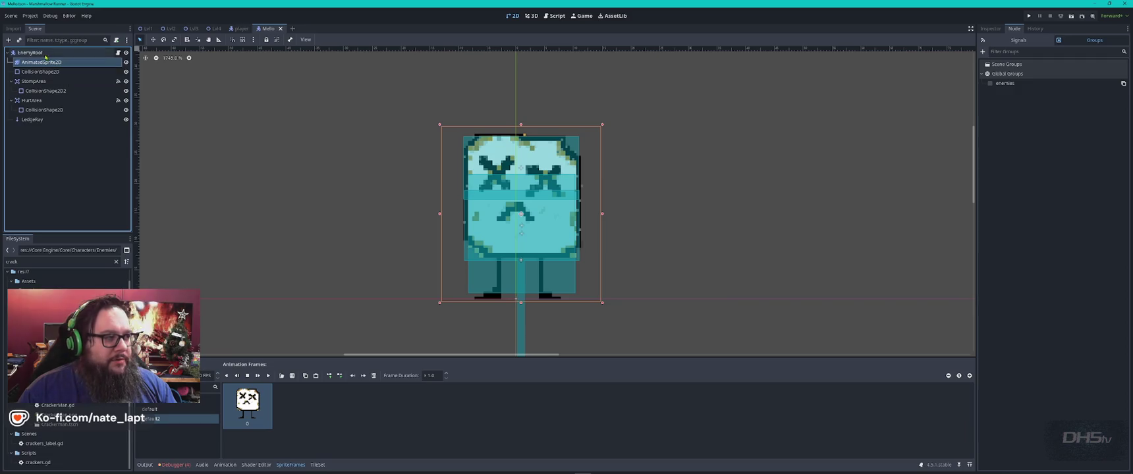
click(43, 54)
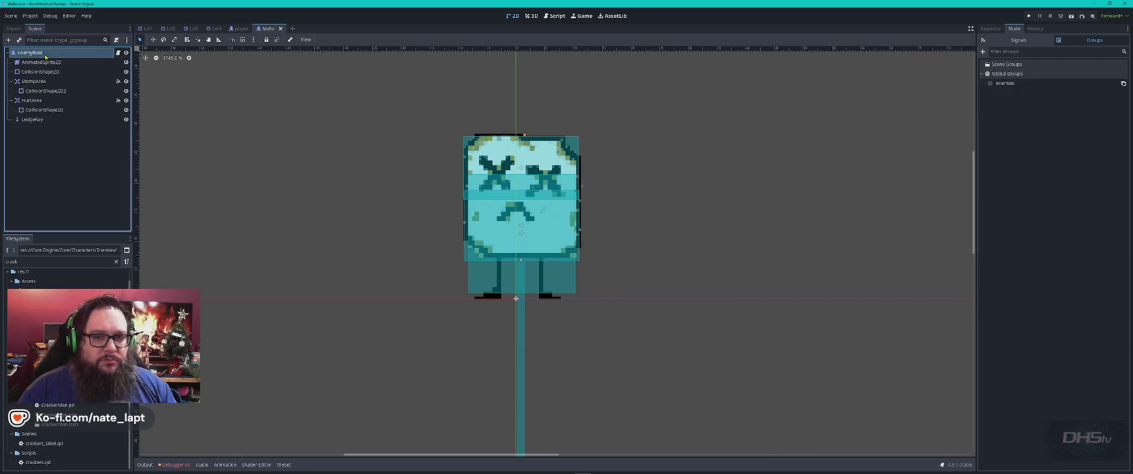
click(58, 100)
click(64, 112)
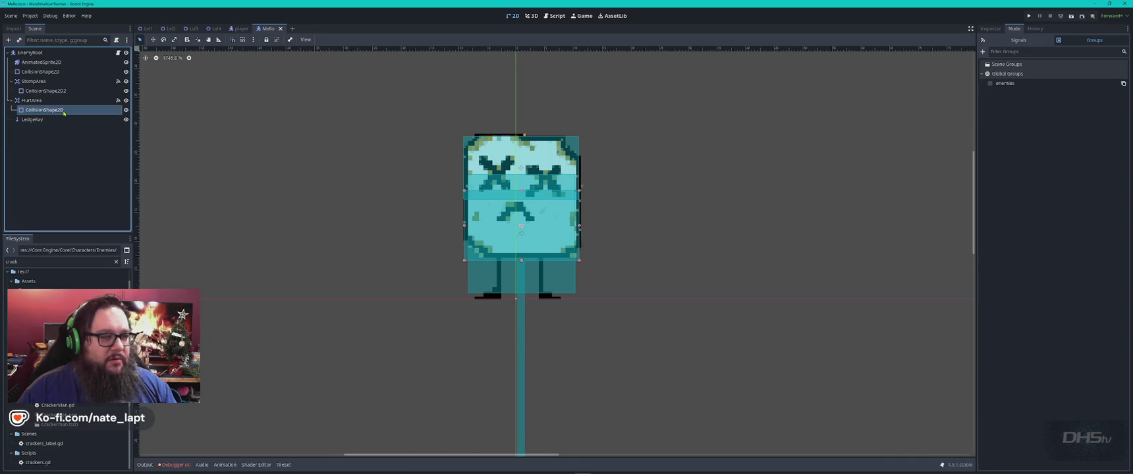
click(67, 120)
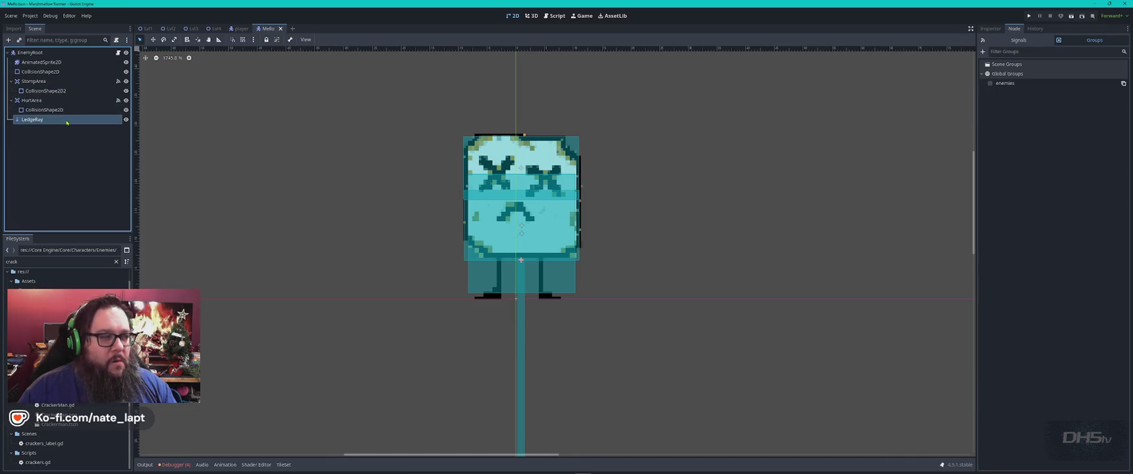
click(47, 52)
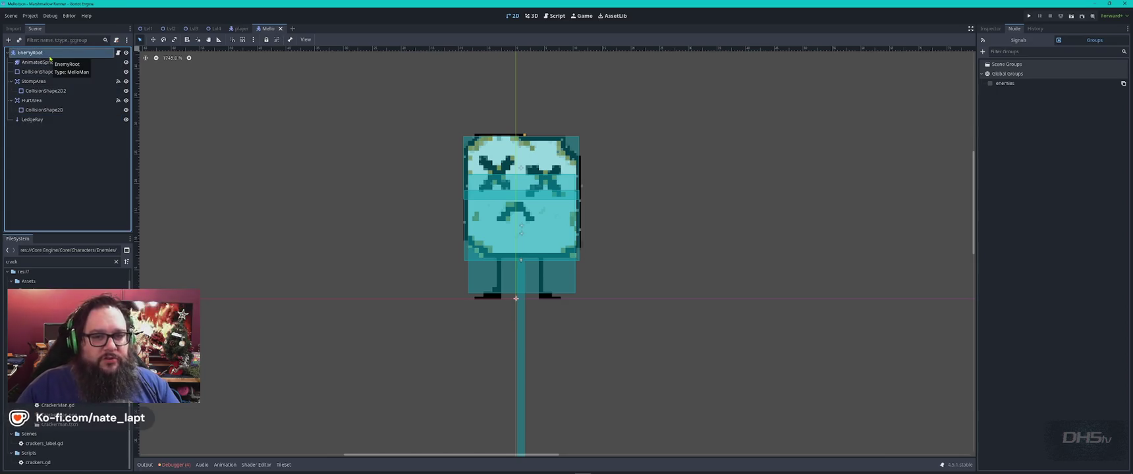
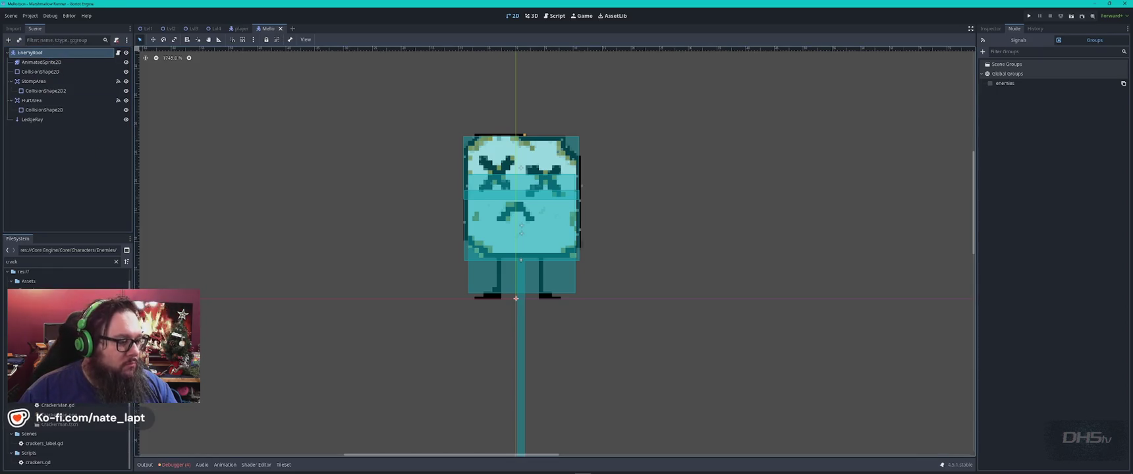
Open the Crackerman scene and inspect StompArea, EnemyRoot and the body and stomp collision shapes.
double_click(59, 424)
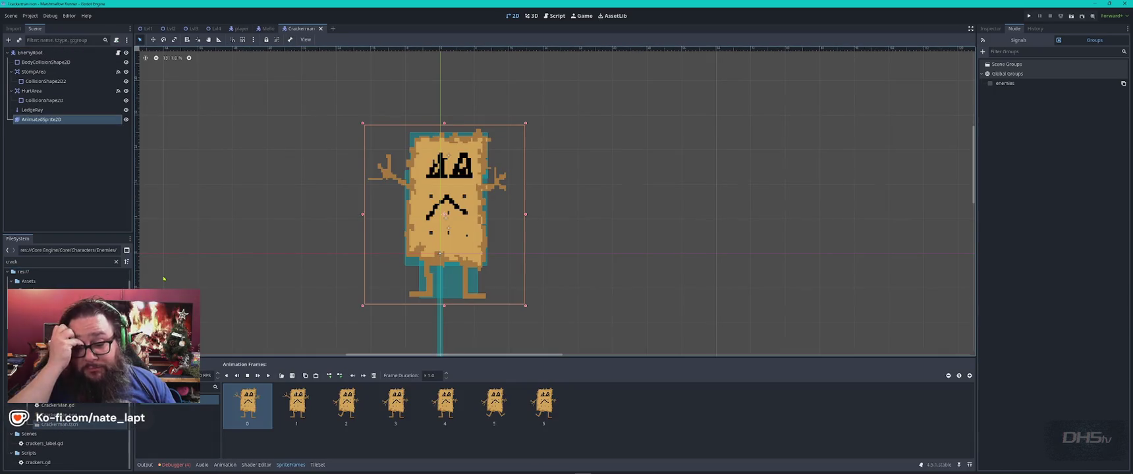
click(52, 72)
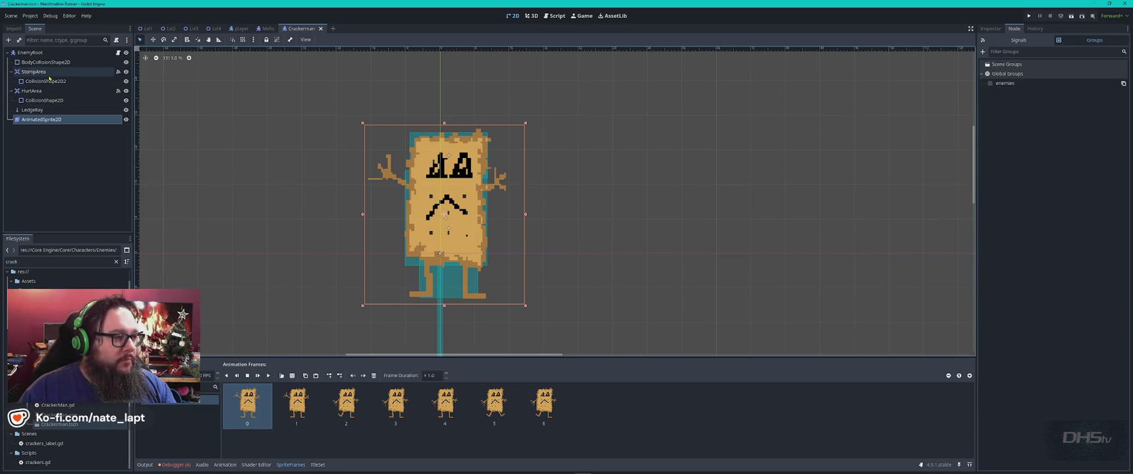
click(56, 85)
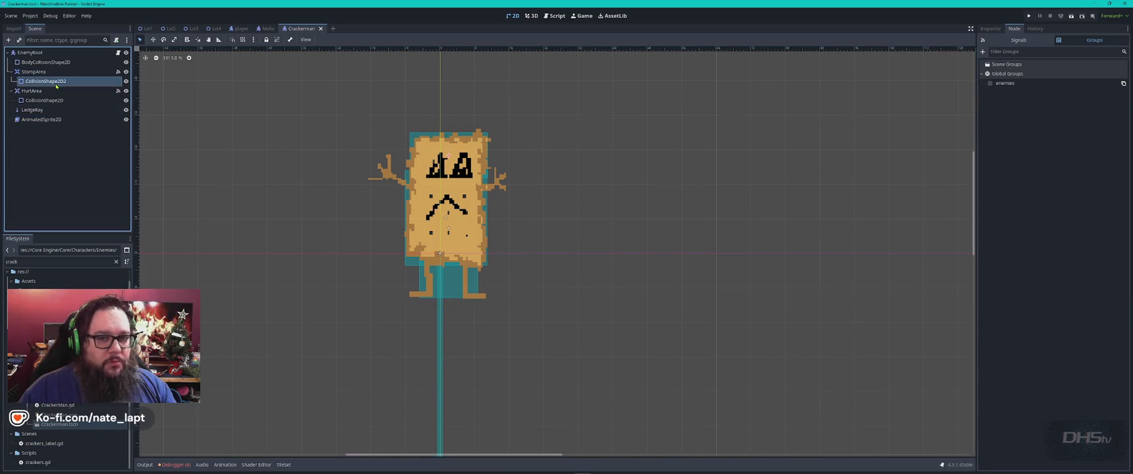
click(48, 53)
click(58, 63)
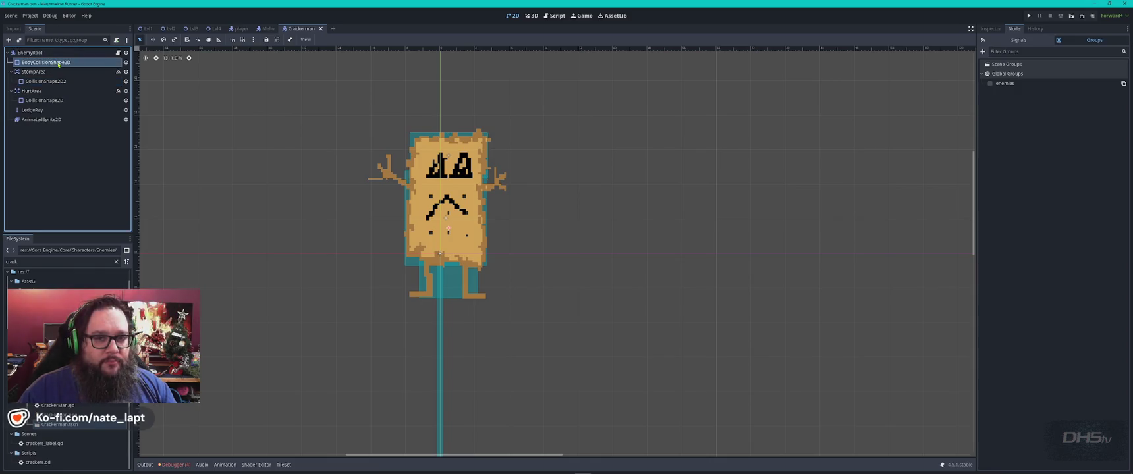
click(46, 80)
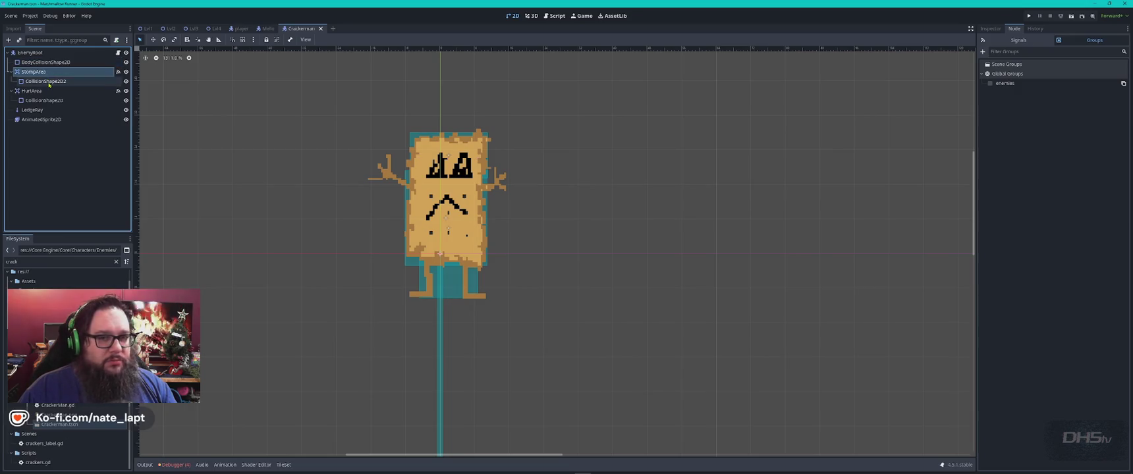
Check the animated sprite frames and StompArea, then bring up the CrackerMan.gd script.
click(462, 199)
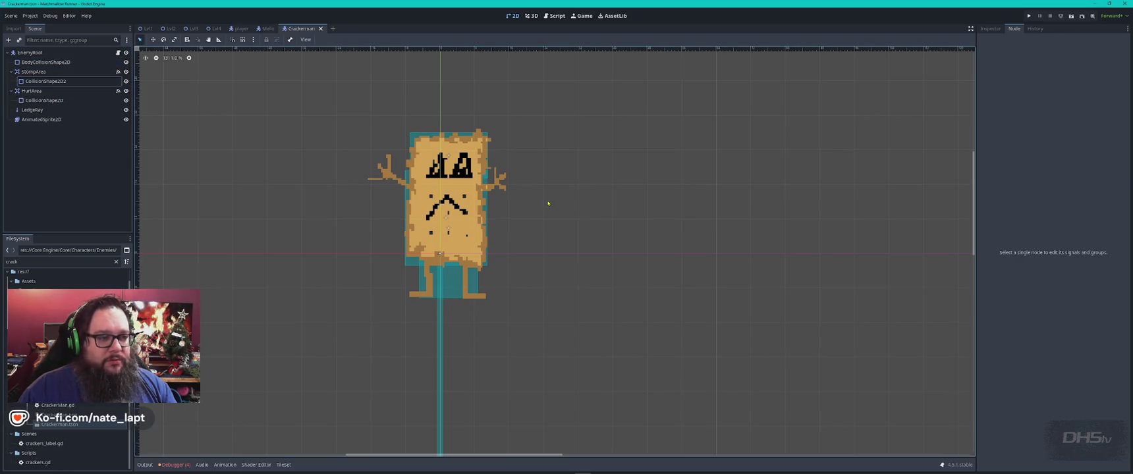
click(46, 62)
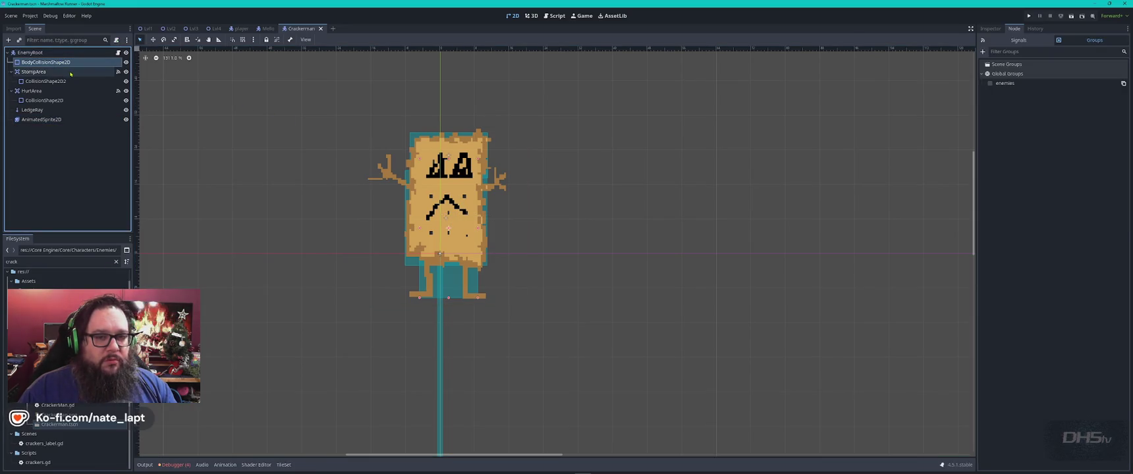
click(71, 72)
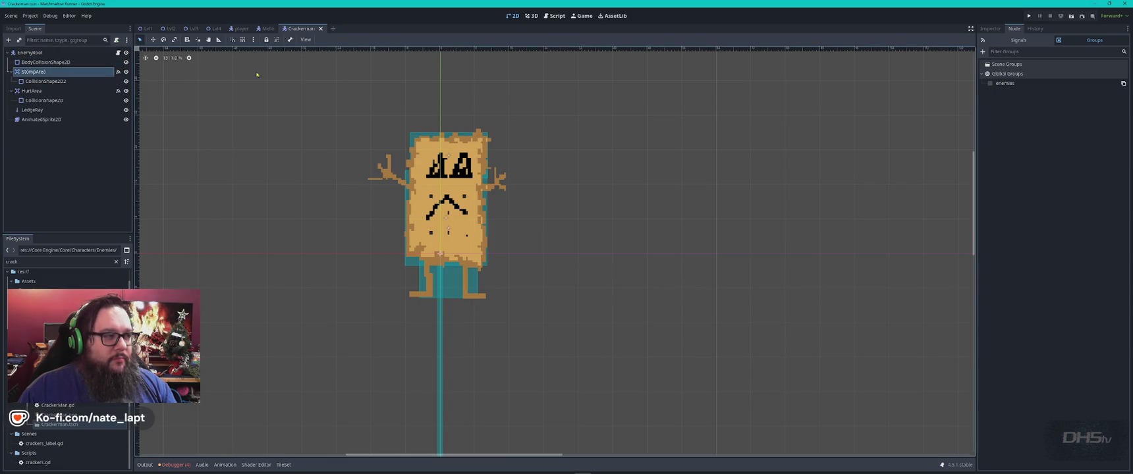
click(118, 53)
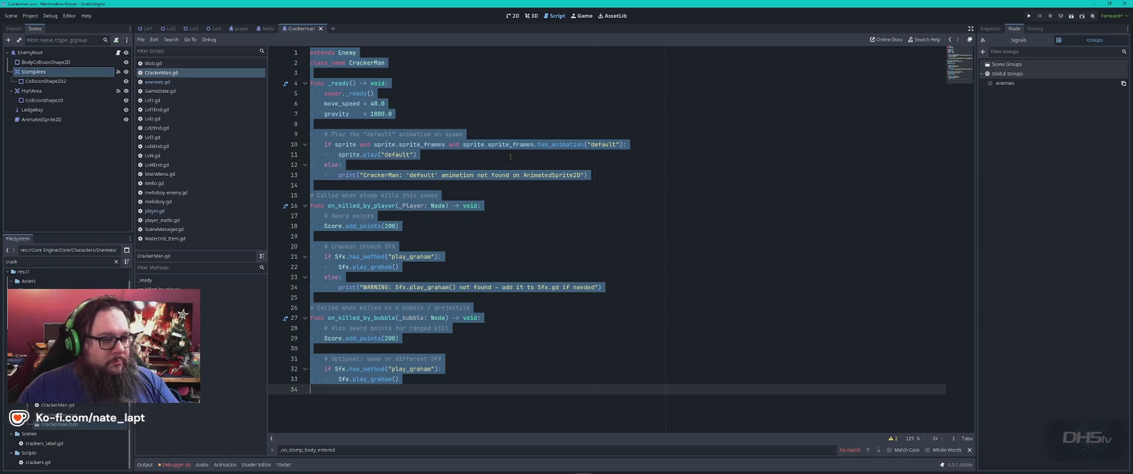
Open enemies.gd and scroll to its top to see the exported speed, stomp and damage settings.
click(531, 167)
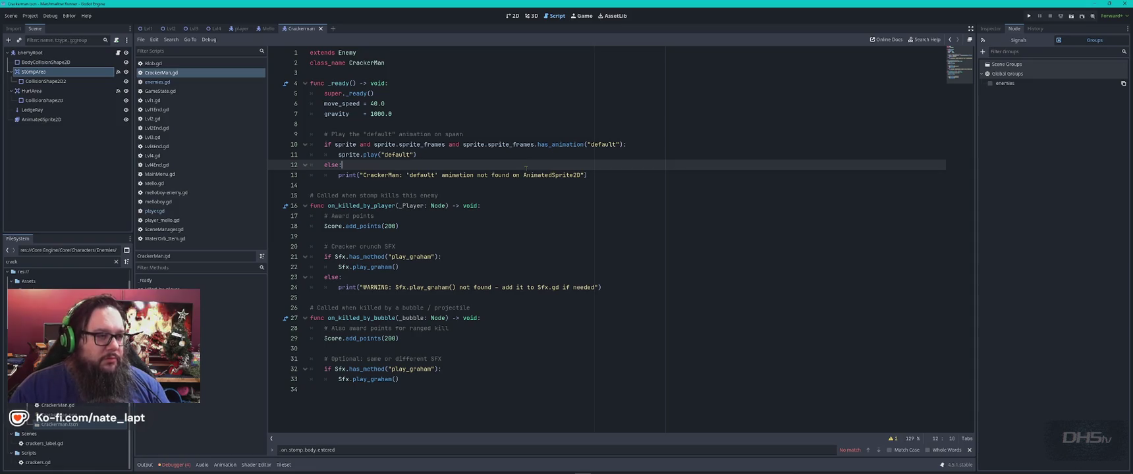
click(175, 84)
drag(970, 261, 970, 69)
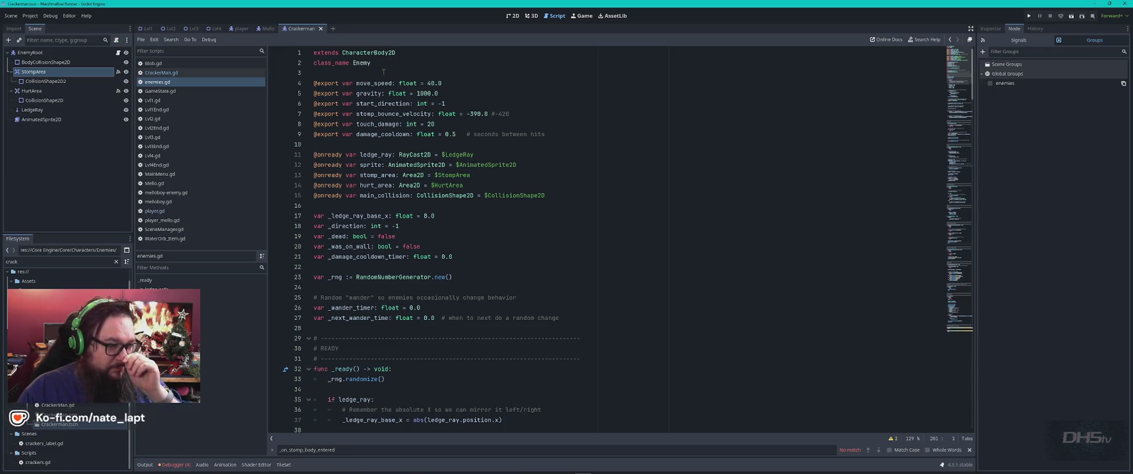
Inspect the HurtArea and LedgeRay nodes and compare against ChatGPT's answer.
click(43, 91)
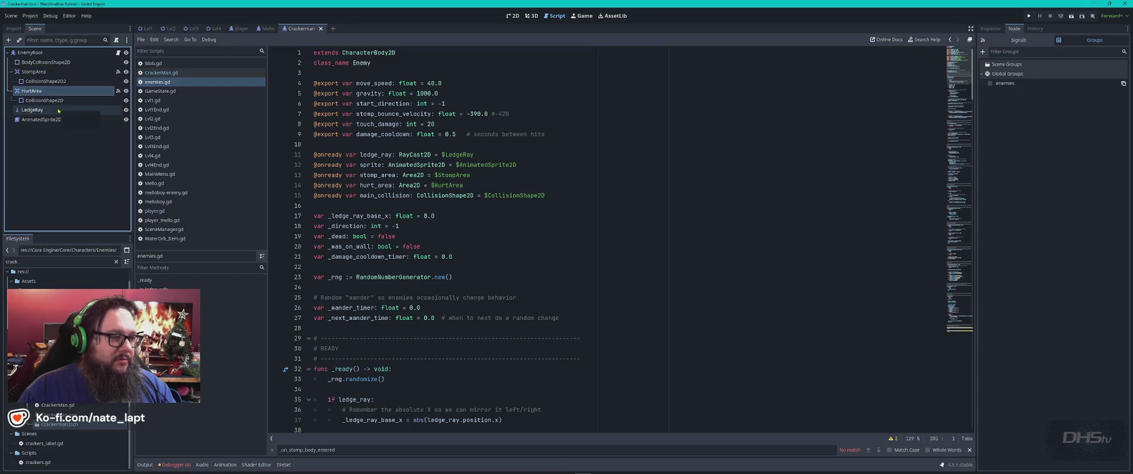
click(59, 111)
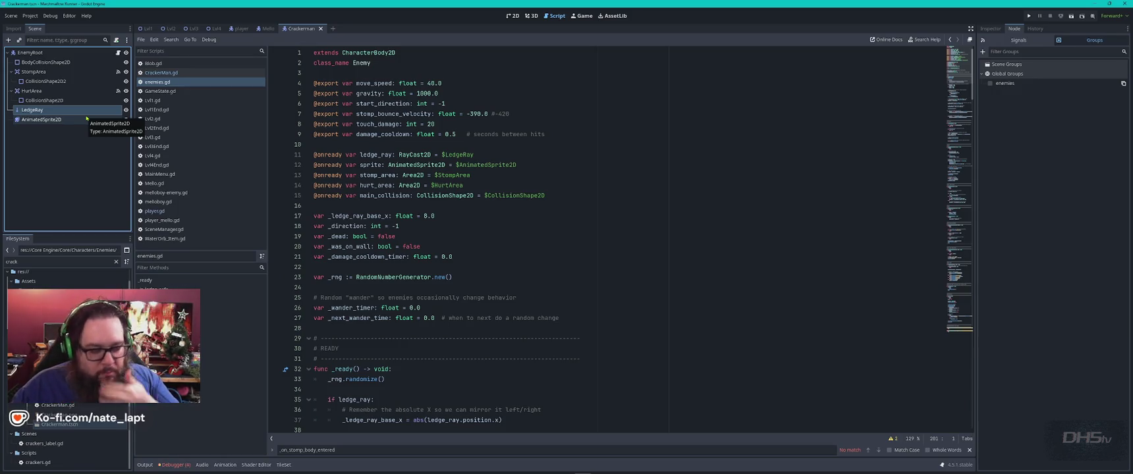
key(alt+Tab)
key(alt+Tab)
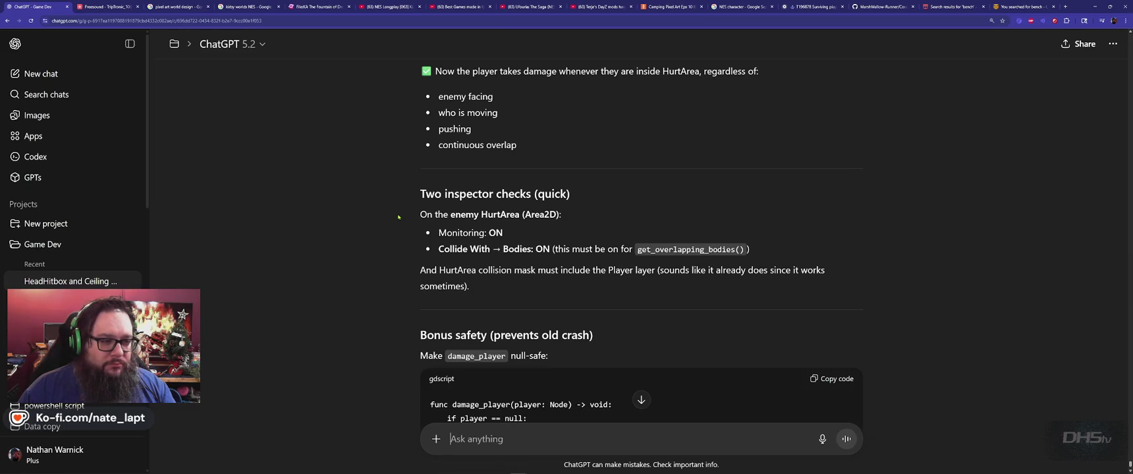
key(alt+Tab)
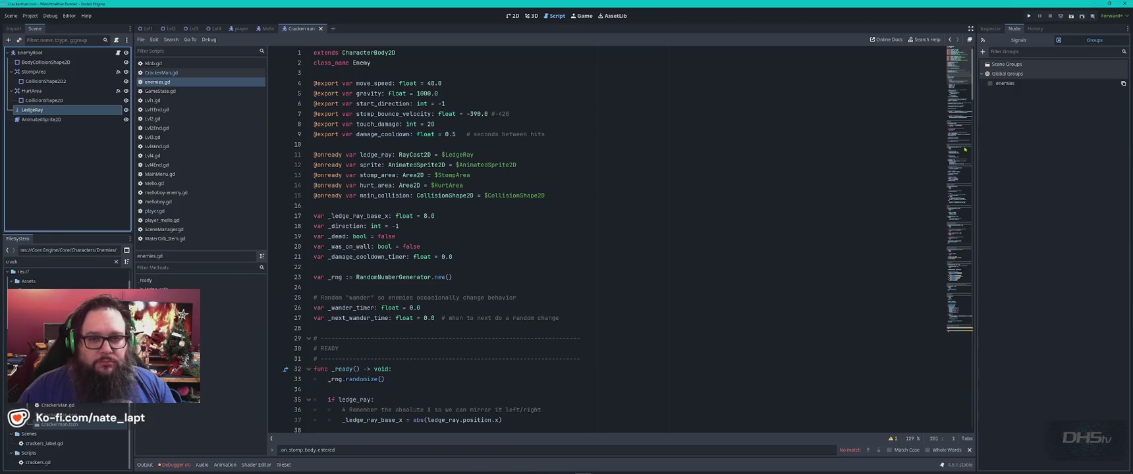
Filter EnemyRoot's Inspector properties by 'mon' and glance at the Moving Platform settings.
click(1020, 62)
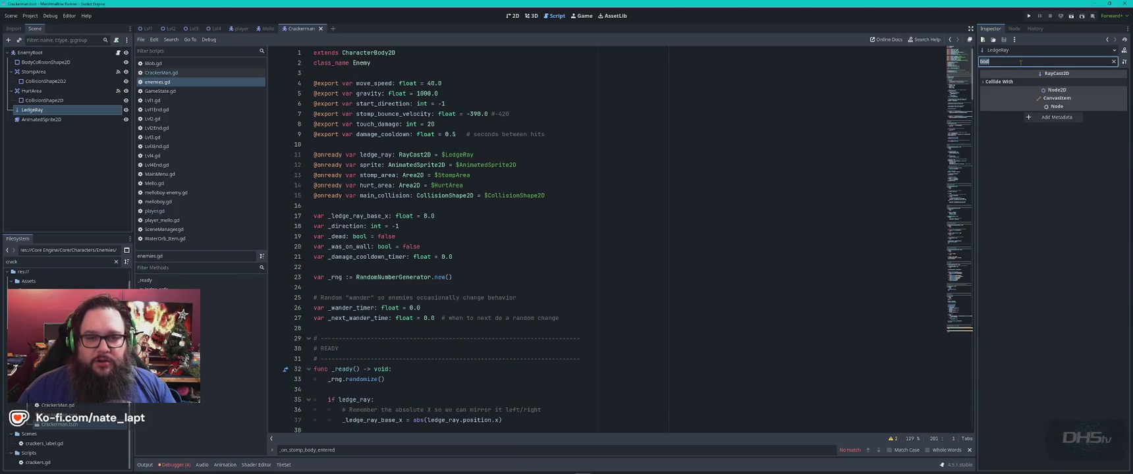
text(mon)
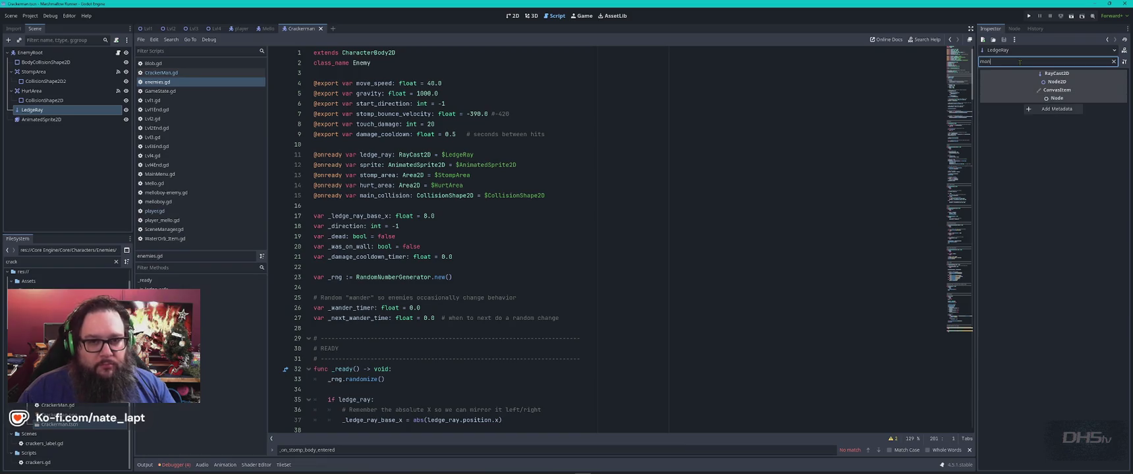
click(30, 52)
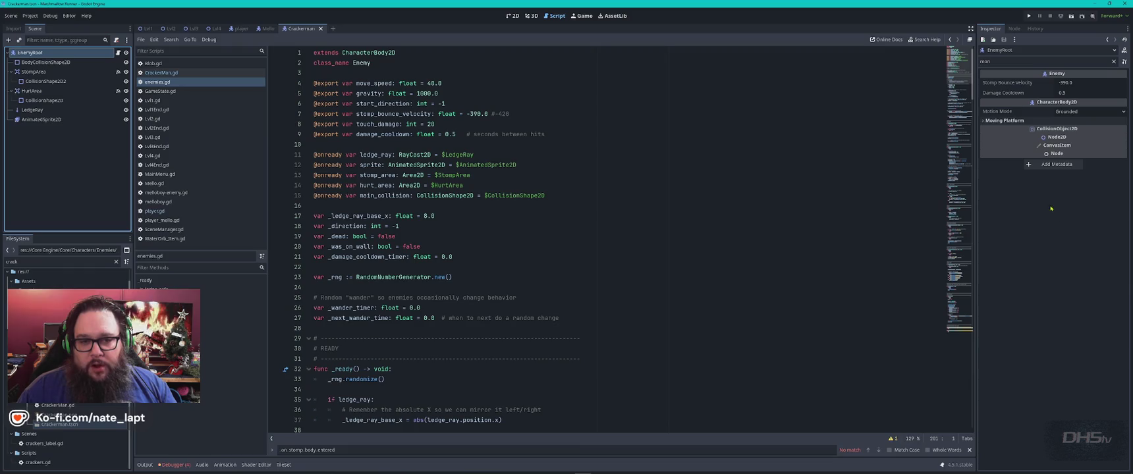
click(985, 120)
click(985, 121)
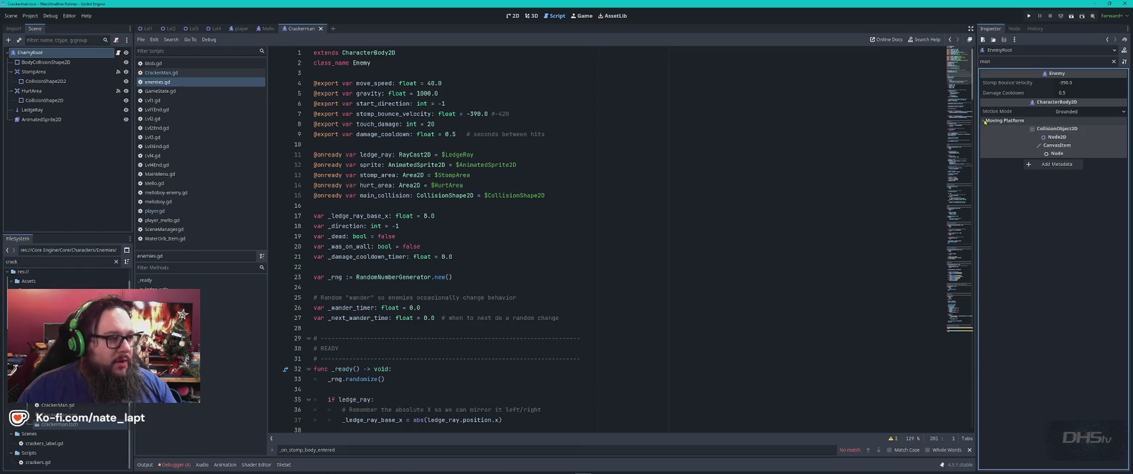
In the 2D view, check monitoring settings on the body shape, StompArea and HurtArea, then clear the filter.
click(518, 17)
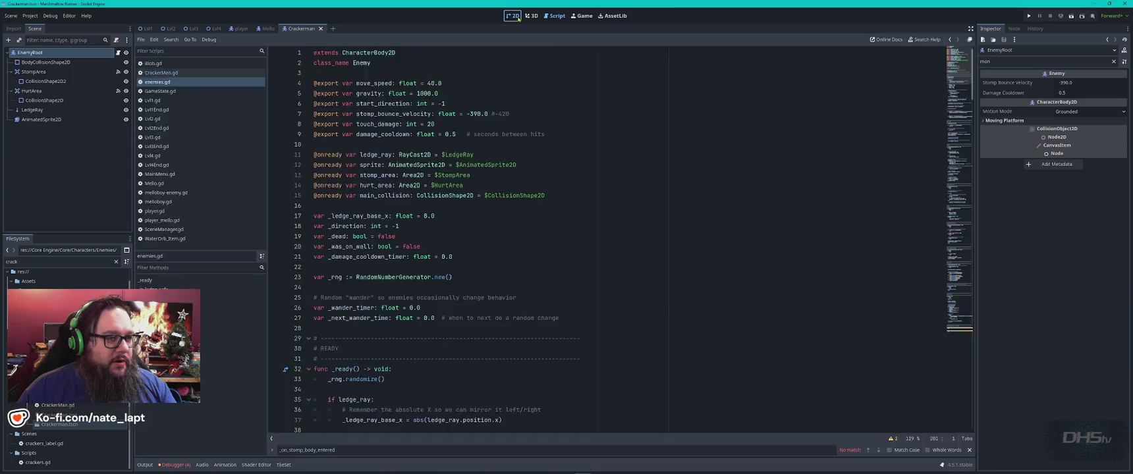
click(38, 62)
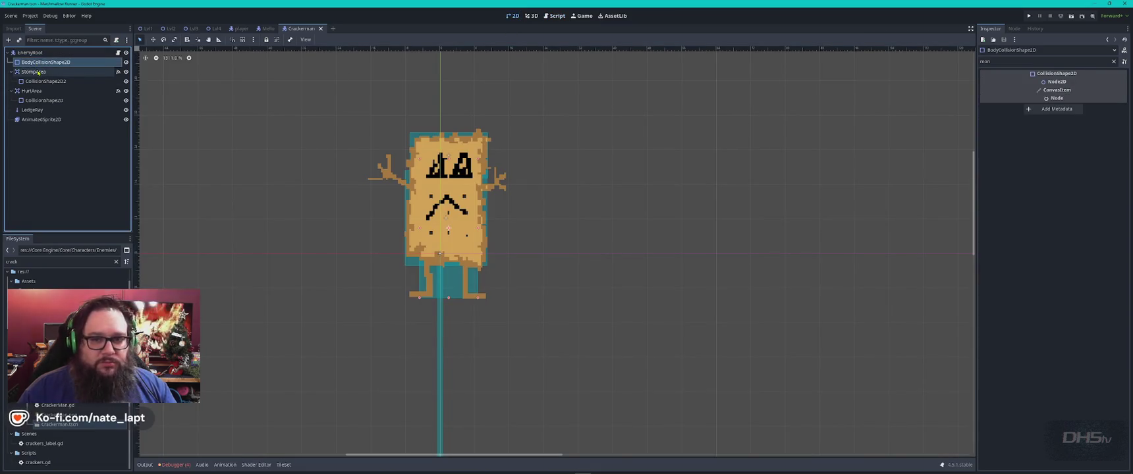
click(38, 71)
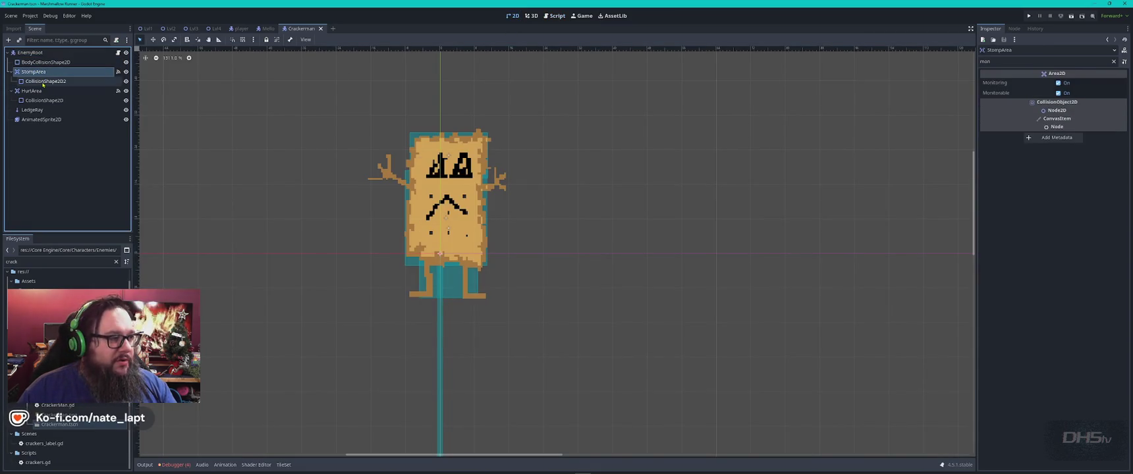
click(33, 93)
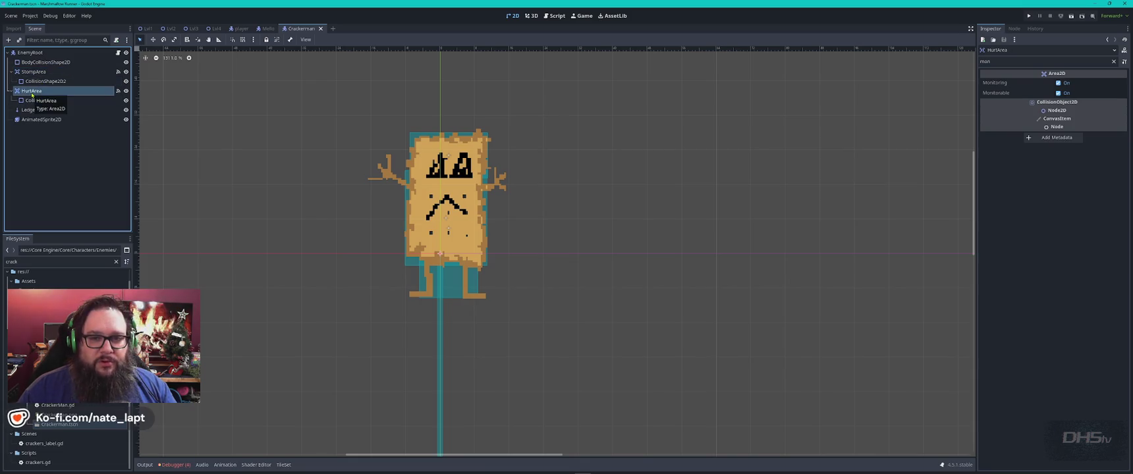
click(1114, 61)
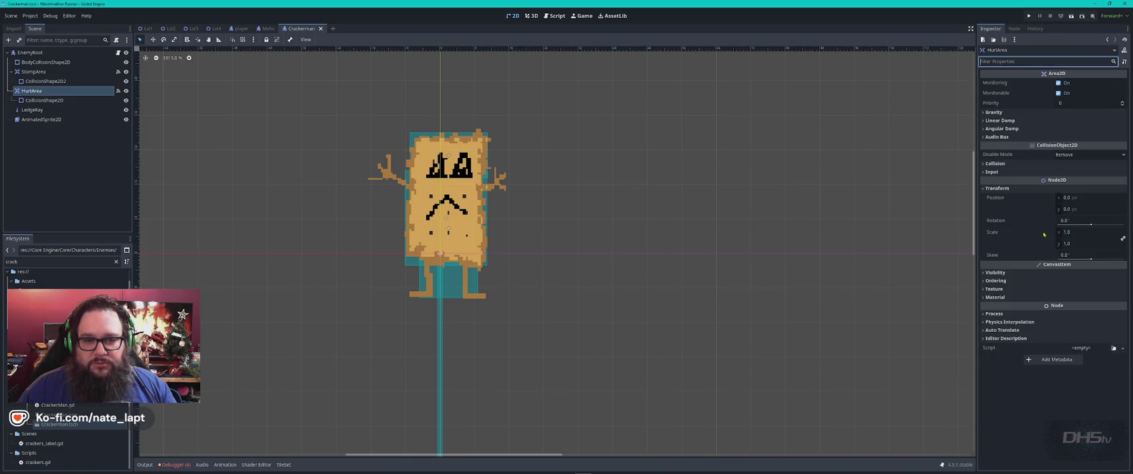
Copy 'Collide With' from ChatGPT's checklist into HurtArea's Filter Properties field.
key(alt+Tab)
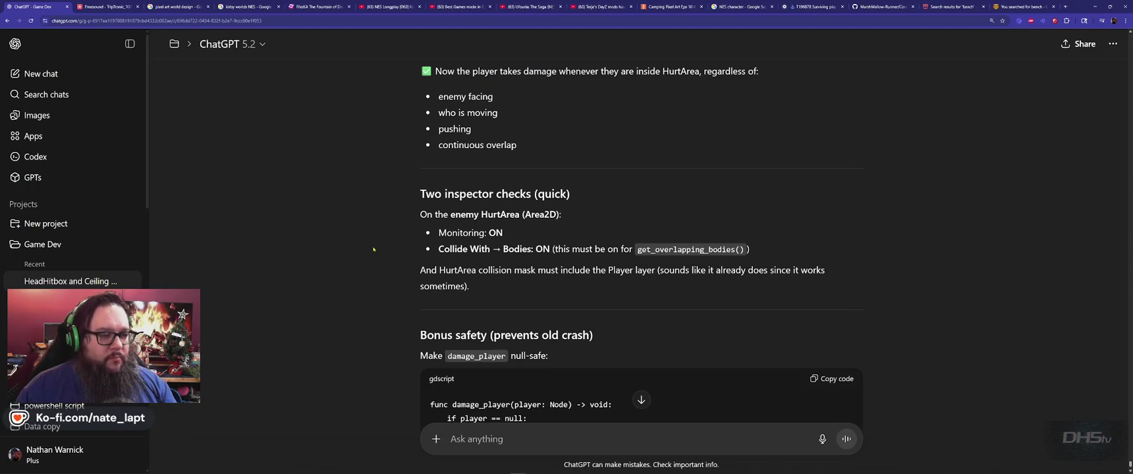
drag(440, 249, 490, 249)
key(ctrl+c)
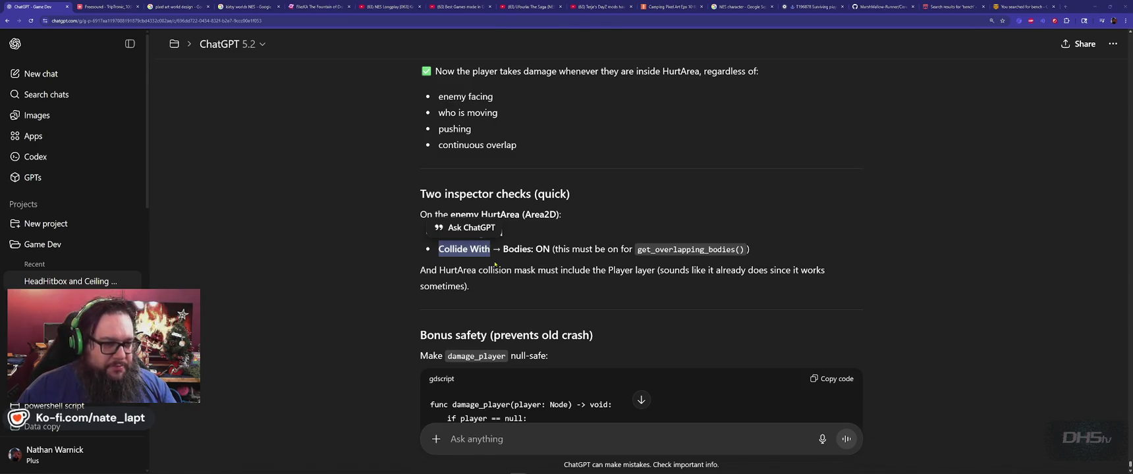
key(alt+Tab)
key(ctrl+v)
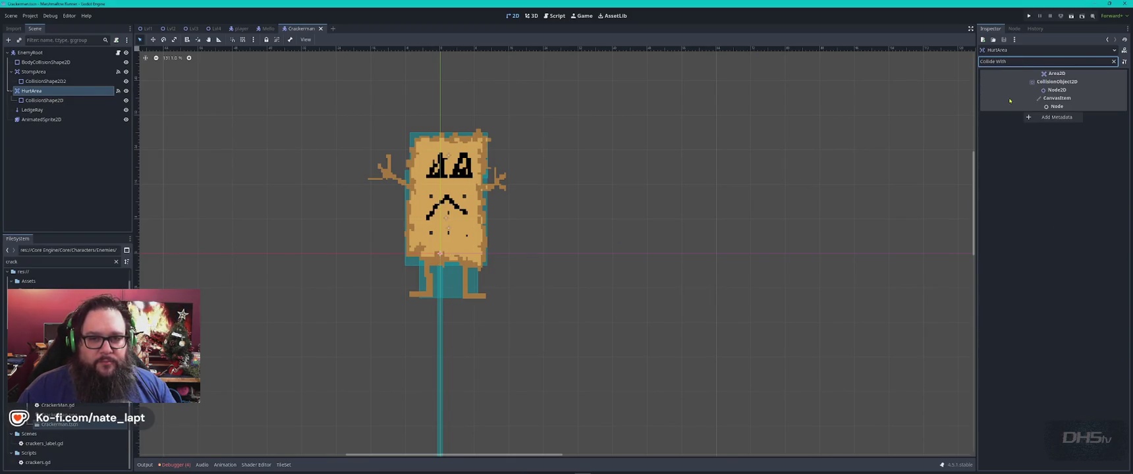
Expand LedgeRay's Collide With Areas and Bodies options and compare with ChatGPT's HurtArea checklist.
click(47, 81)
click(49, 100)
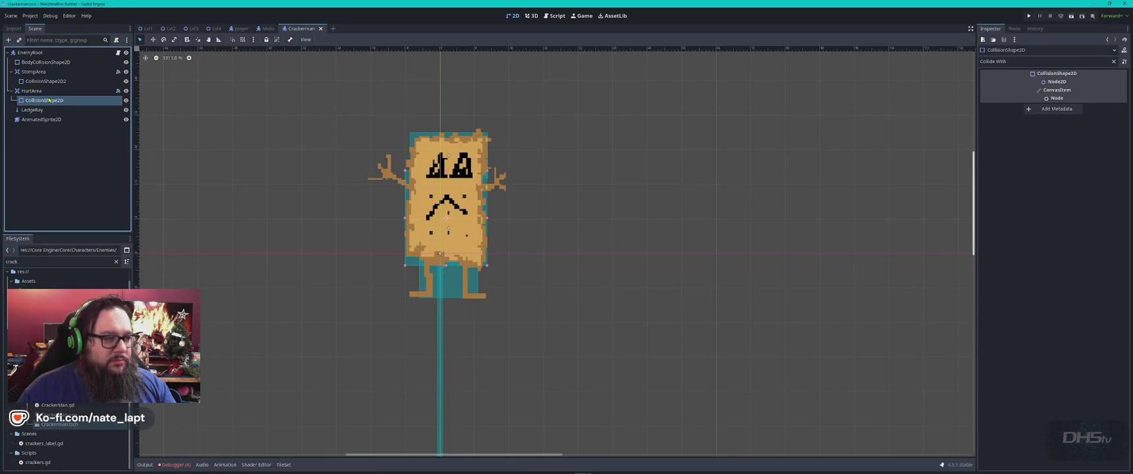
click(42, 109)
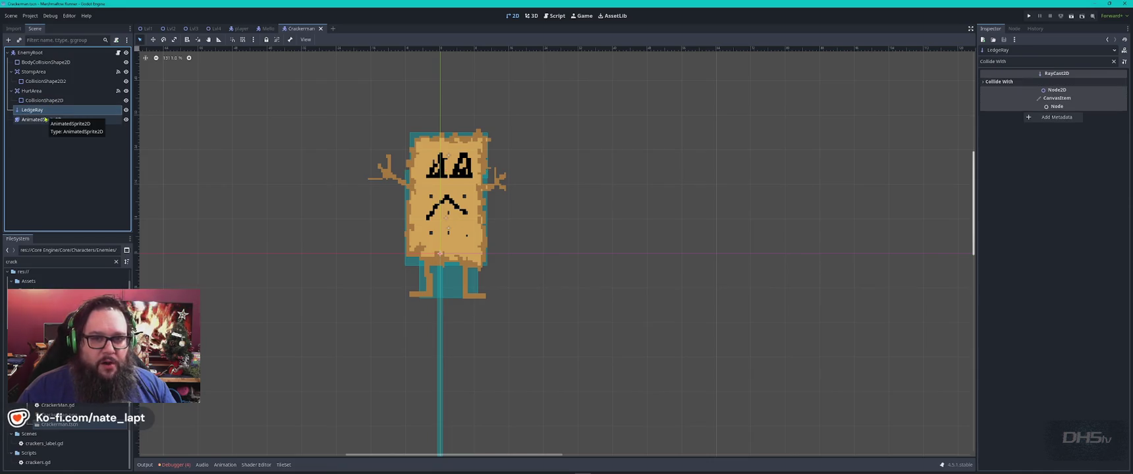
click(983, 83)
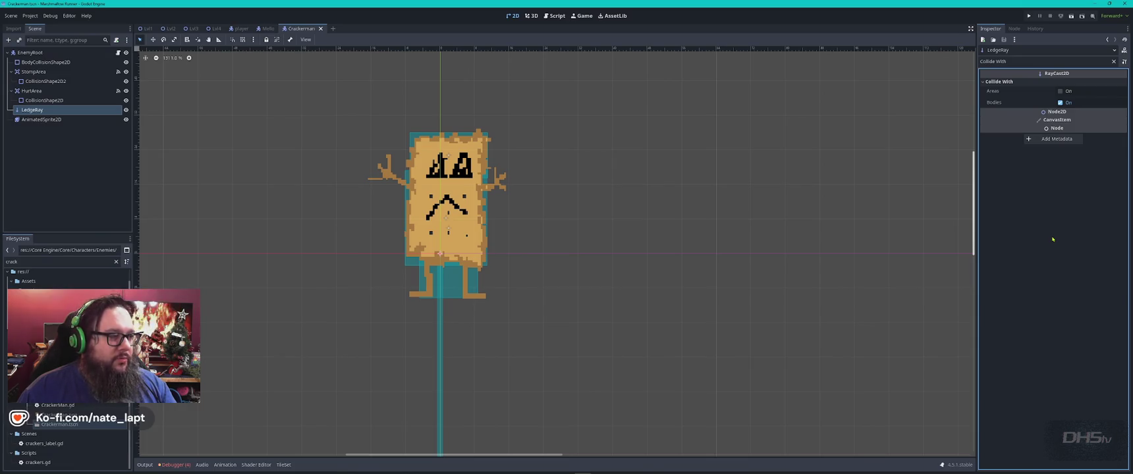
key(alt+Tab)
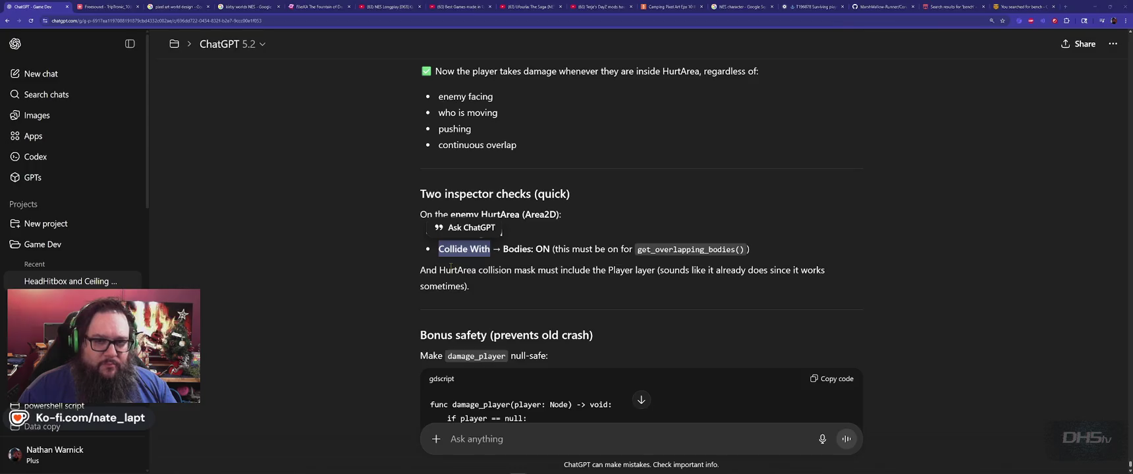
key(alt+Tab)
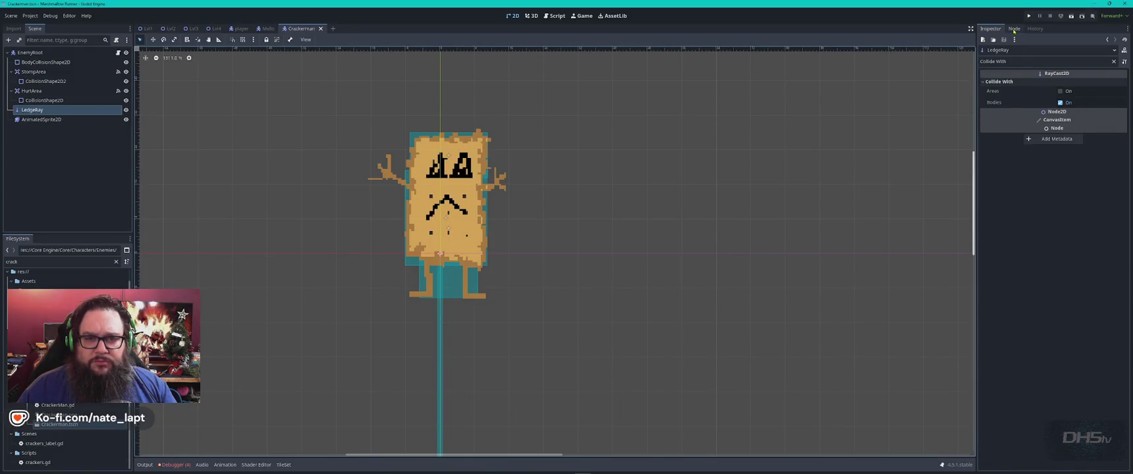
Compare signal connections of EnemyRoot, BodyCollisionShape2D, StompArea and HurtArea, confirming body_entered → _on_hurt_area_body_entered.
click(1014, 30)
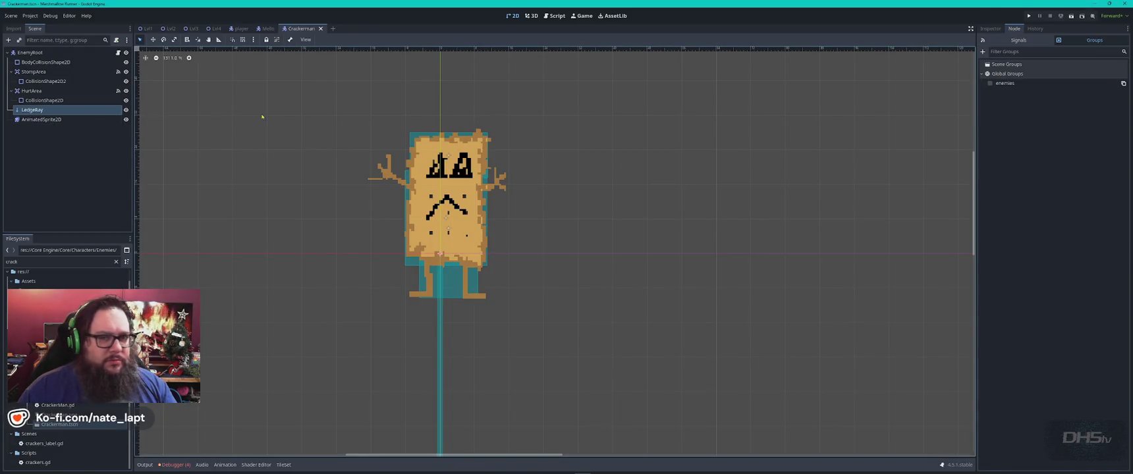
click(1019, 40)
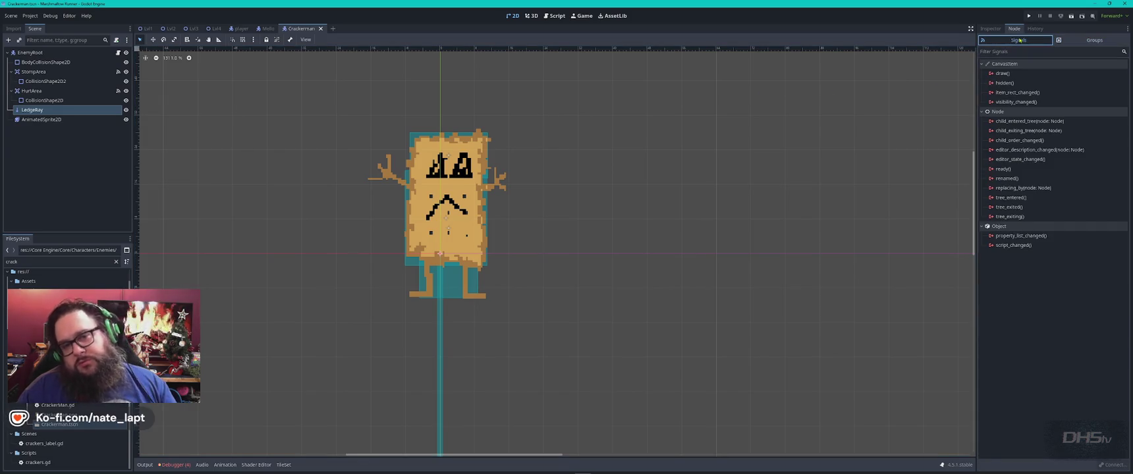
click(41, 52)
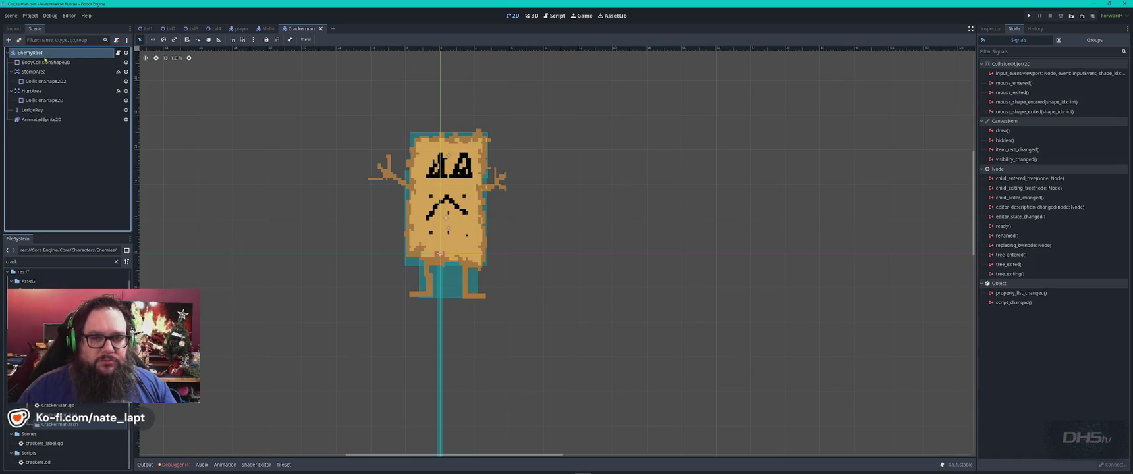
click(45, 62)
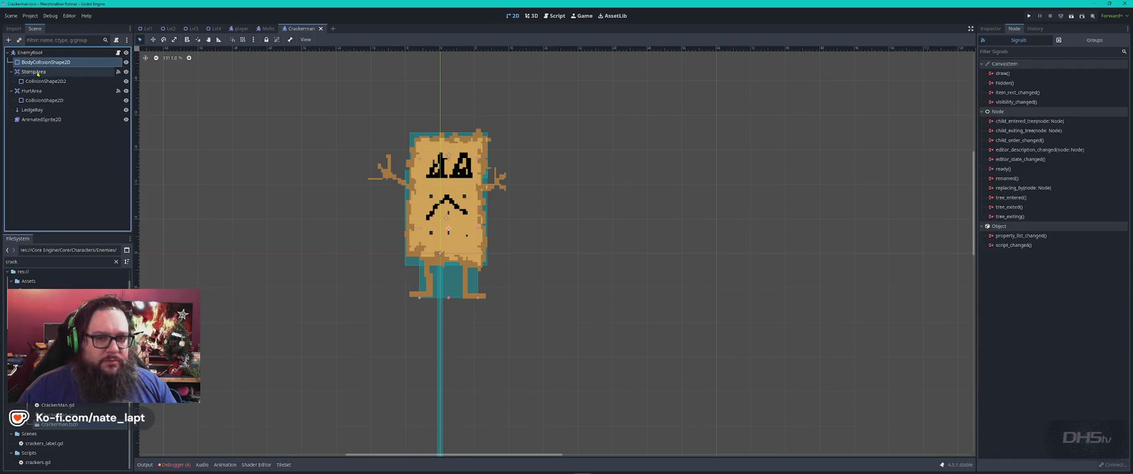
click(38, 73)
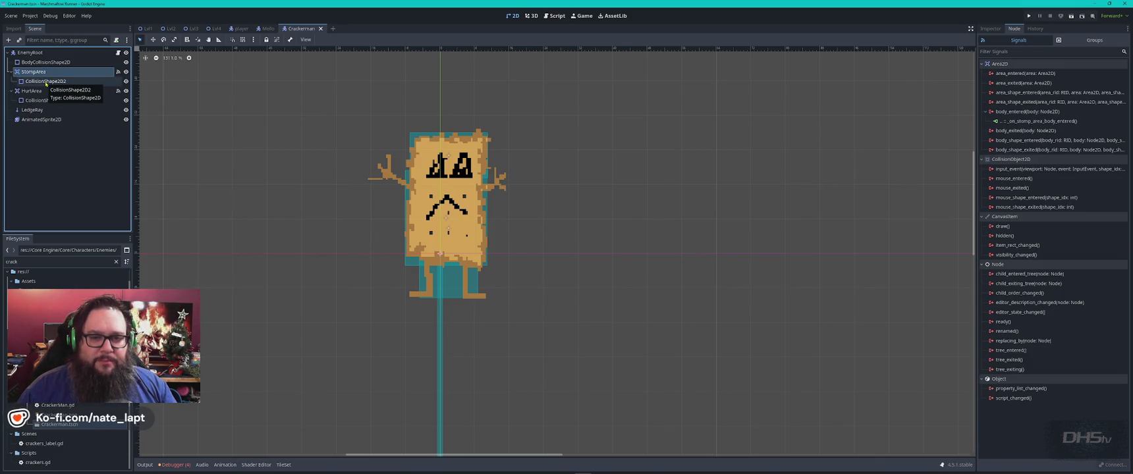
click(50, 91)
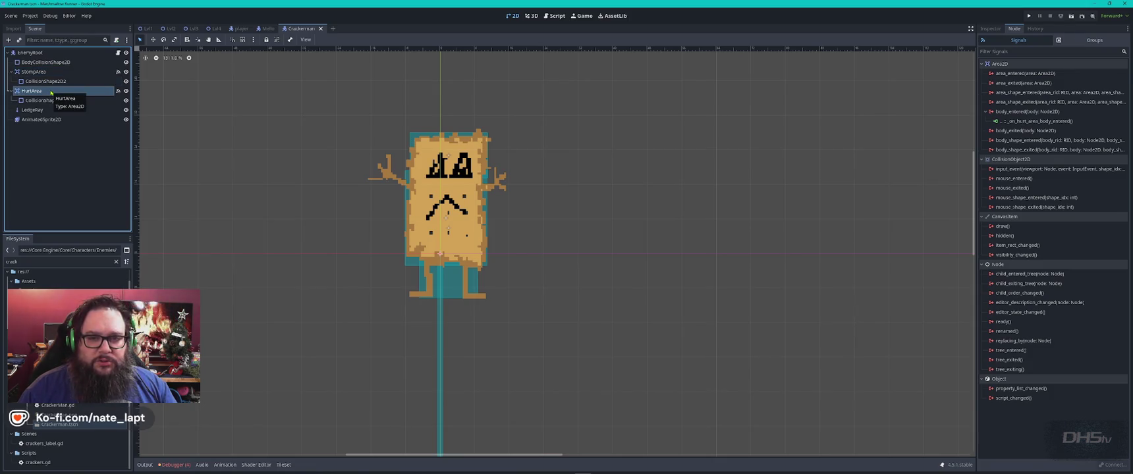
key(alt+Tab)
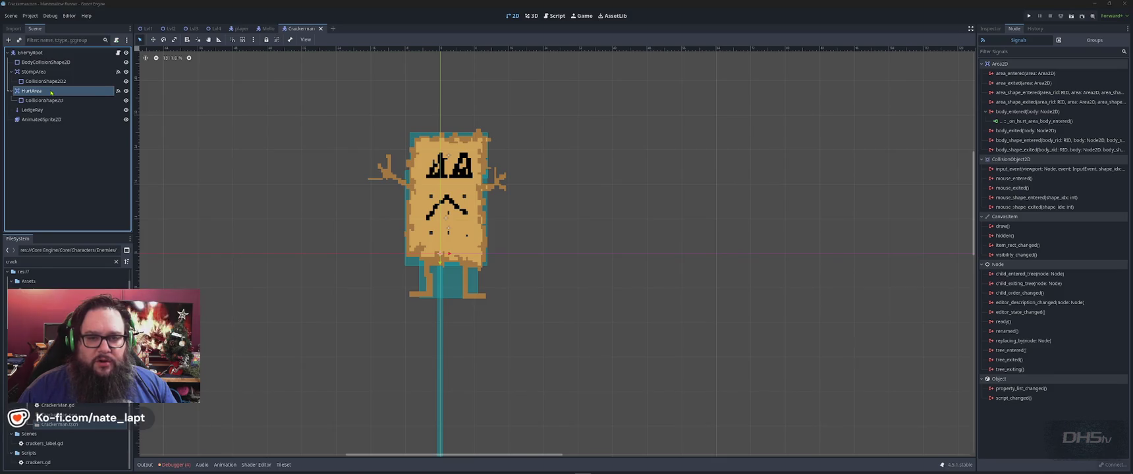
key(alt+Tab)
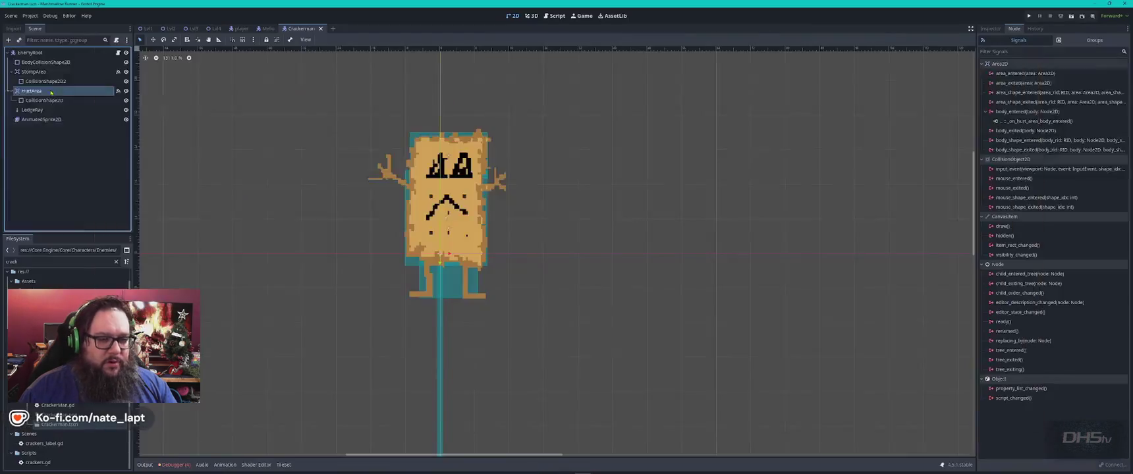
Check the Mello scene's HurtArea _on_hurt_area_body_entered connection, then go to enemies.gd.
click(266, 28)
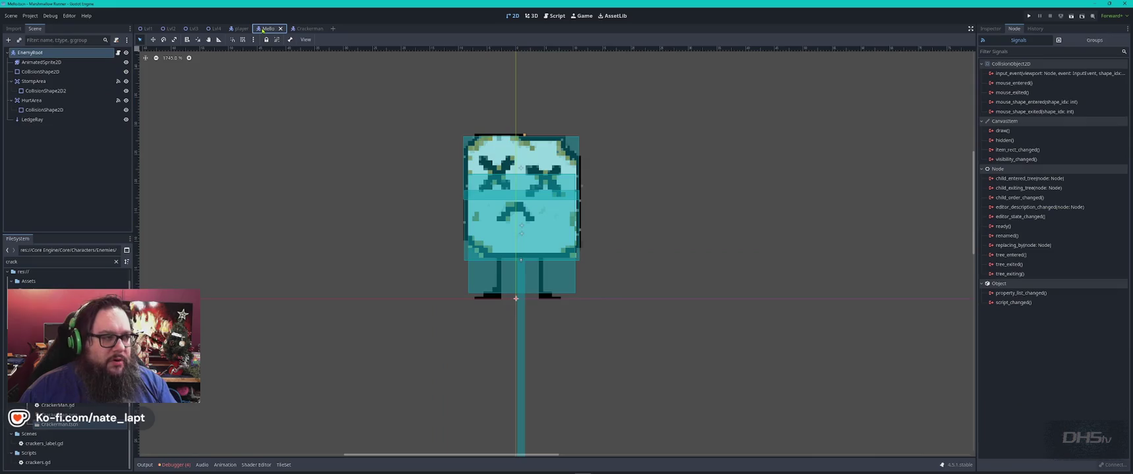
click(33, 100)
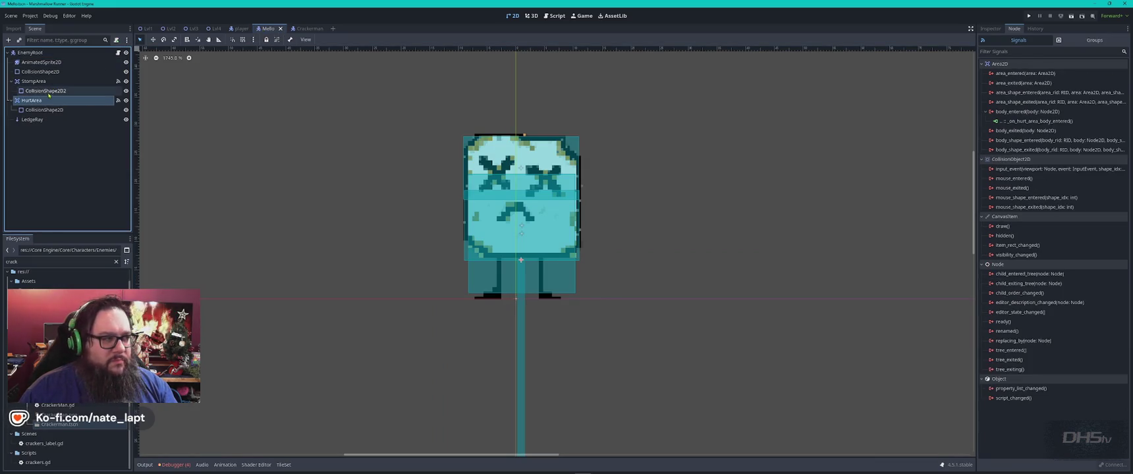
click(40, 81)
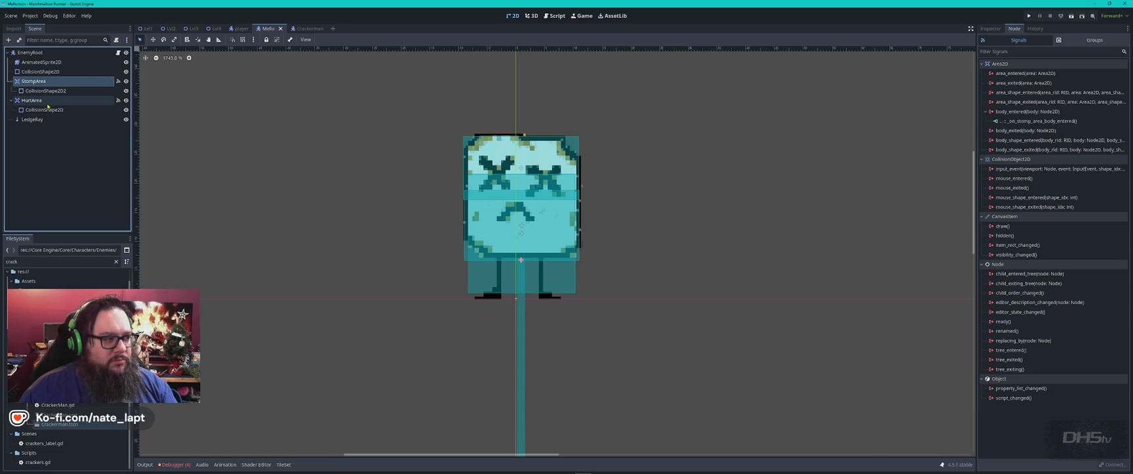
click(33, 101)
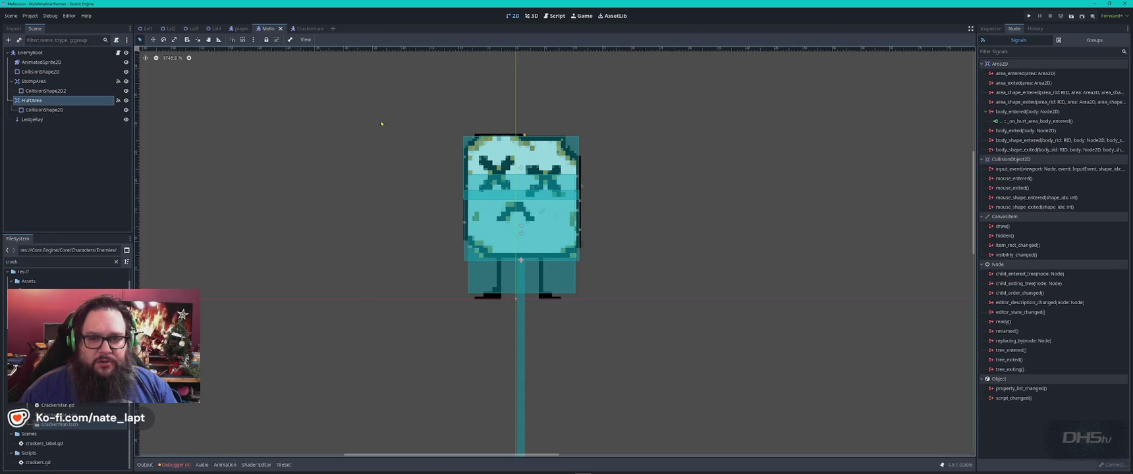
click(1039, 121)
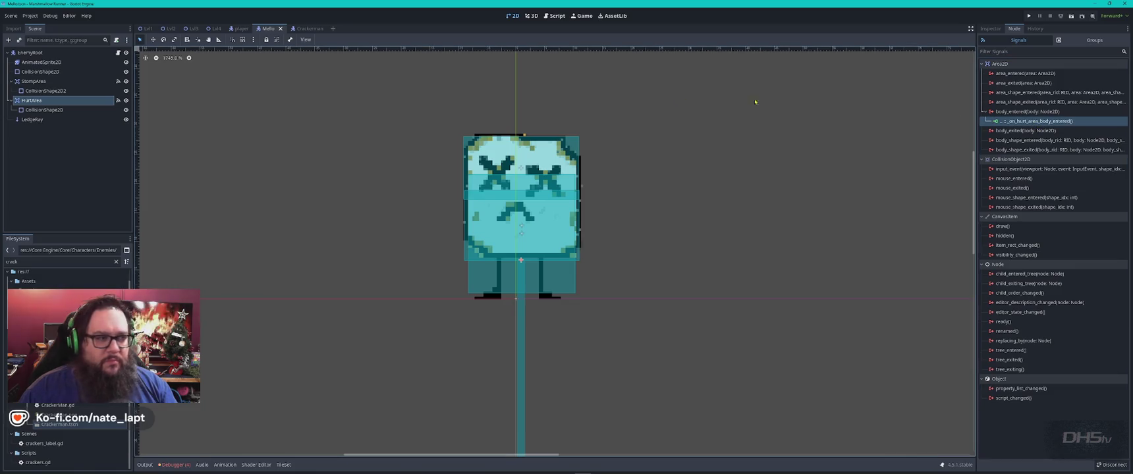
click(555, 16)
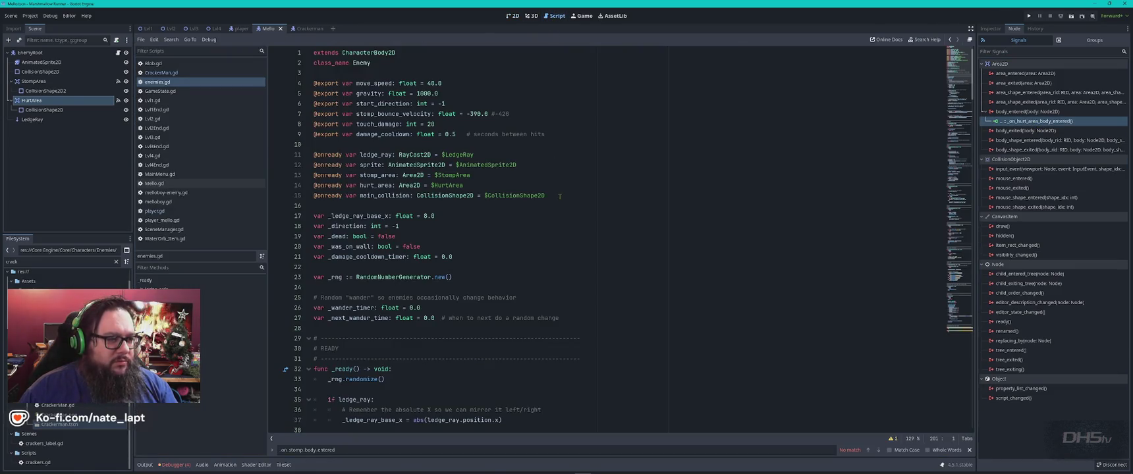
Search enemies.gd for 'on_hurt' and jump to _on_hurt_body_entered and _on_stomp_area_entered.
click(634, 195)
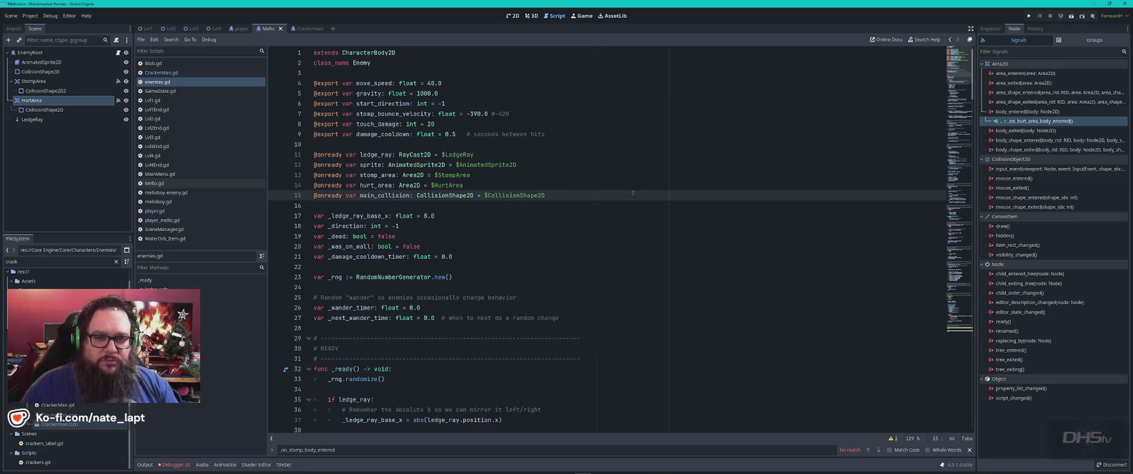
key(ctrl+f)
text(on_hurt)
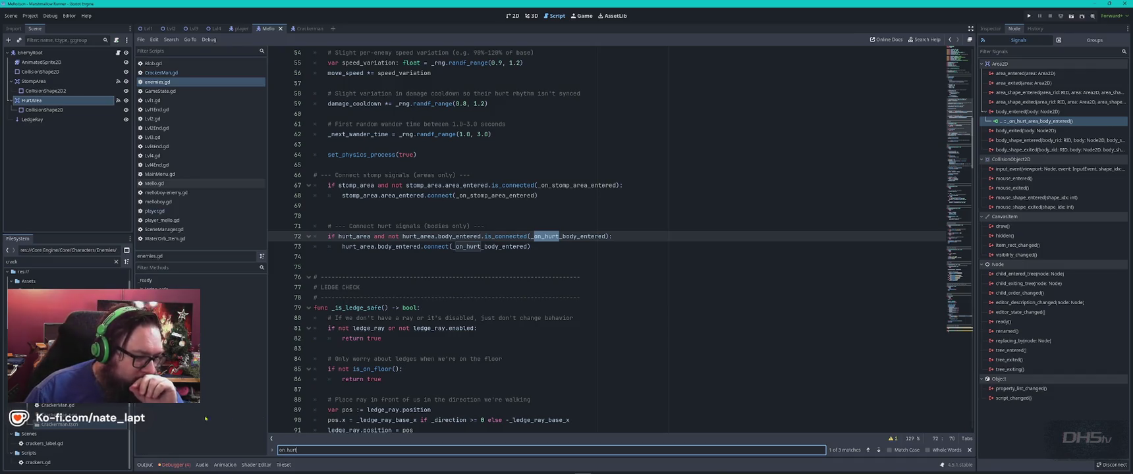
click(224, 346)
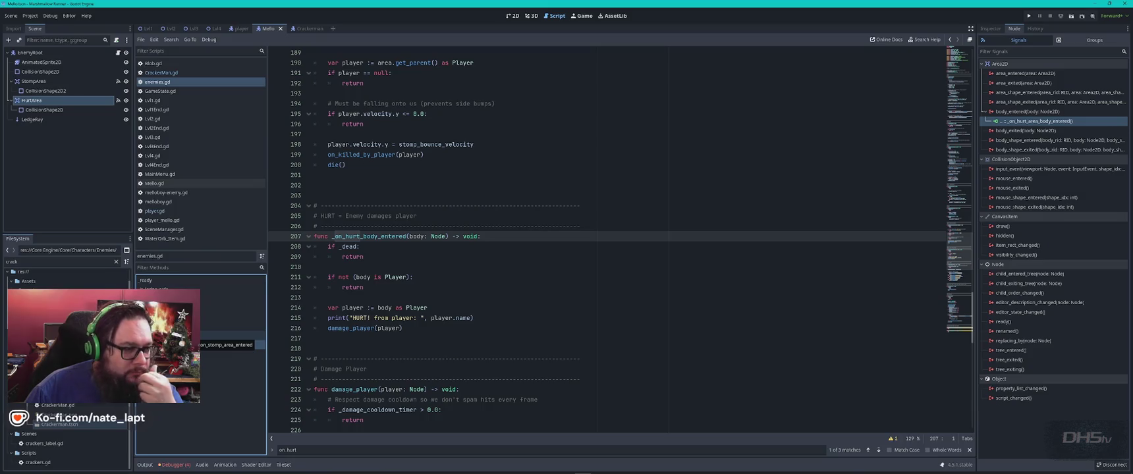
click(224, 336)
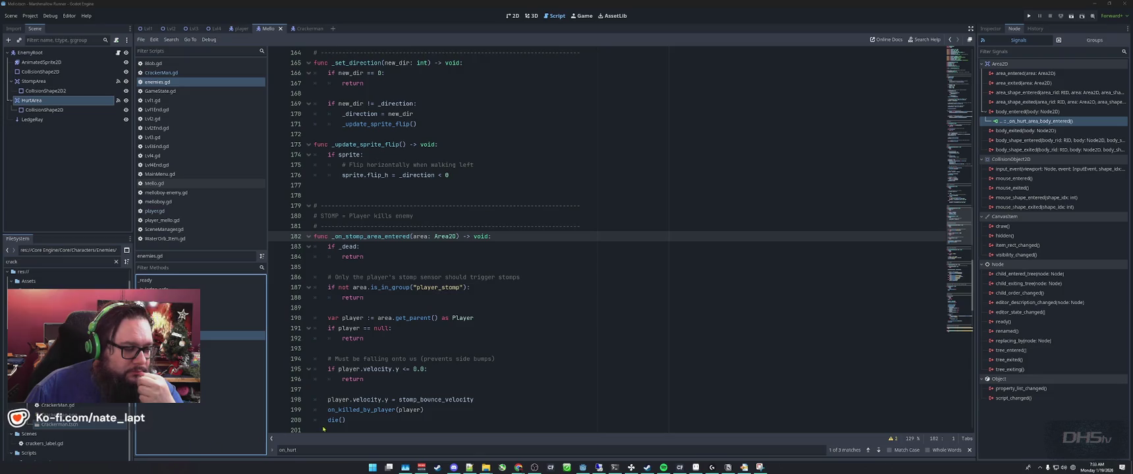
Show the Debugger panel's Errors tab listing warnings and die() physics errors.
click(213, 401)
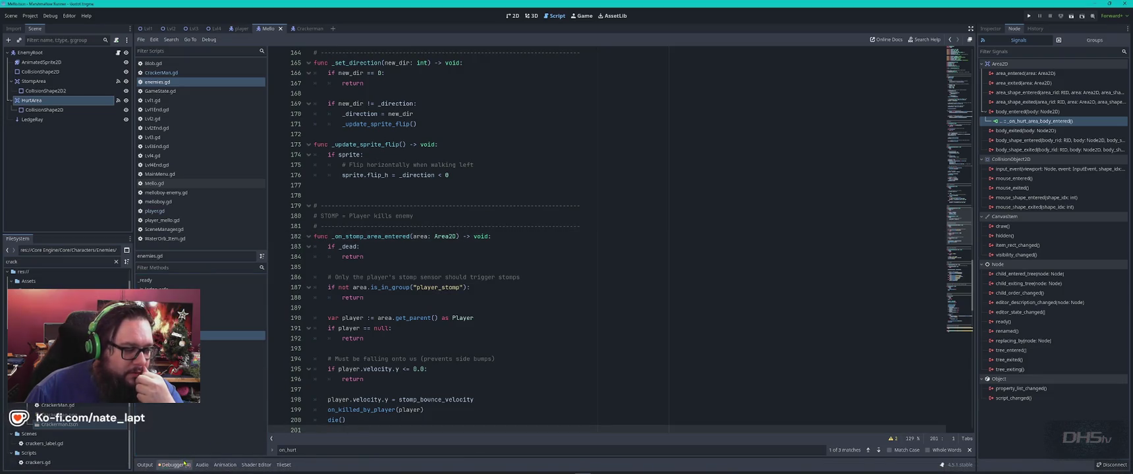
click(174, 465)
click(182, 368)
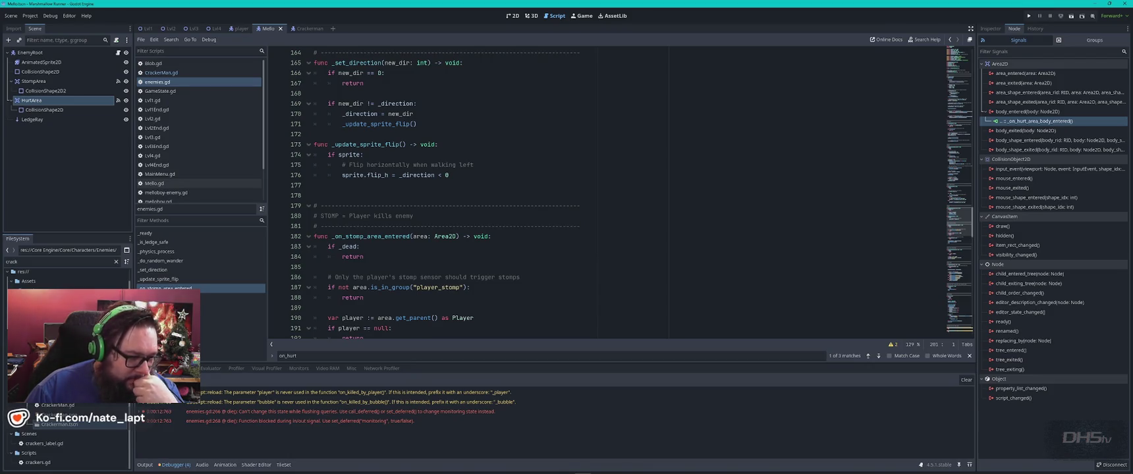
Expand the unused player parameter warning and flushing-queries error, and enlarge the debugger panel.
mouse_move(296, 398)
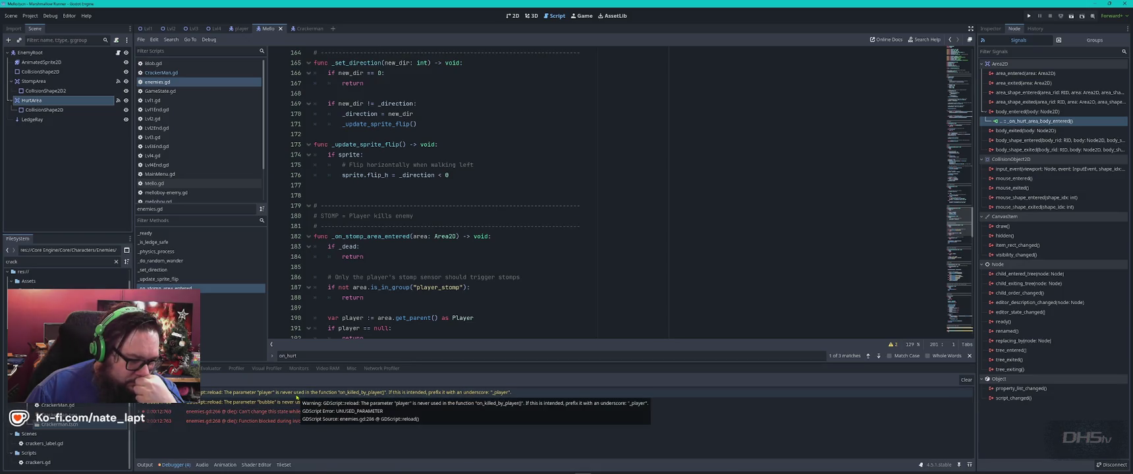
mouse_move(292, 423)
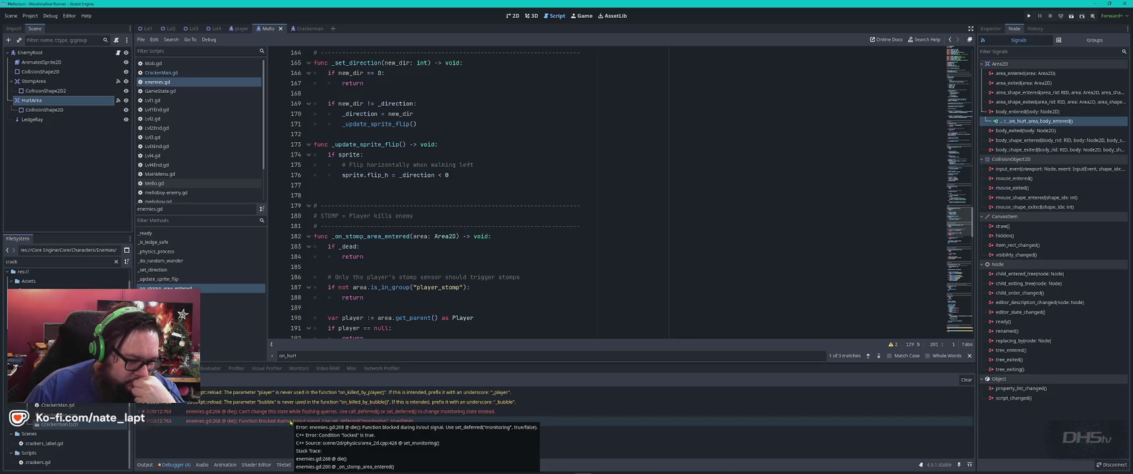
click(293, 392)
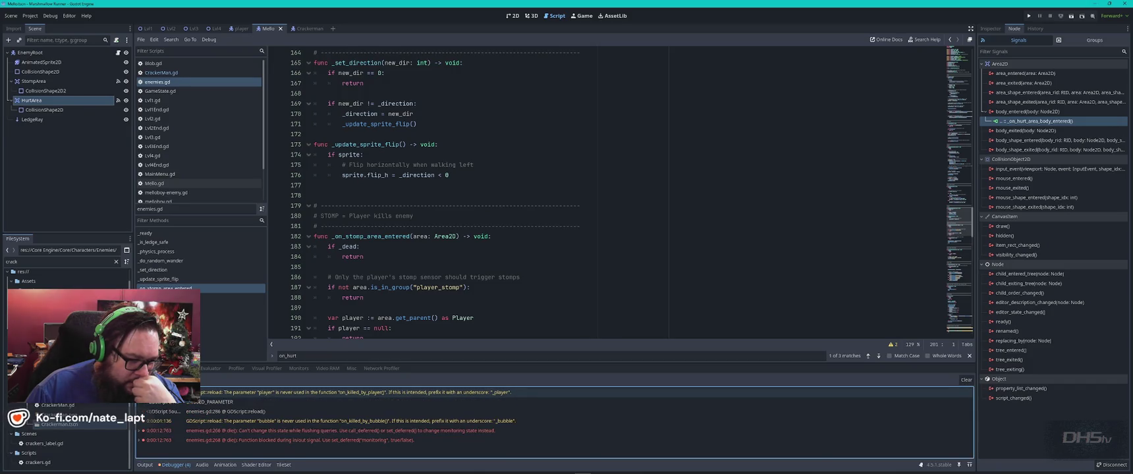
click(290, 412)
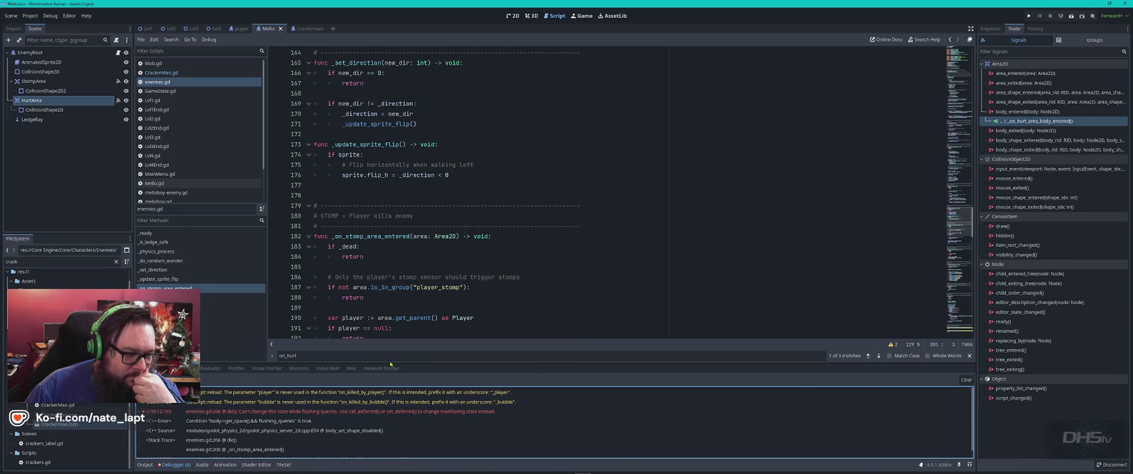
drag(390, 364, 396, 287)
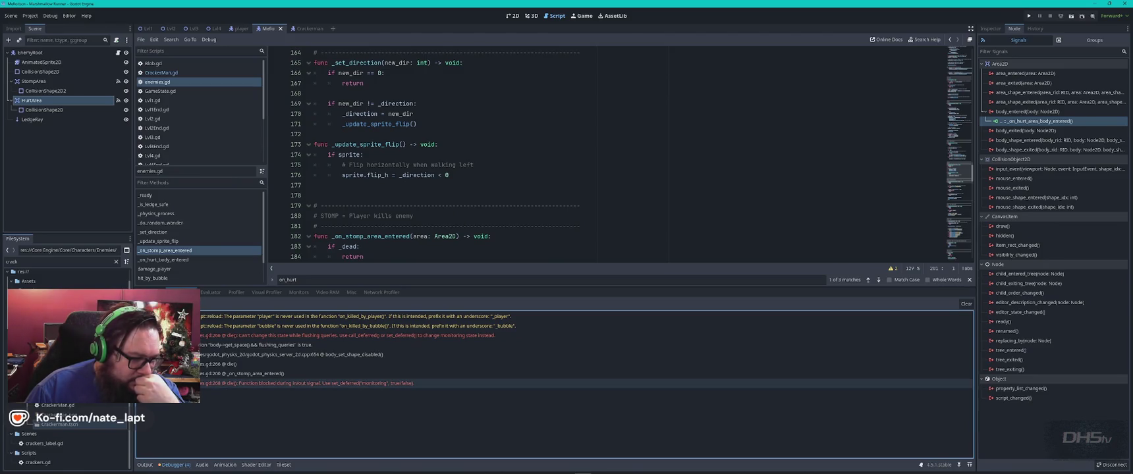
Expand the die() error and jump to enemies.gd lines 266 and 268.
click(376, 384)
click(351, 336)
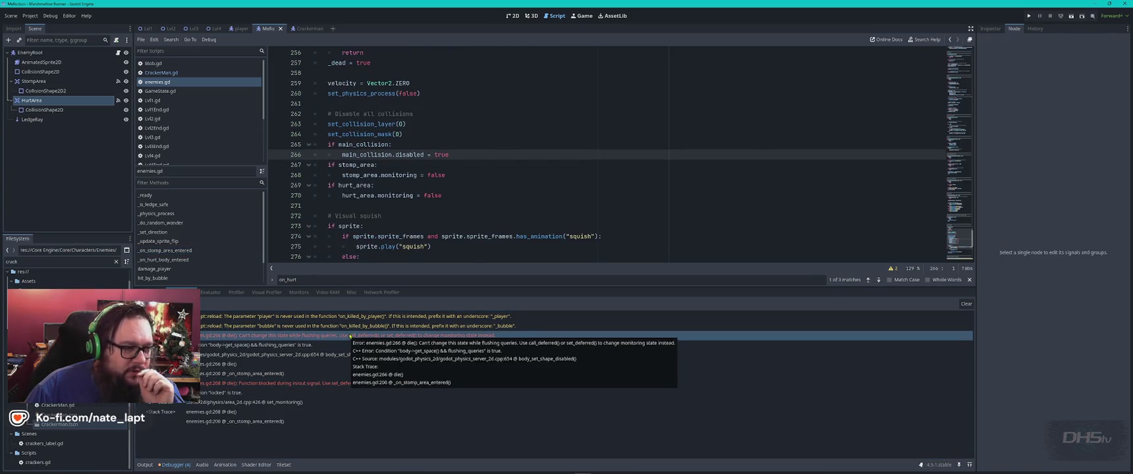
click(341, 383)
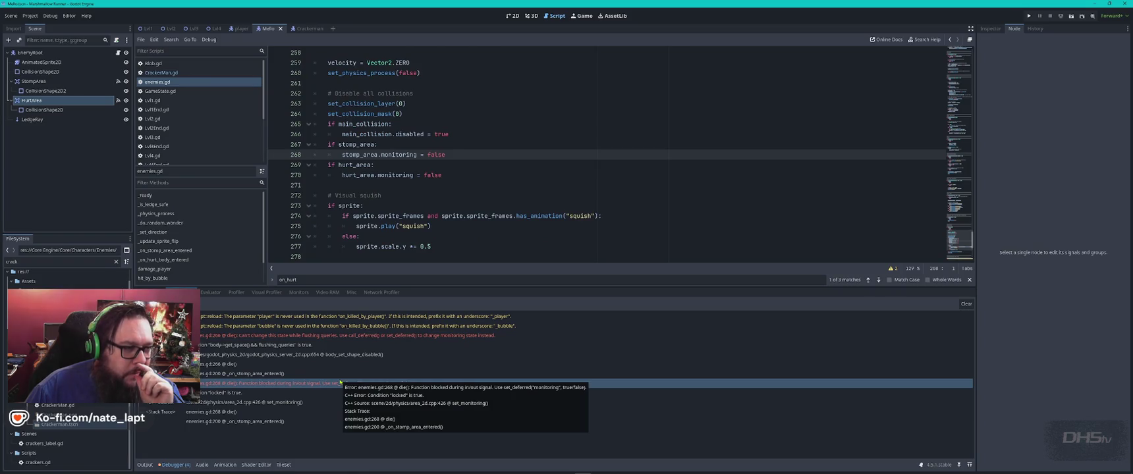
click(369, 336)
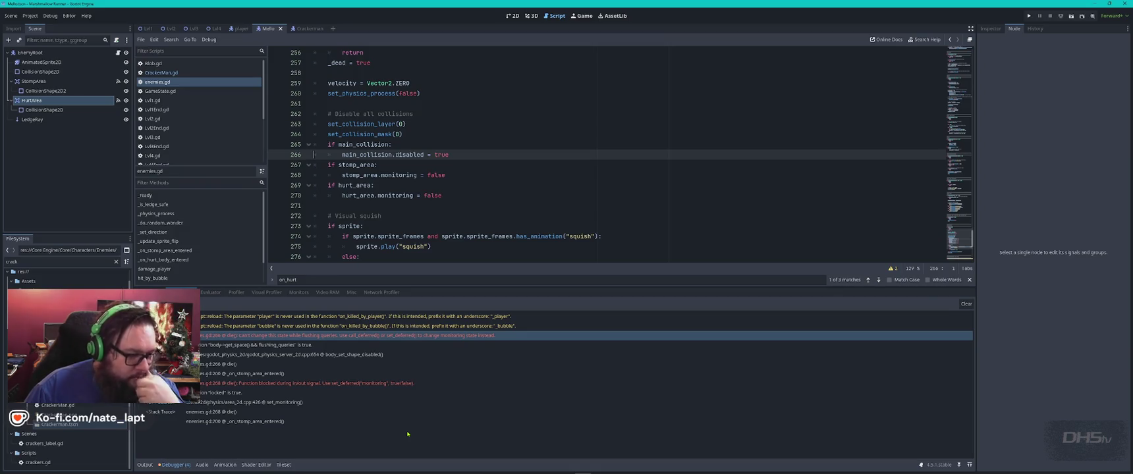
key(alt+Tab)
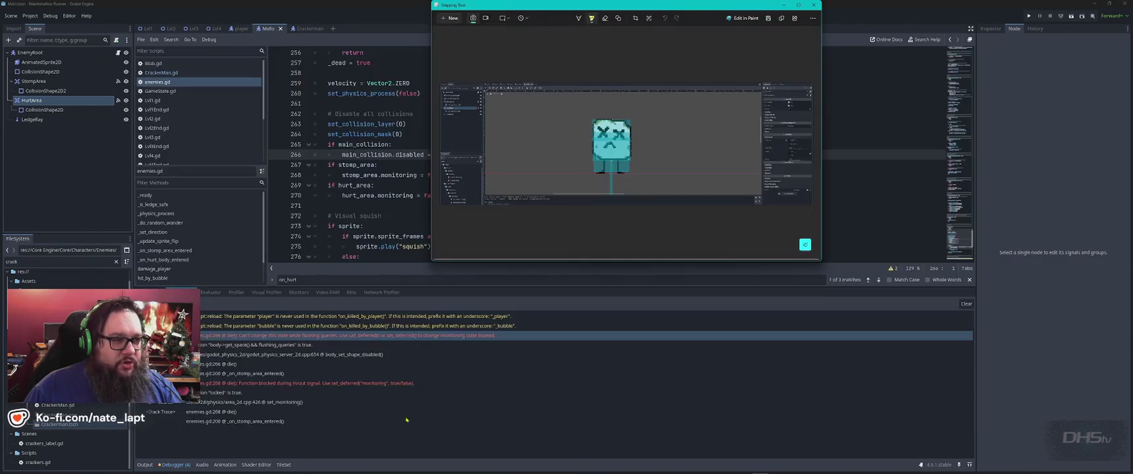
Snip the debugger's error list and paste the screenshot into a new ChatGPT message.
key(ctrl+n)
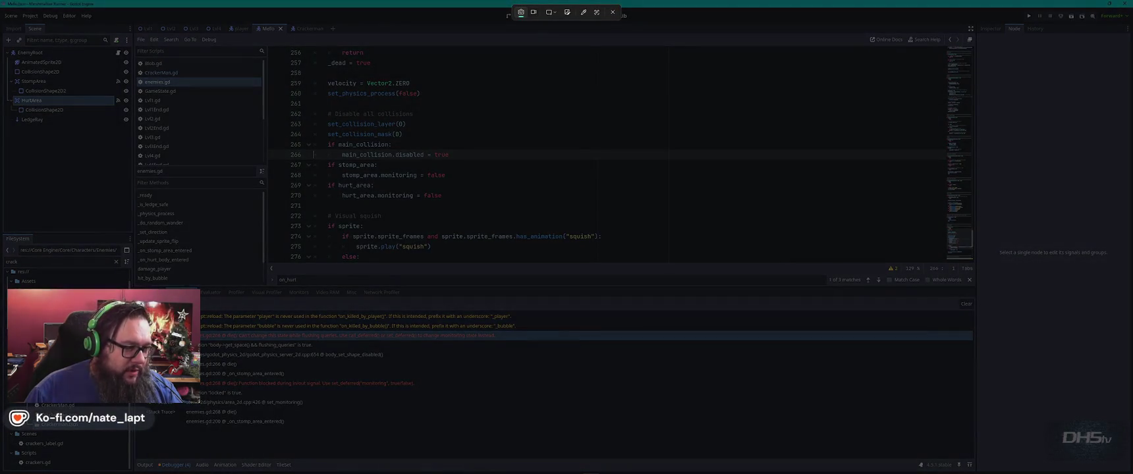
mouse_move(133, 287)
mouse_down()
mouse_move(563, 466)
mouse_move(539, 450)
mouse_up()
key(alt+Tab)
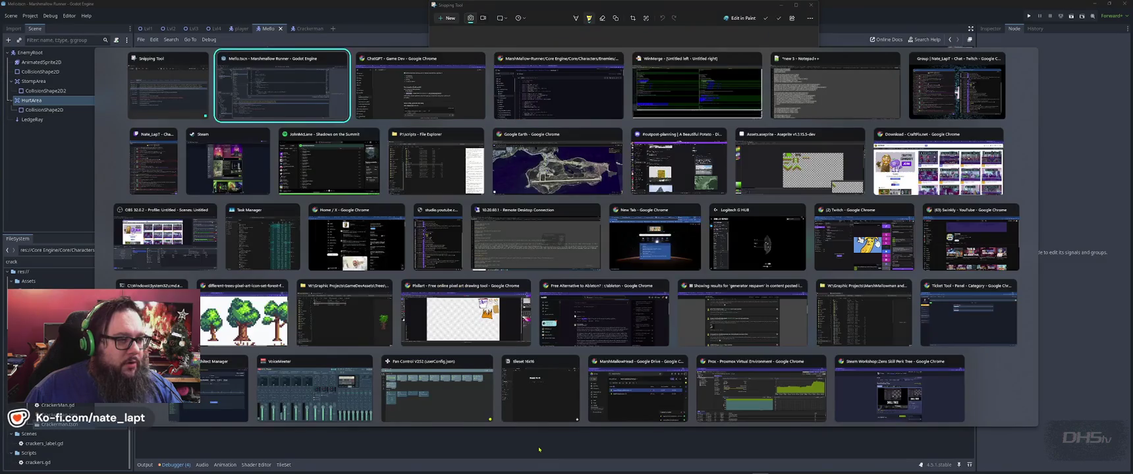
scroll(601, 333, down, 3)
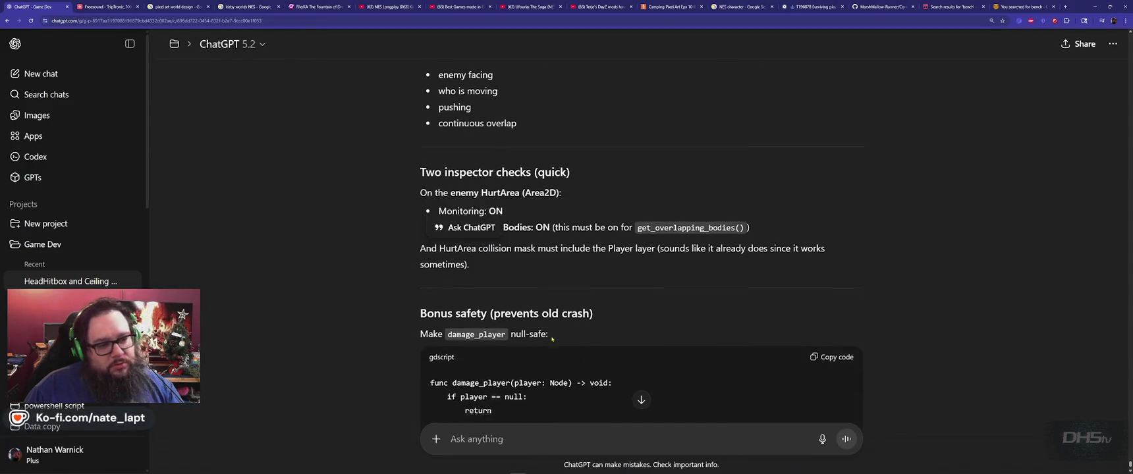
click(537, 442)
scroll(537, 442, down, 2)
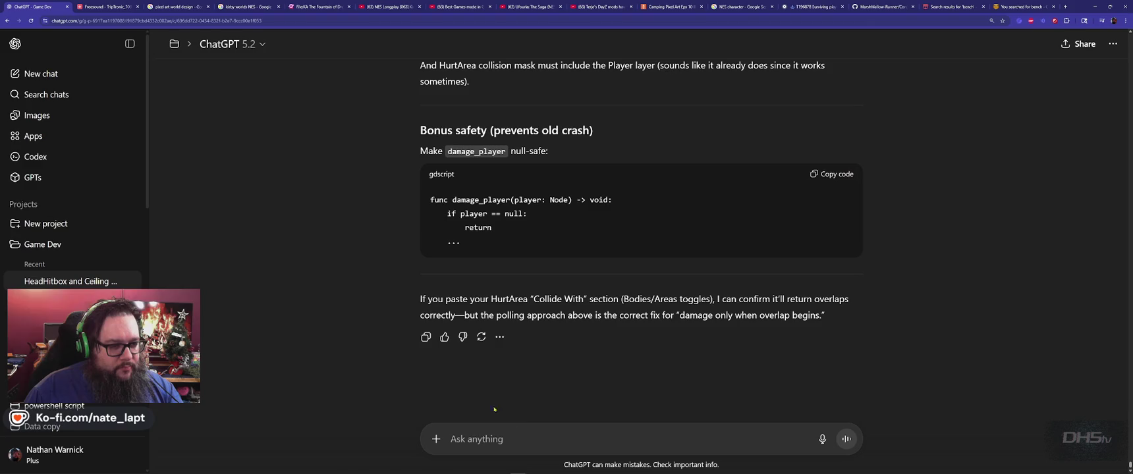
key(ctrl+v)
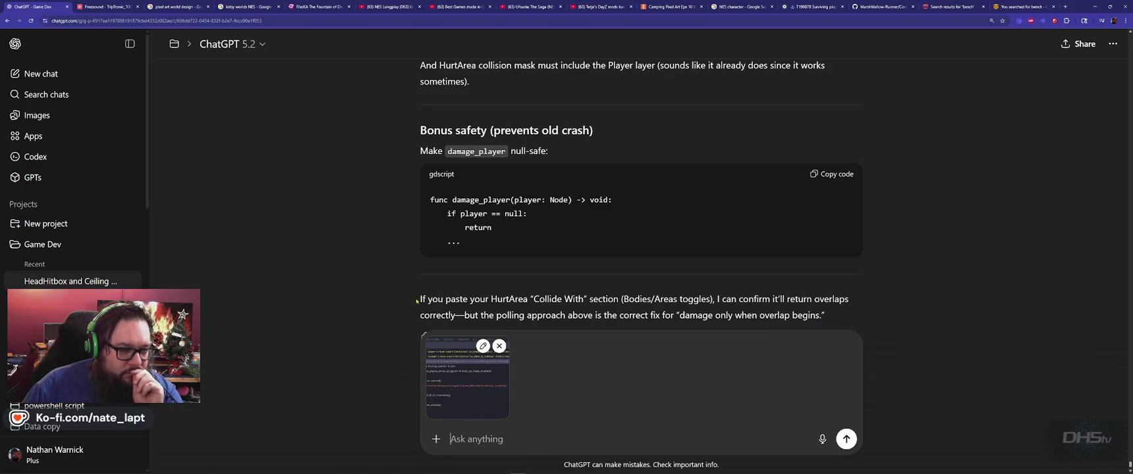
Scroll up ChatGPT's reply and copy the name _physics_process.
scroll(398, 320, up, 1)
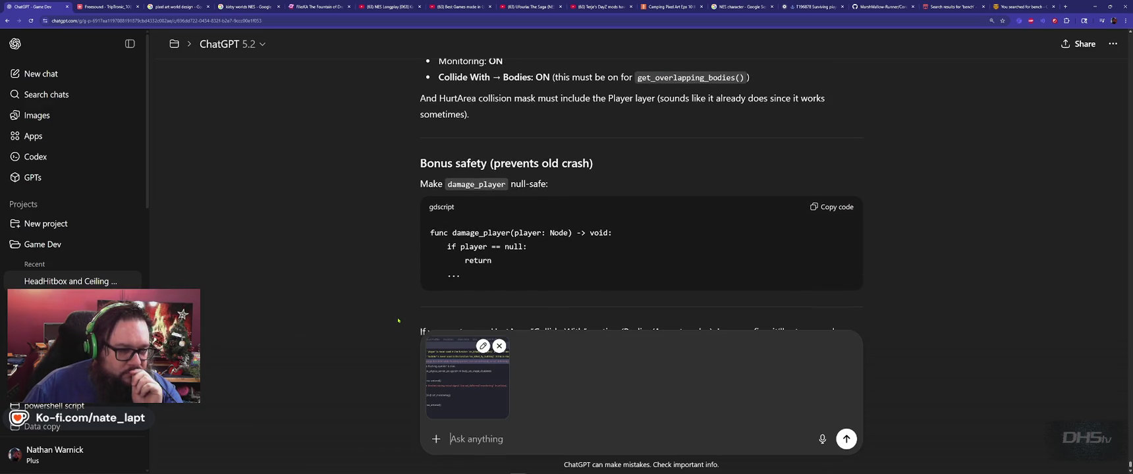
scroll(398, 321, up, 3)
scroll(398, 321, up, 4)
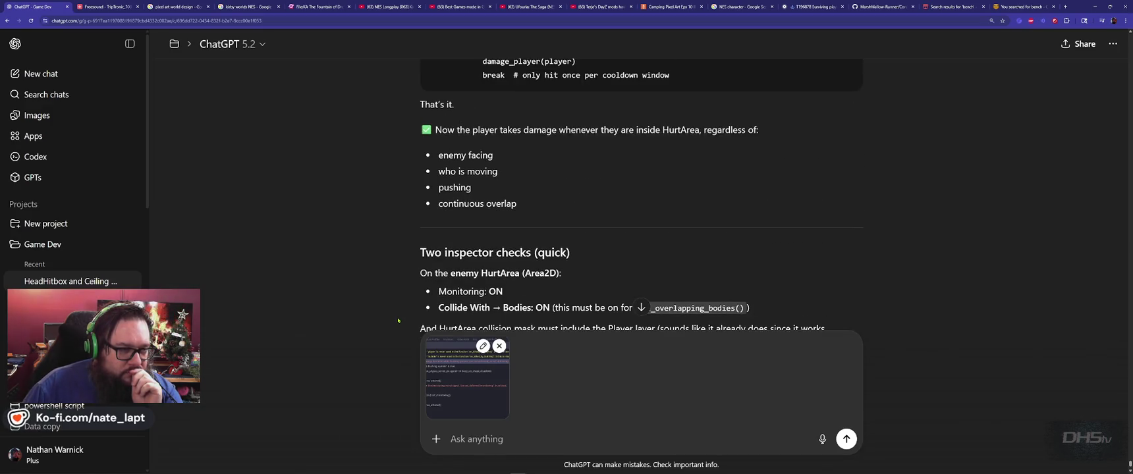
scroll(398, 321, up, 5)
scroll(398, 321, up, 1)
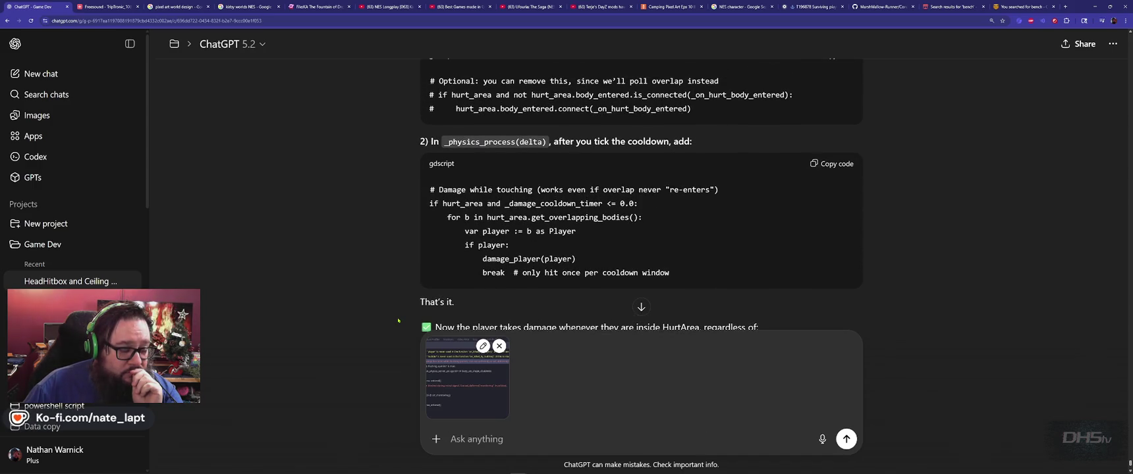
double_click(479, 142)
key(ctrl+c)
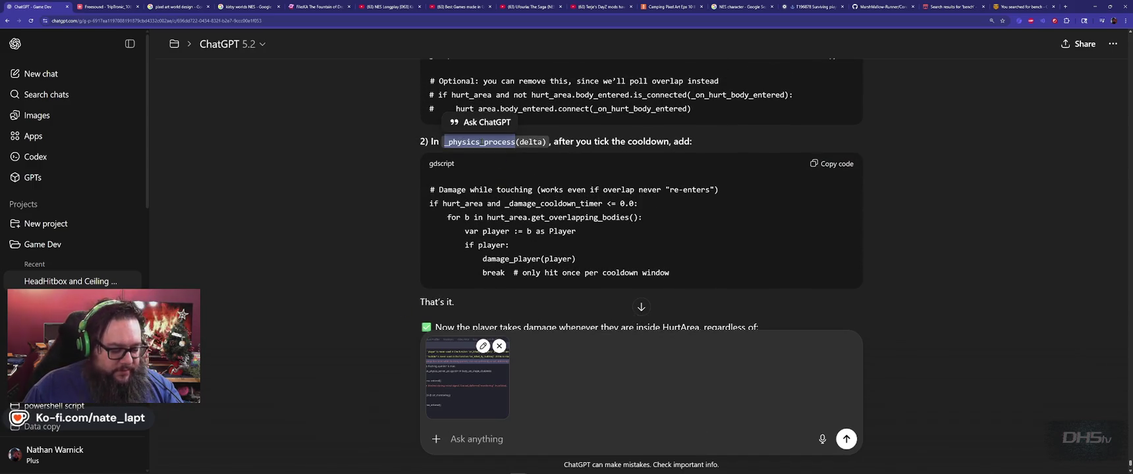
key(alt+Tab)
key(alt+Tab)
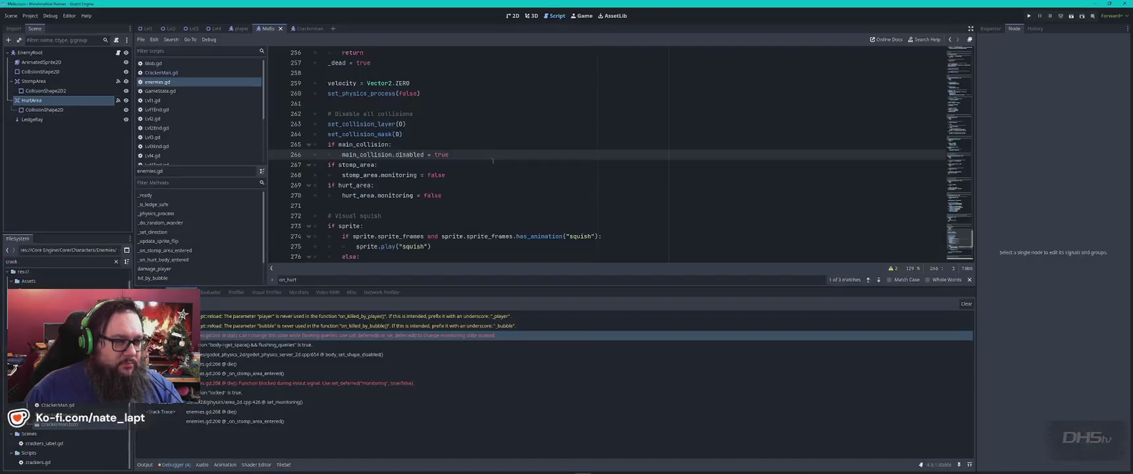
Search enemies.gd for _physics_process, go to the hurt signal connection line, and reread ChatGPT's reply.
click(492, 174)
key(ctrl+f)
key(ctrl+v)
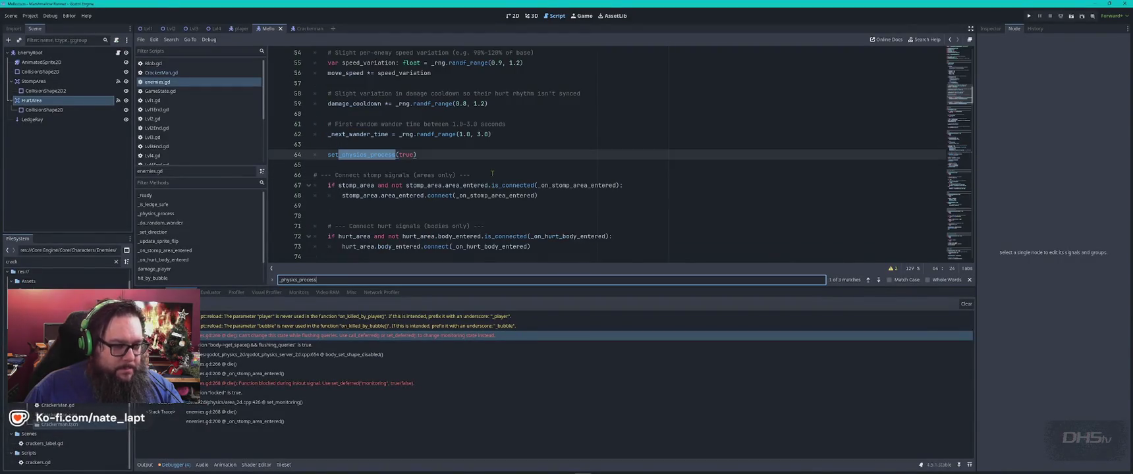
key(Escape)
scroll(586, 191, down, 2)
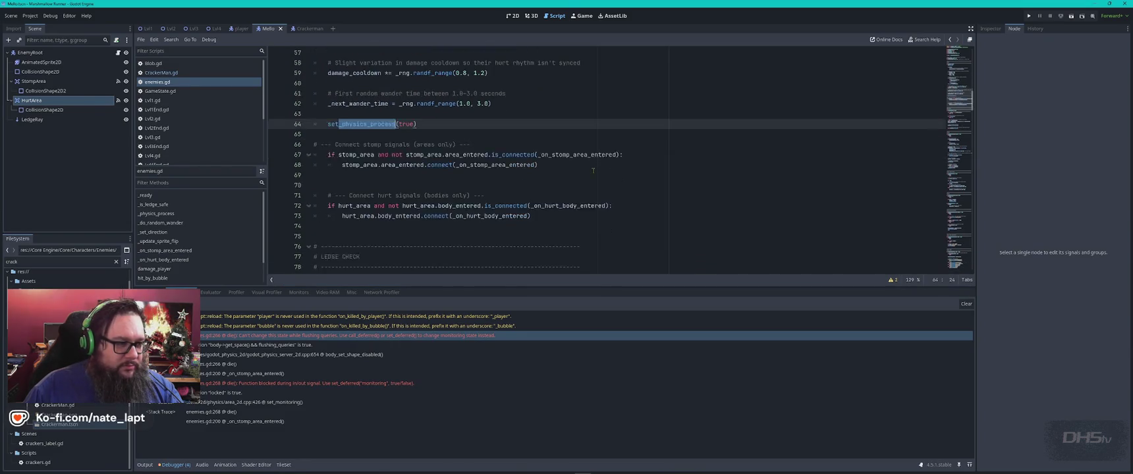
click(586, 190)
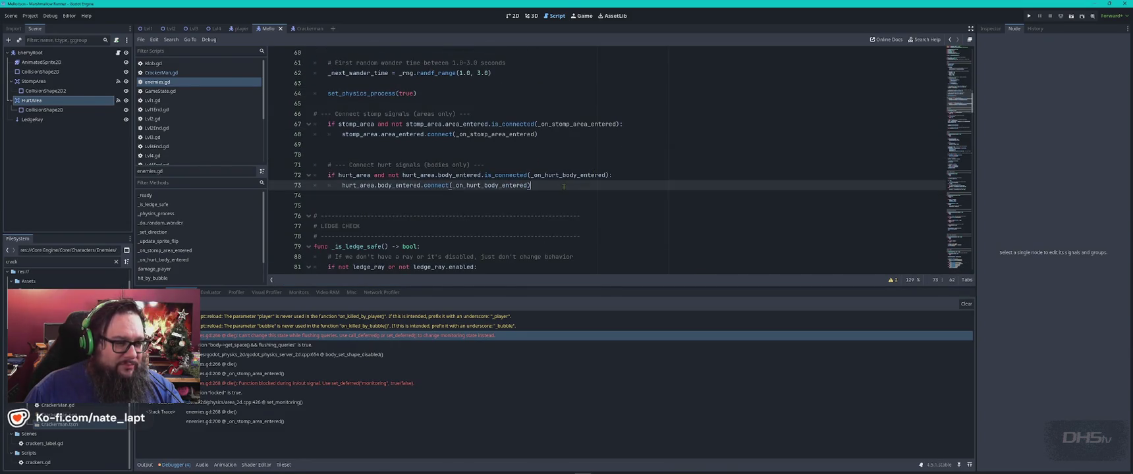
key(alt+Tab)
key(alt+Tab)
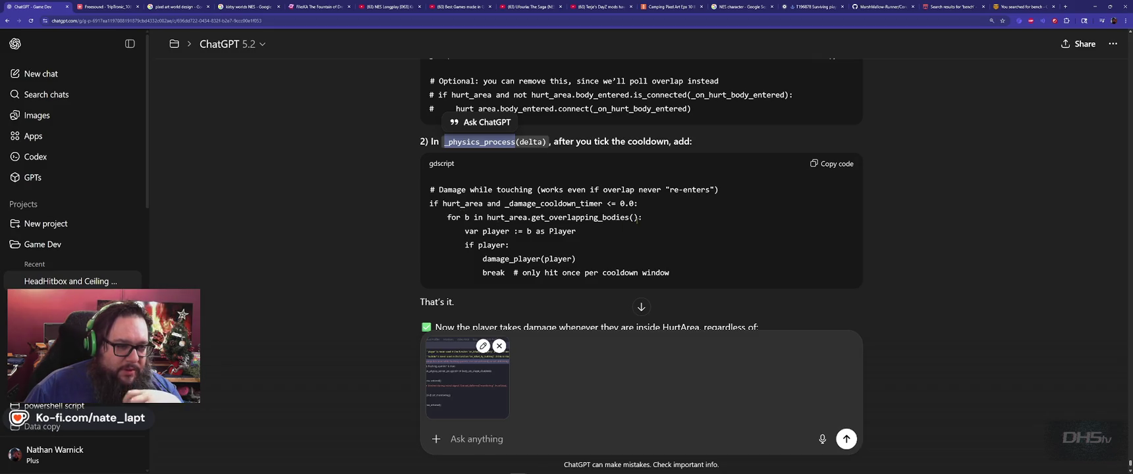
key(alt+Tab)
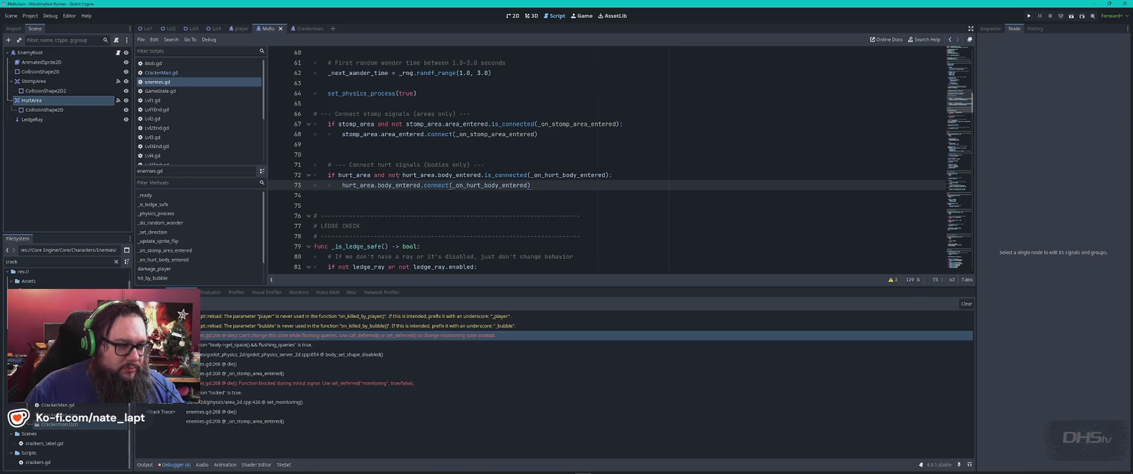
Step through every hurt_area occurrence in enemies.gd, returning to line 72.
double_click(355, 175)
key(ctrl+f)
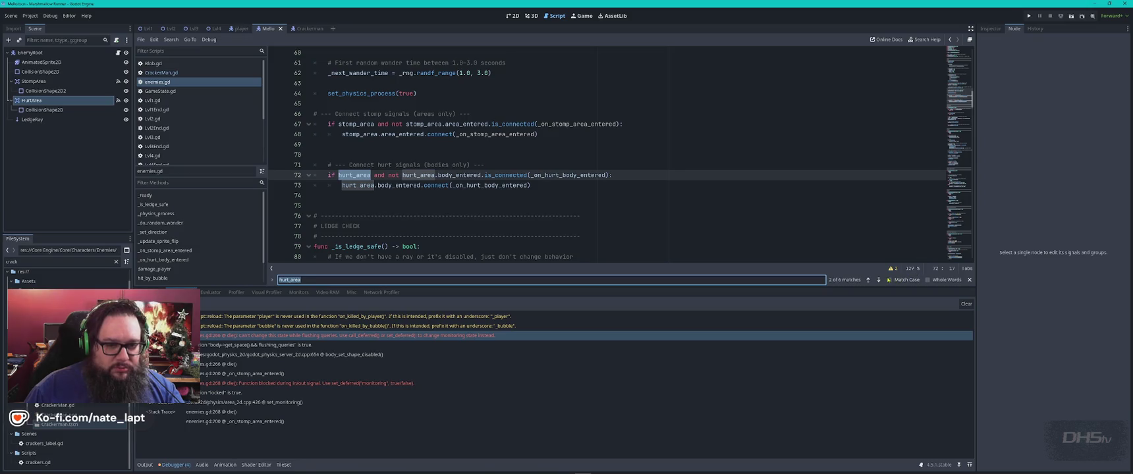
click(879, 280)
click(879, 281)
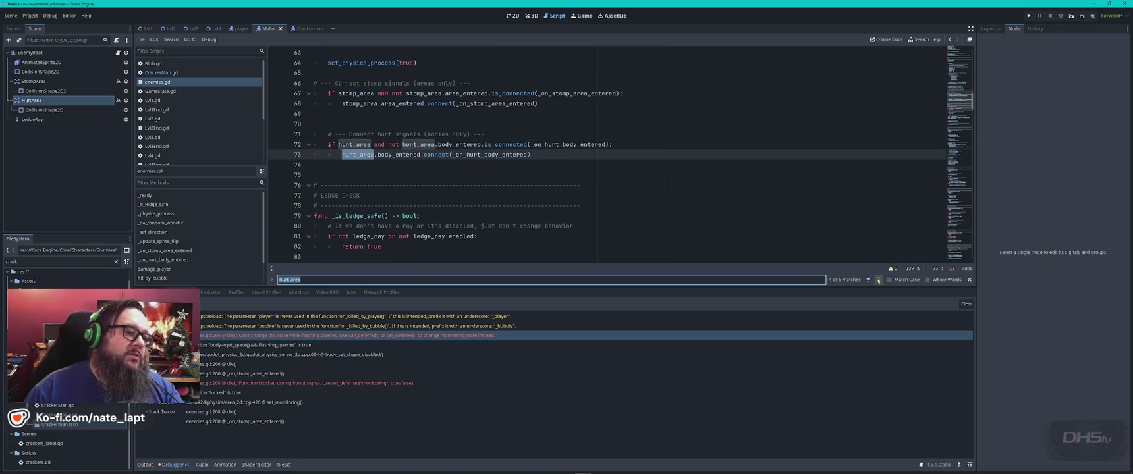
click(878, 280)
click(879, 280)
click(879, 280)
click(878, 280)
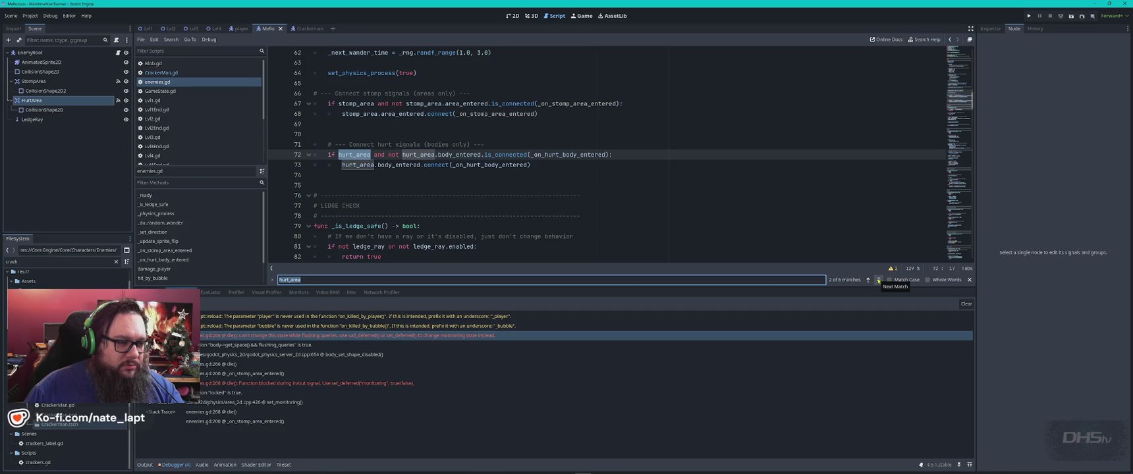
key(alt+Tab)
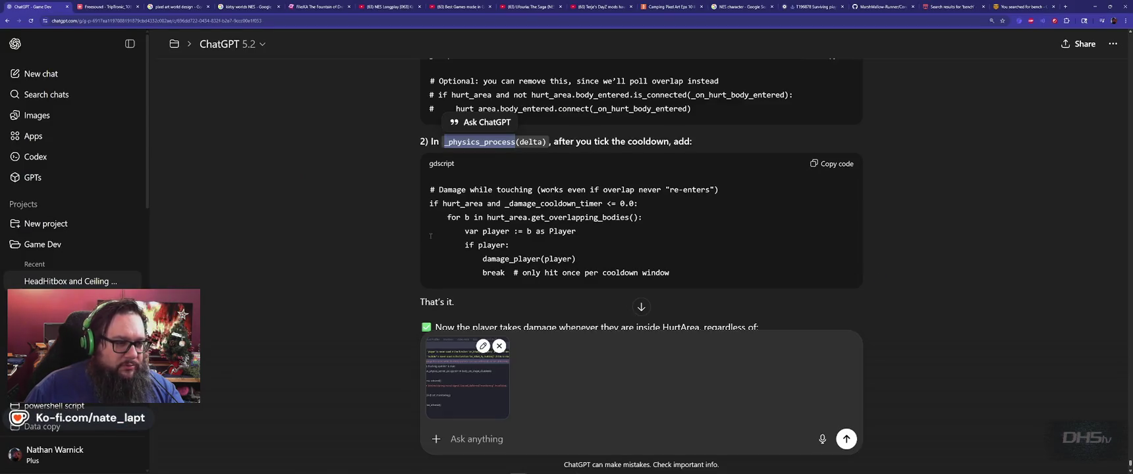
Send the error screenshot prompt to ChatGPT.
scroll(405, 228, up, 2)
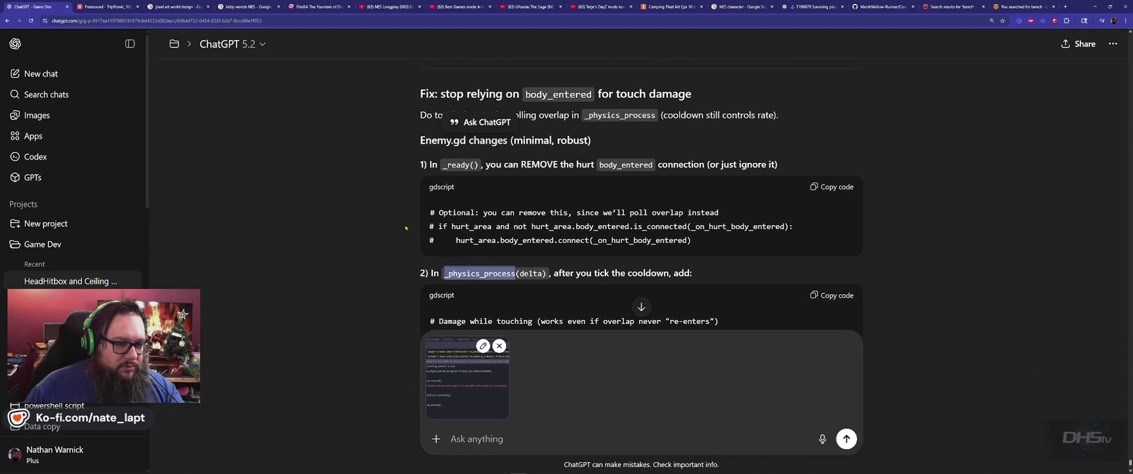
scroll(406, 228, down, 1)
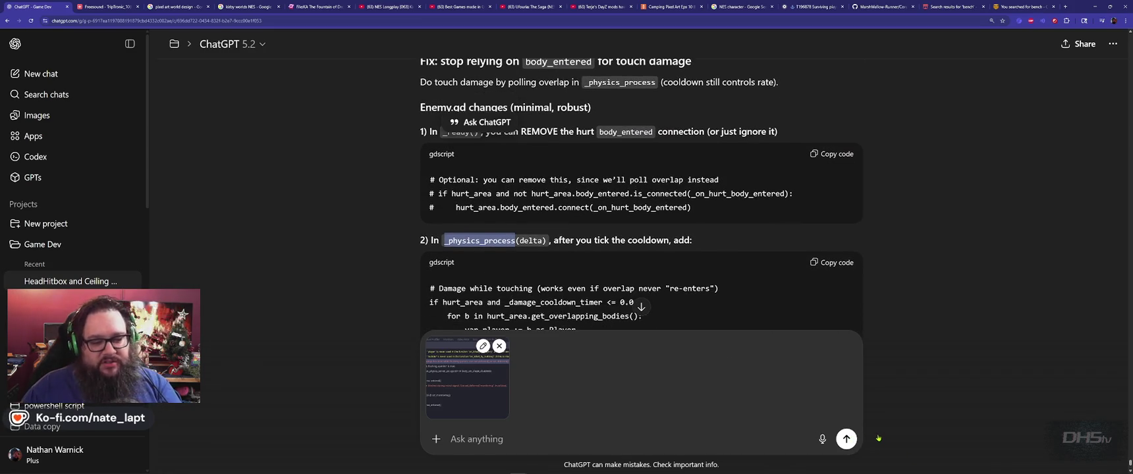
key(Return)
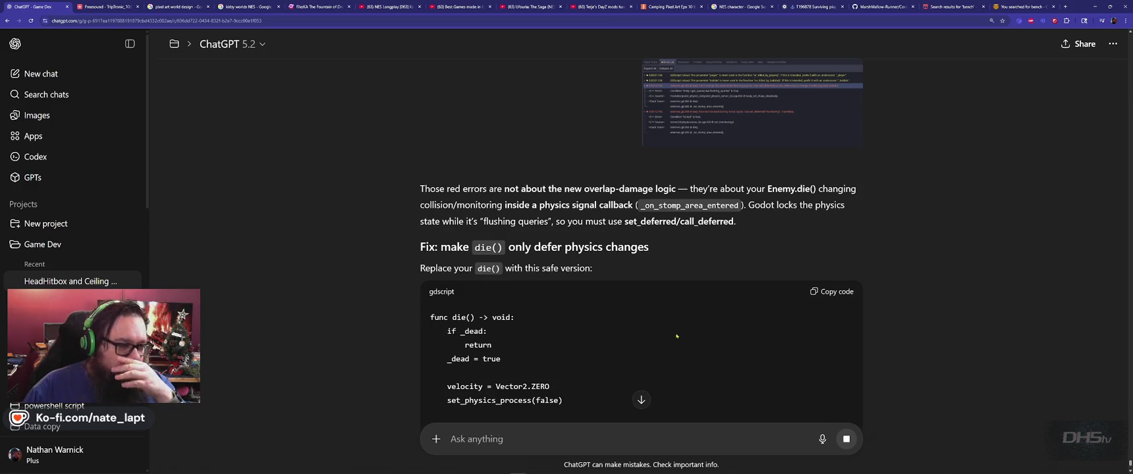
Read the suggested die() fix using set_deferred, select func die, and return to Godot.
scroll(581, 315, down, 2)
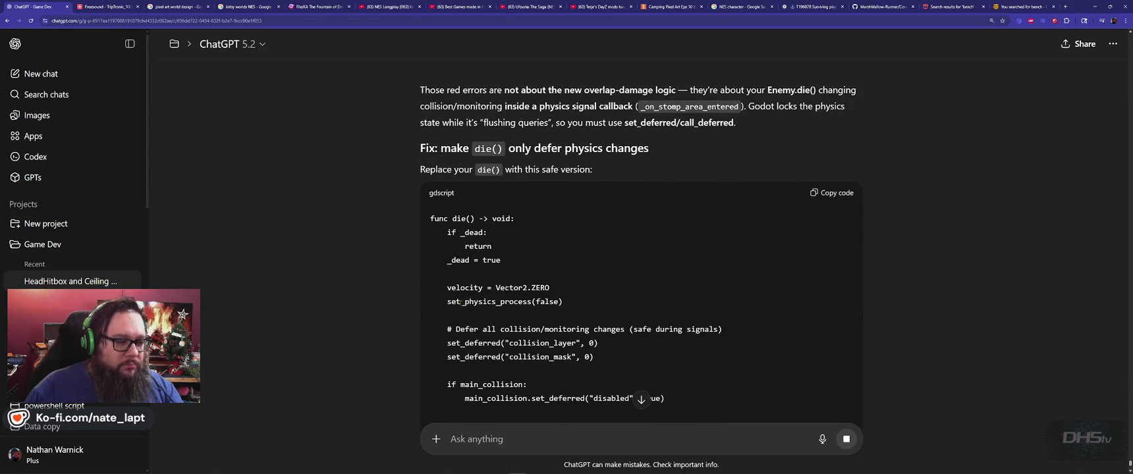
drag(466, 219, 432, 218)
key(alt+Tab)
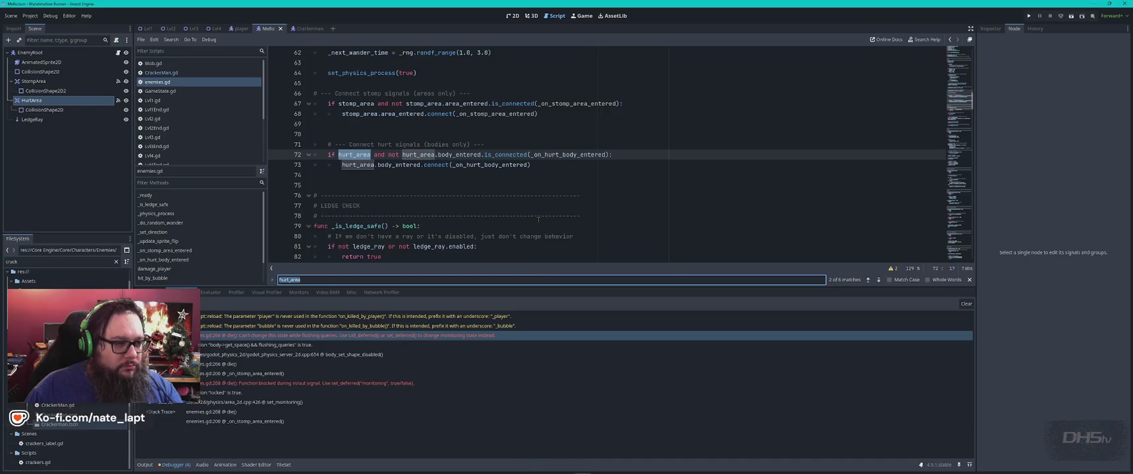